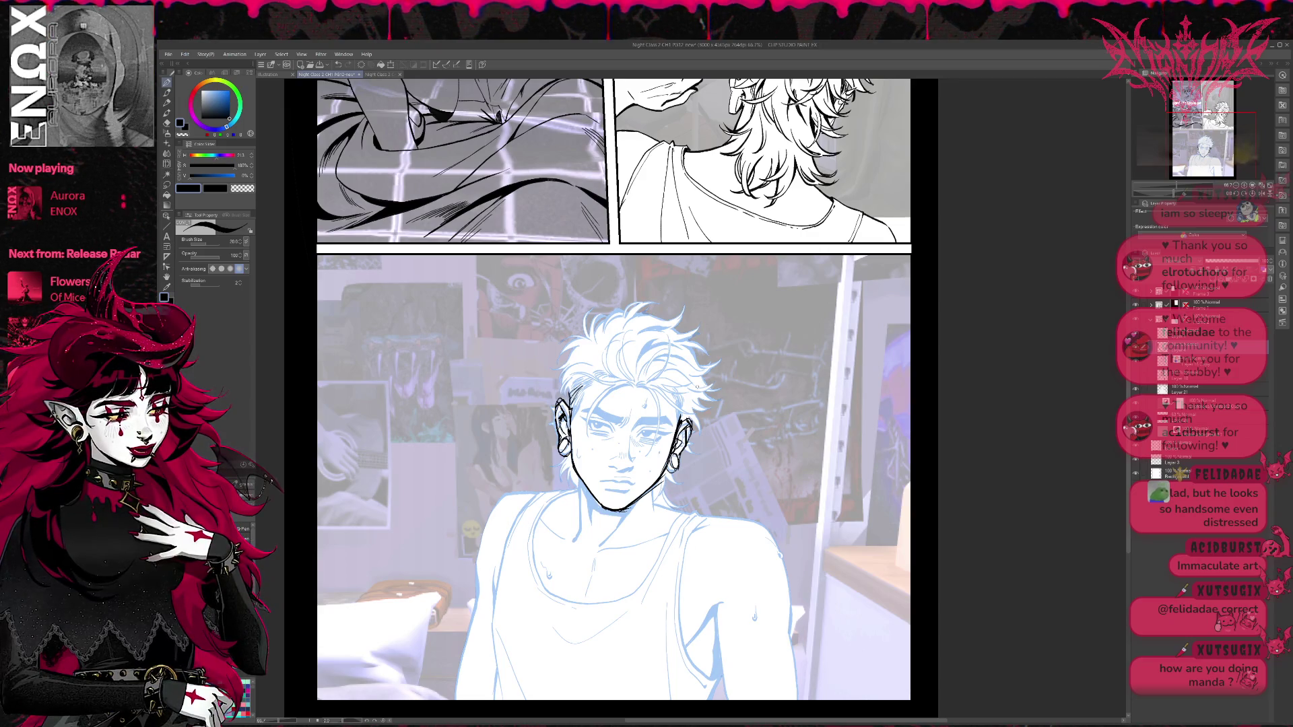
# Ink short hair strands by the left ear, at the left temple and on the crown.
pyautogui.moveTo(574, 396); pyautogui.dragTo(565, 404)
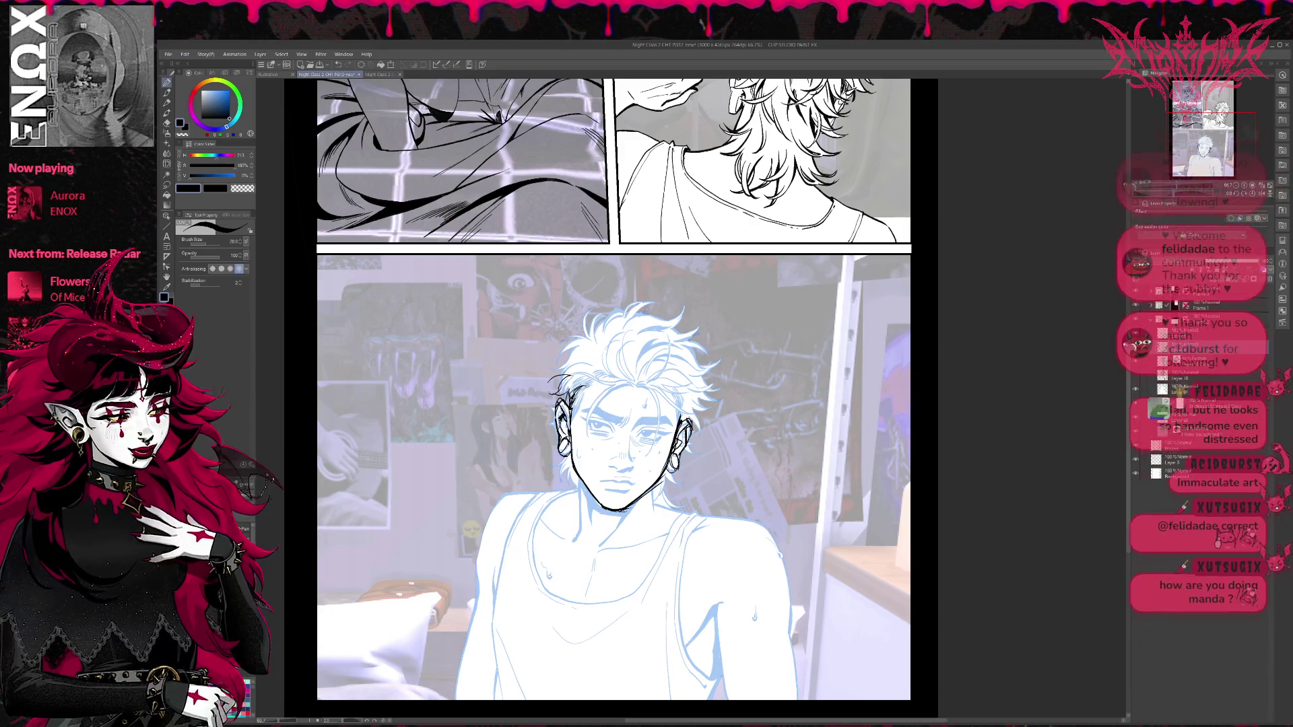
pyautogui.moveTo(581, 388)
pyautogui.mouseDown()
pyautogui.moveTo(677, 423)
pyautogui.moveTo(670, 409)
pyautogui.mouseUp()
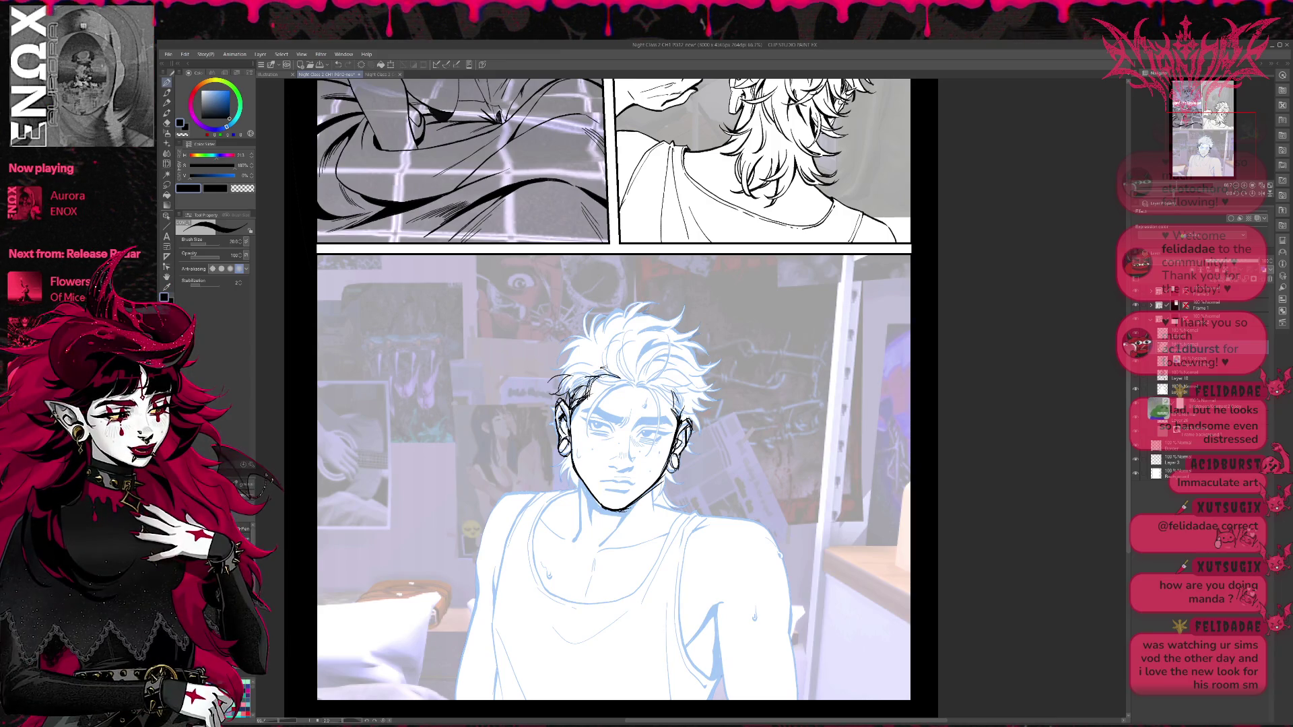
pyautogui.moveTo(604, 364); pyautogui.dragTo(624, 378)
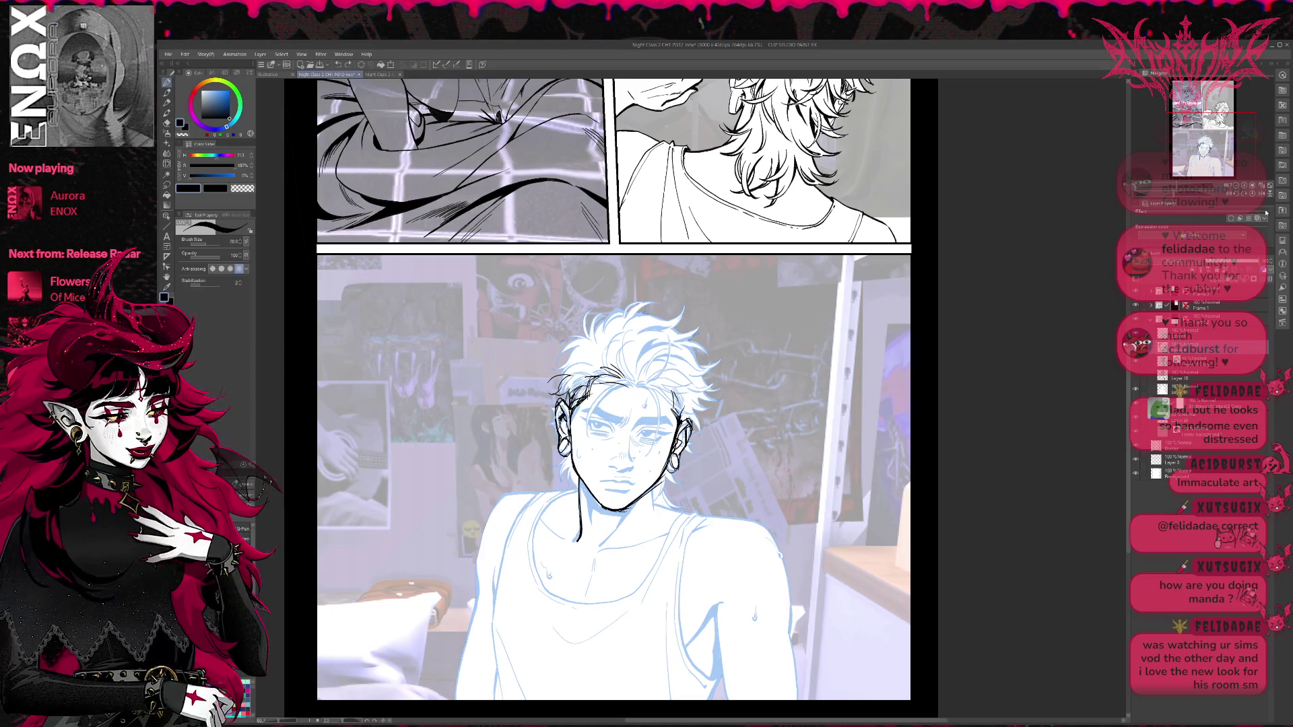
# Mirror the canvas and ink the left side of the neck and shoulder, touching up the jaw.
pyautogui.press('h')
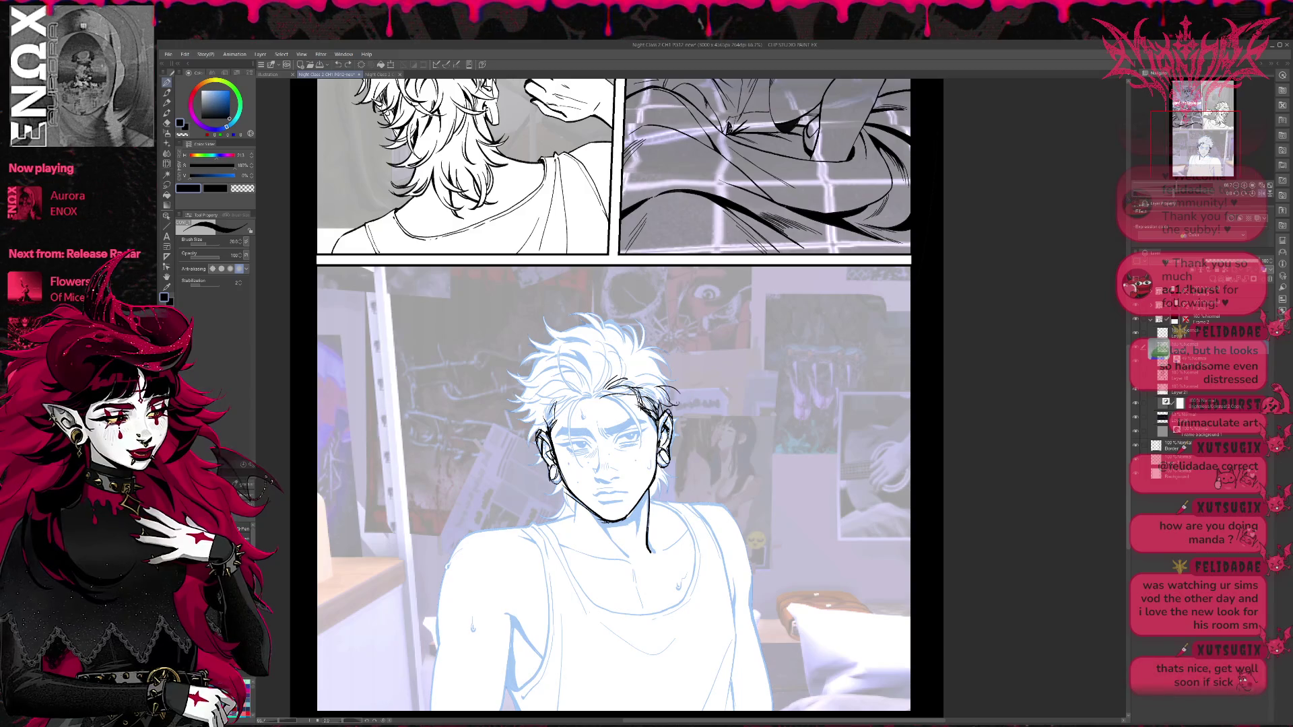
pyautogui.press('e')
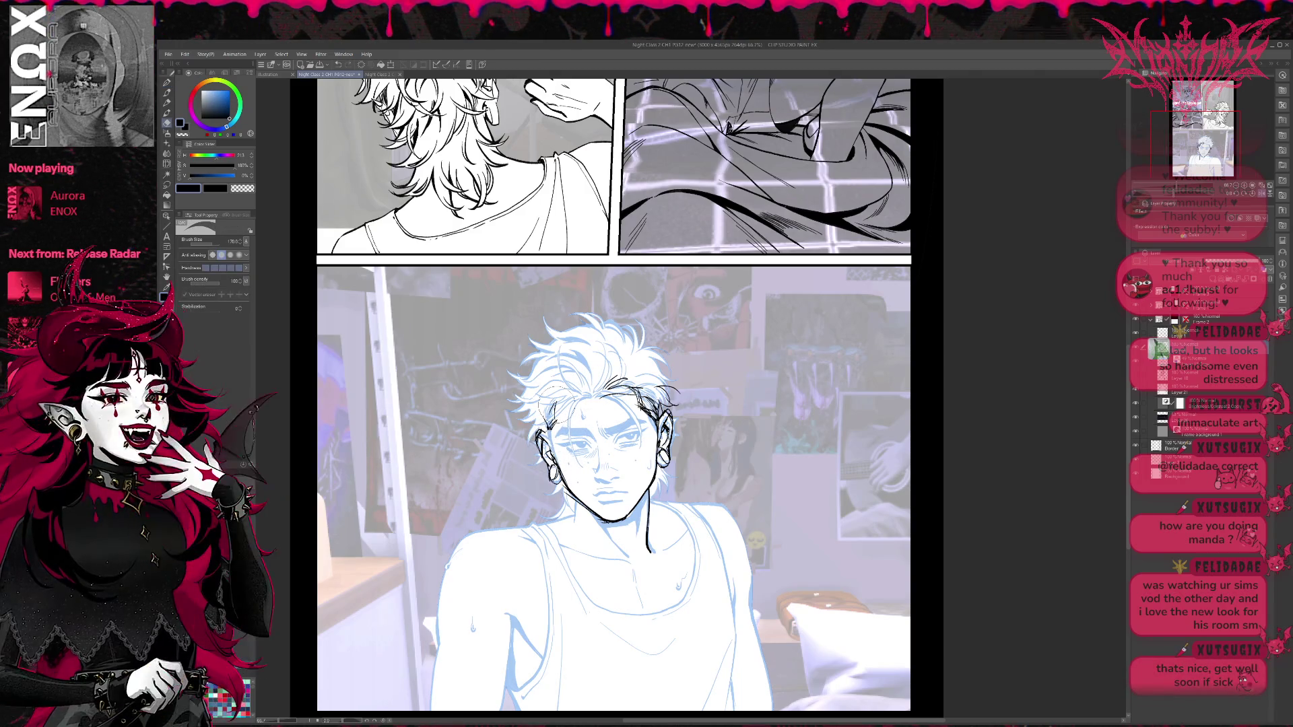
pyautogui.press('p')
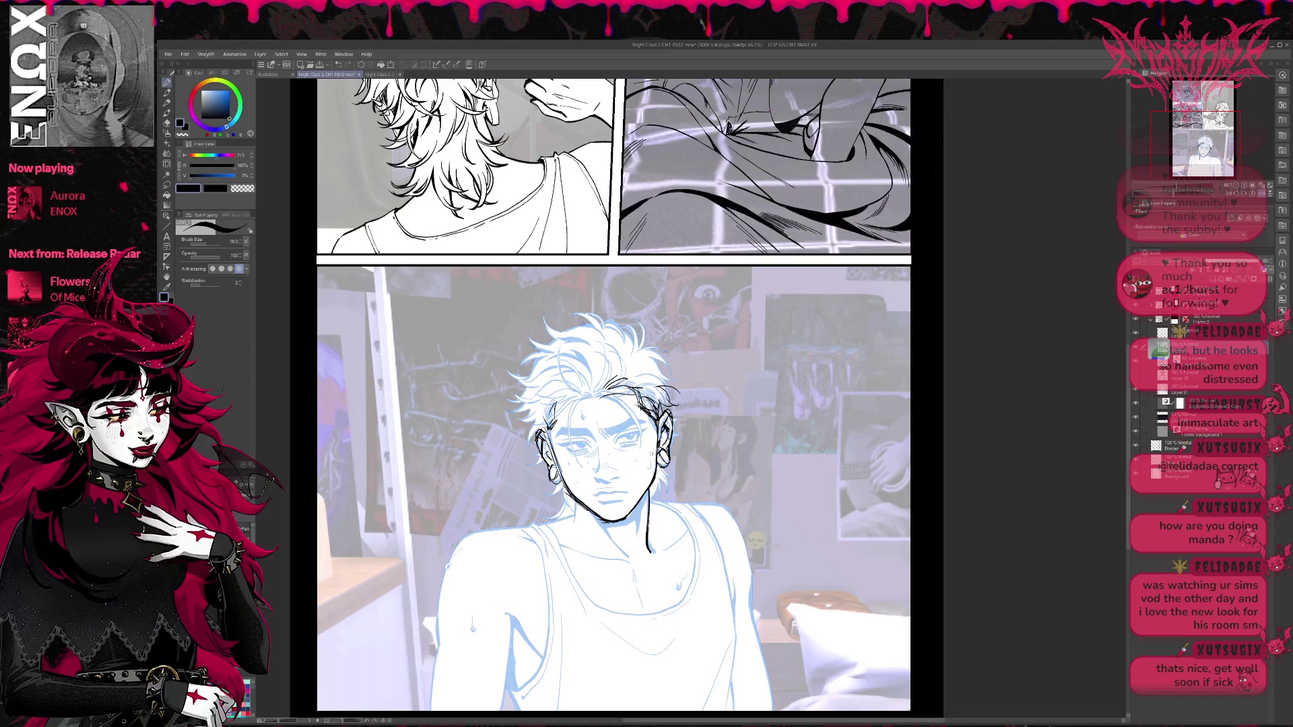
pyautogui.moveTo(612, 404); pyautogui.dragTo(623, 400)
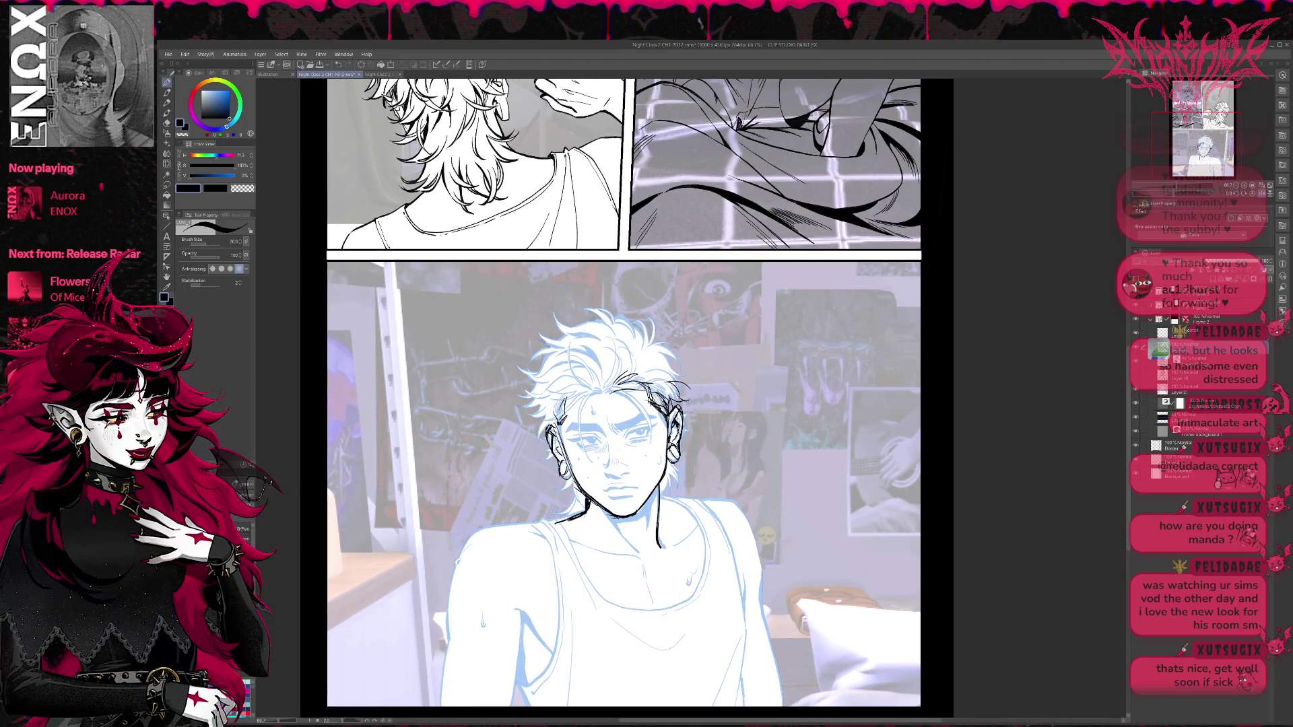
pyautogui.press('e')
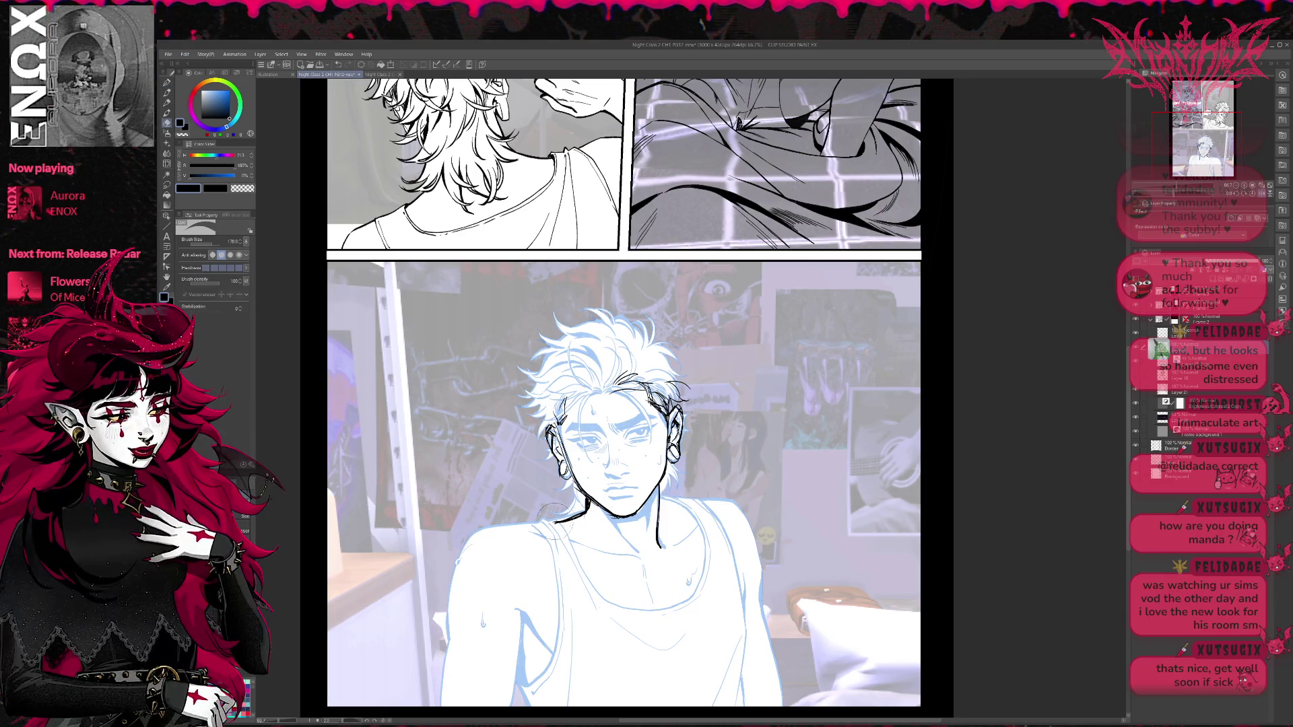
pyautogui.press('p')
pyautogui.moveTo(584, 510); pyautogui.dragTo(528, 529)
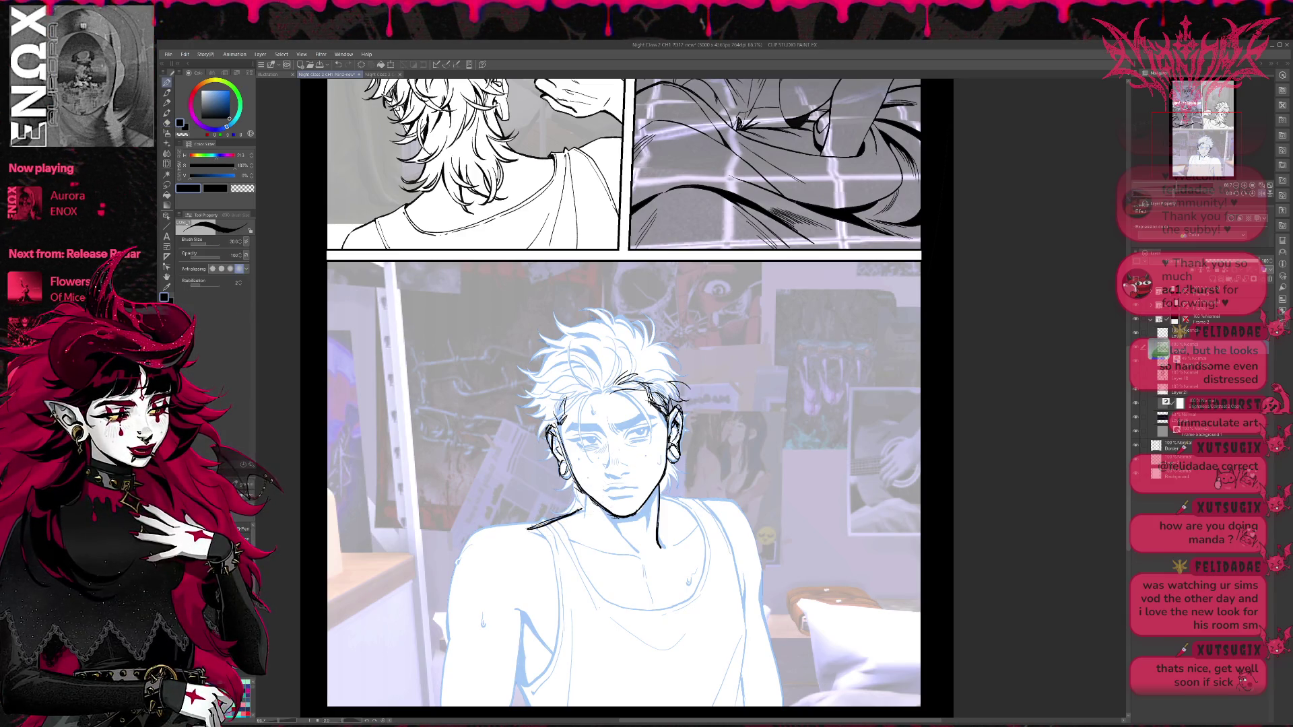
pyautogui.moveTo(586, 492); pyautogui.dragTo(583, 509)
# Redraw the right neck line lower and ink the collarbone and right shoulder lines.
pyautogui.press('e')
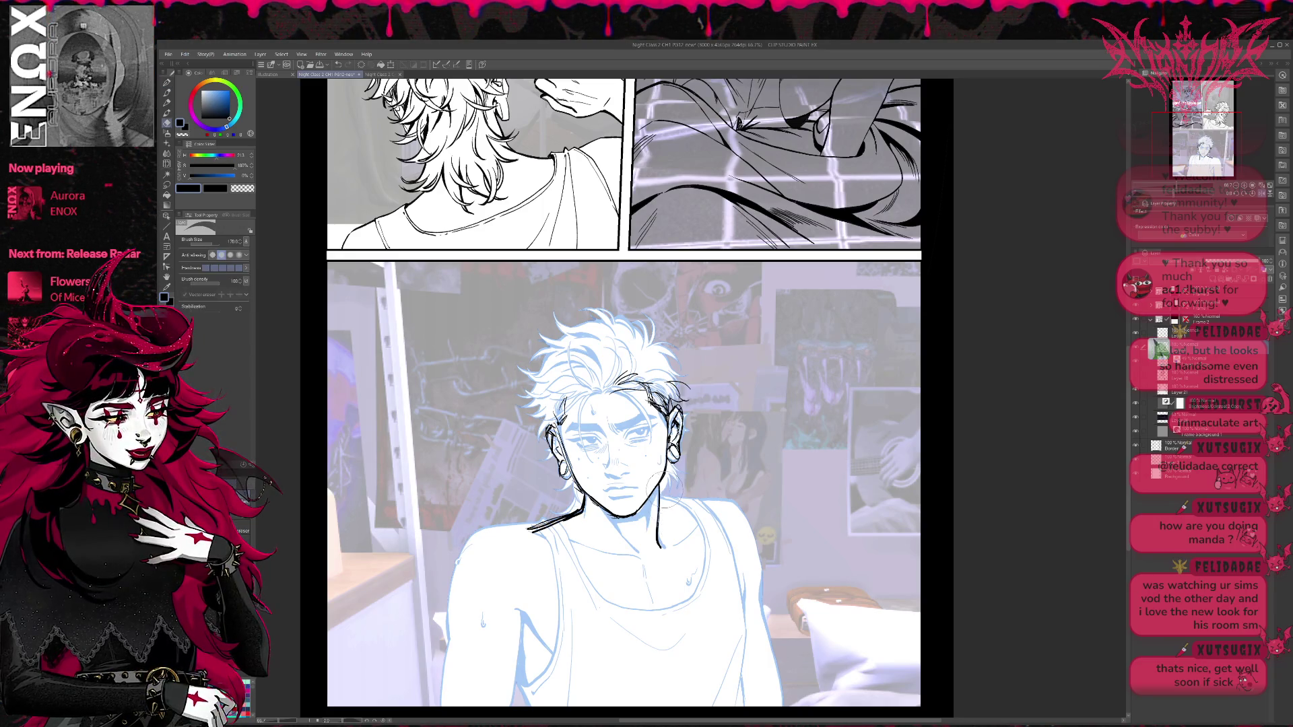
pyautogui.moveTo(667, 495); pyautogui.dragTo(659, 549)
pyautogui.press('p')
pyautogui.moveTo(658, 485); pyautogui.dragTo(658, 558)
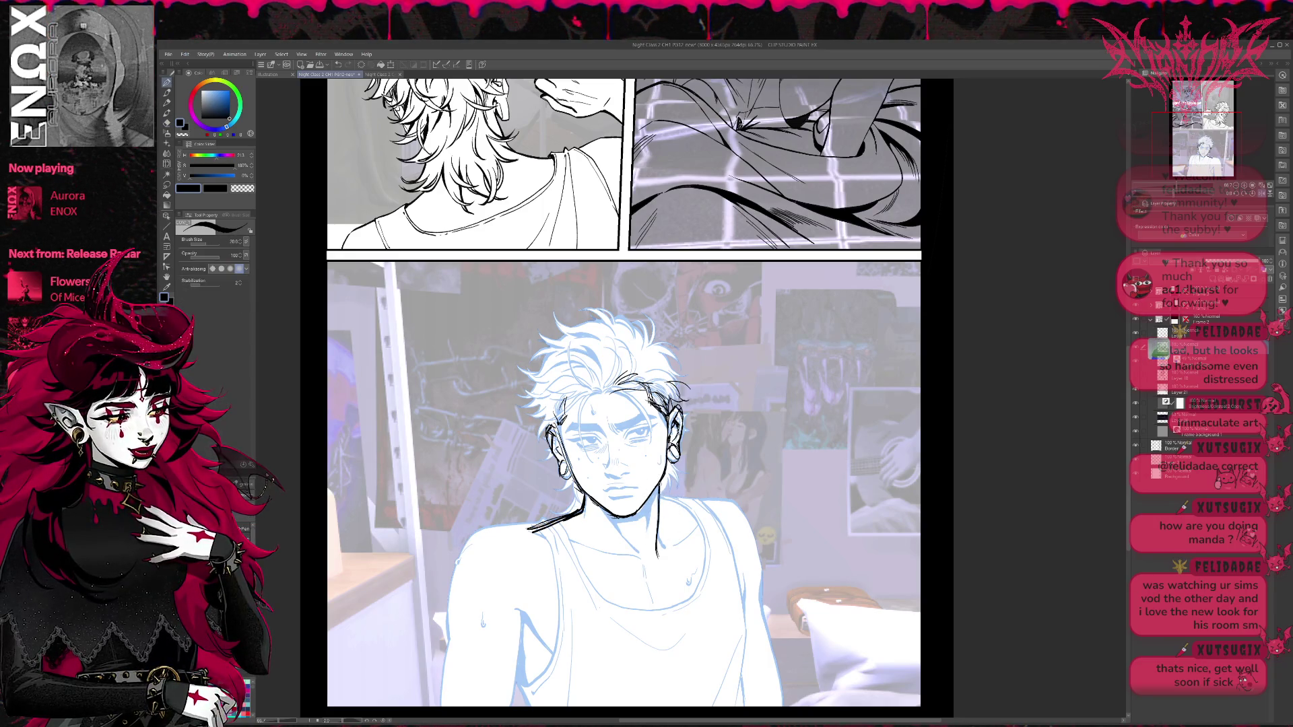
pyautogui.moveTo(711, 477); pyautogui.dragTo(714, 465)
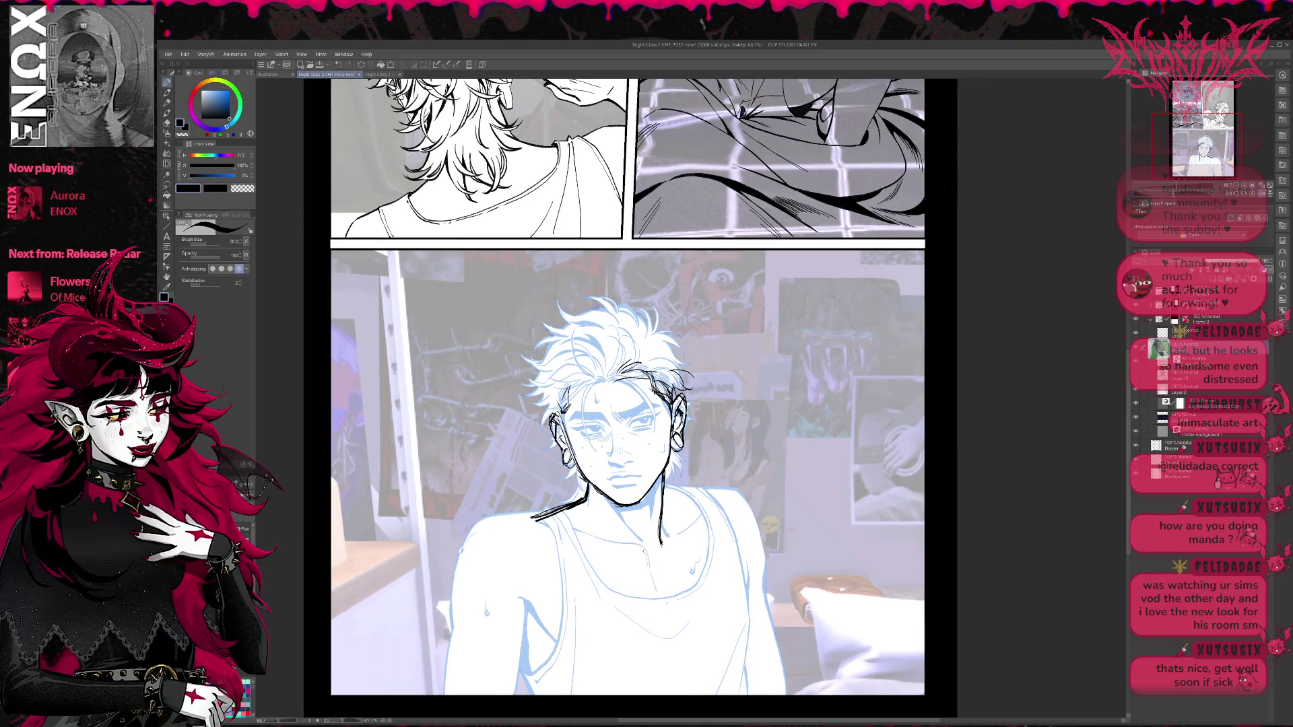
pyautogui.moveTo(645, 550); pyautogui.dragTo(551, 527)
pyautogui.moveTo(659, 546)
pyautogui.mouseDown()
pyautogui.moveTo(734, 484)
pyautogui.moveTo(758, 543)
pyautogui.mouseUp()
pyautogui.moveTo(743, 492); pyautogui.dragTo(764, 573)
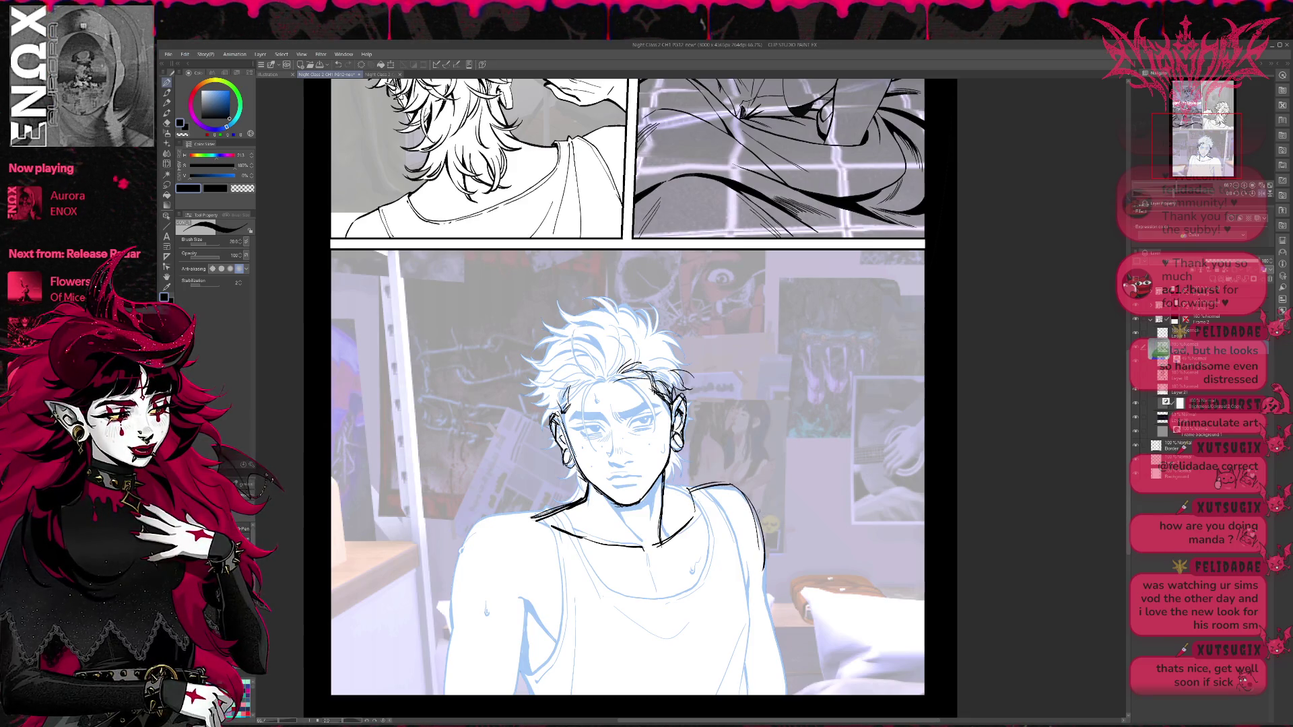
# Redraw the left shoulder and arm line down to the panel bottom, adding left shoulder strokes.
pyautogui.moveTo(538, 513)
pyautogui.mouseDown()
pyautogui.moveTo(554, 524)
pyautogui.moveTo(464, 554)
pyautogui.moveTo(457, 680)
pyautogui.mouseUp()
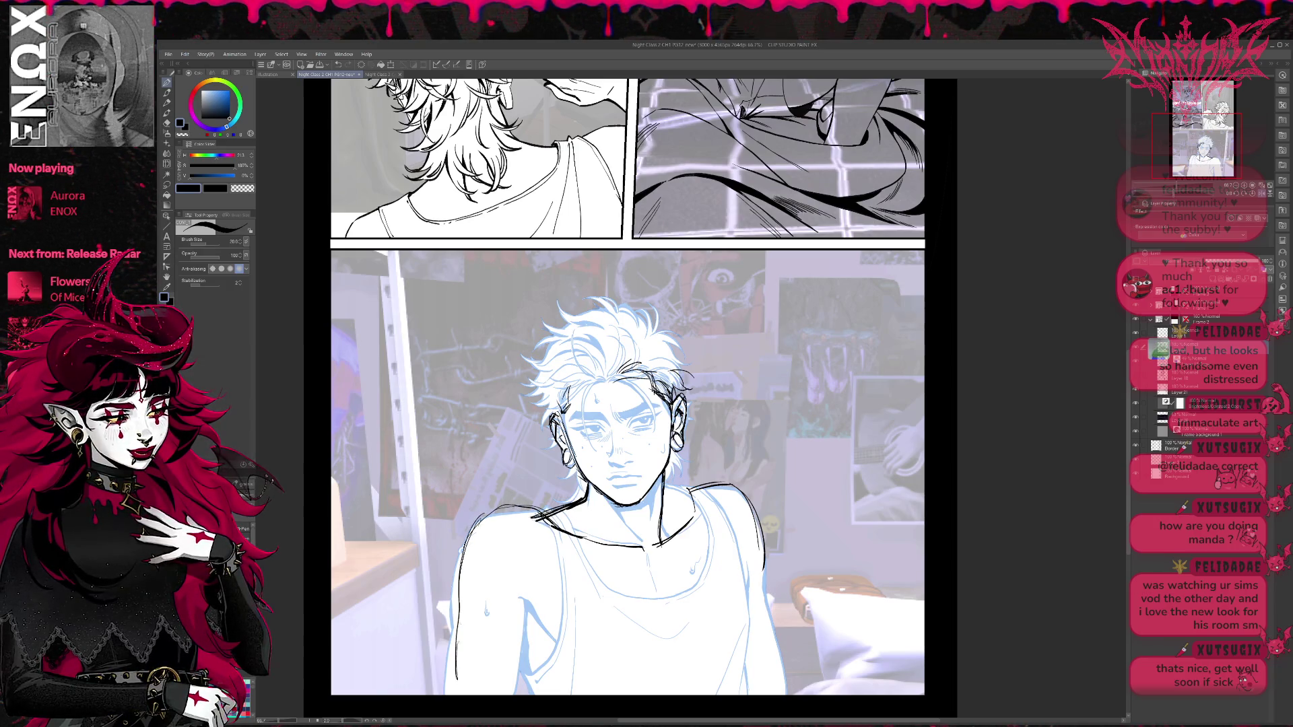
pyautogui.press('e')
pyautogui.moveTo(481, 516); pyautogui.dragTo(456, 673)
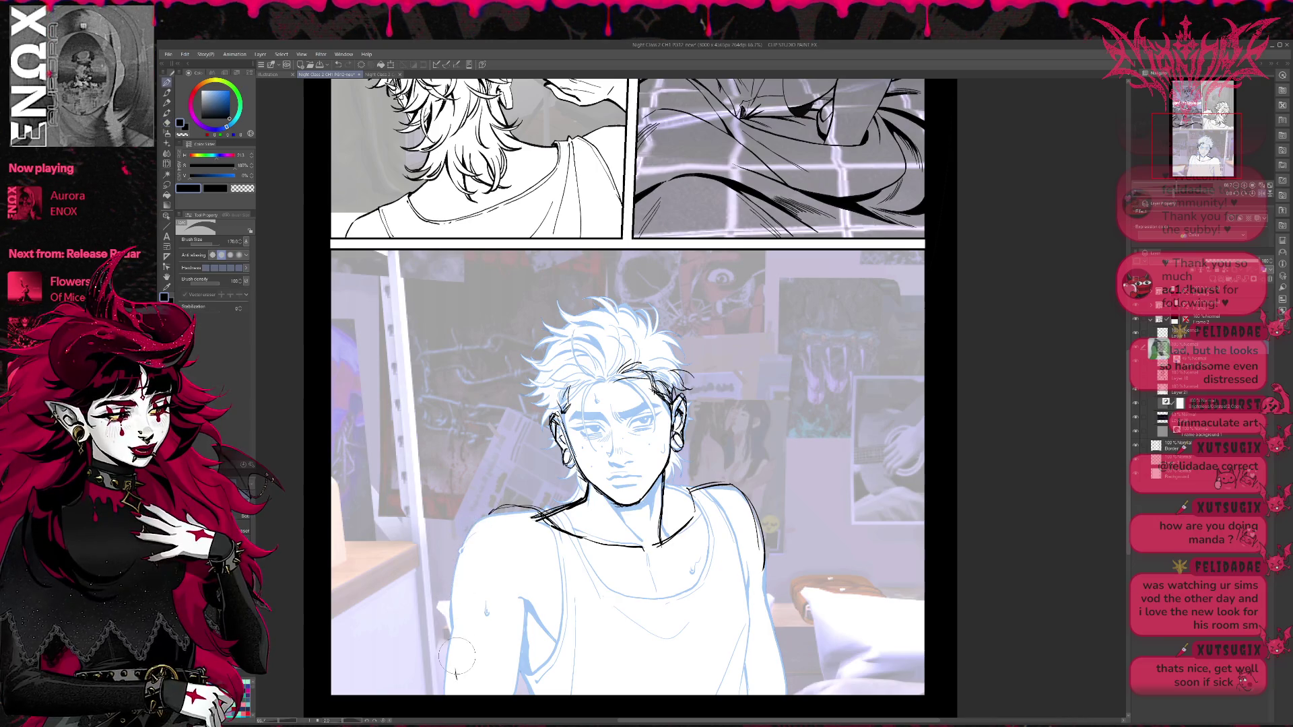
pyautogui.press('p')
pyautogui.moveTo(500, 505)
pyautogui.mouseDown()
pyautogui.moveTo(465, 572)
pyautogui.moveTo(454, 695)
pyautogui.mouseUp()
pyautogui.moveTo(463, 575); pyautogui.dragTo(457, 693)
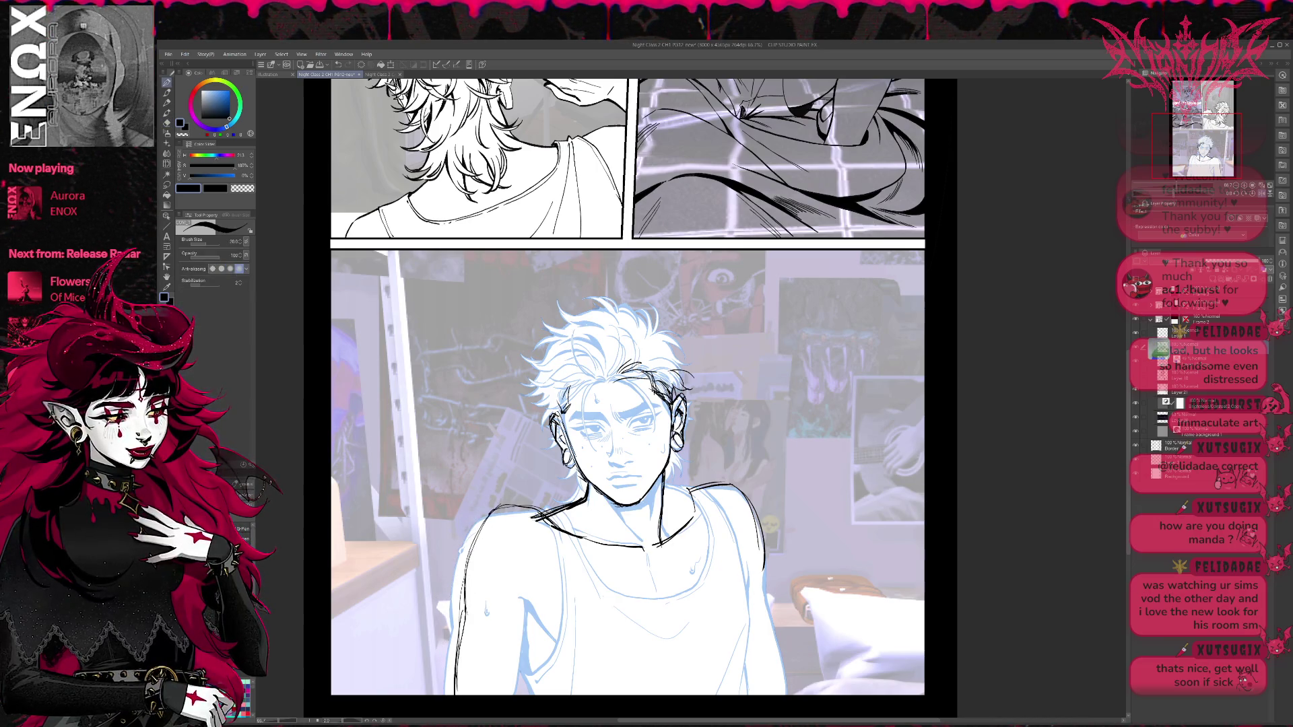
pyautogui.moveTo(486, 516); pyautogui.dragTo(569, 510)
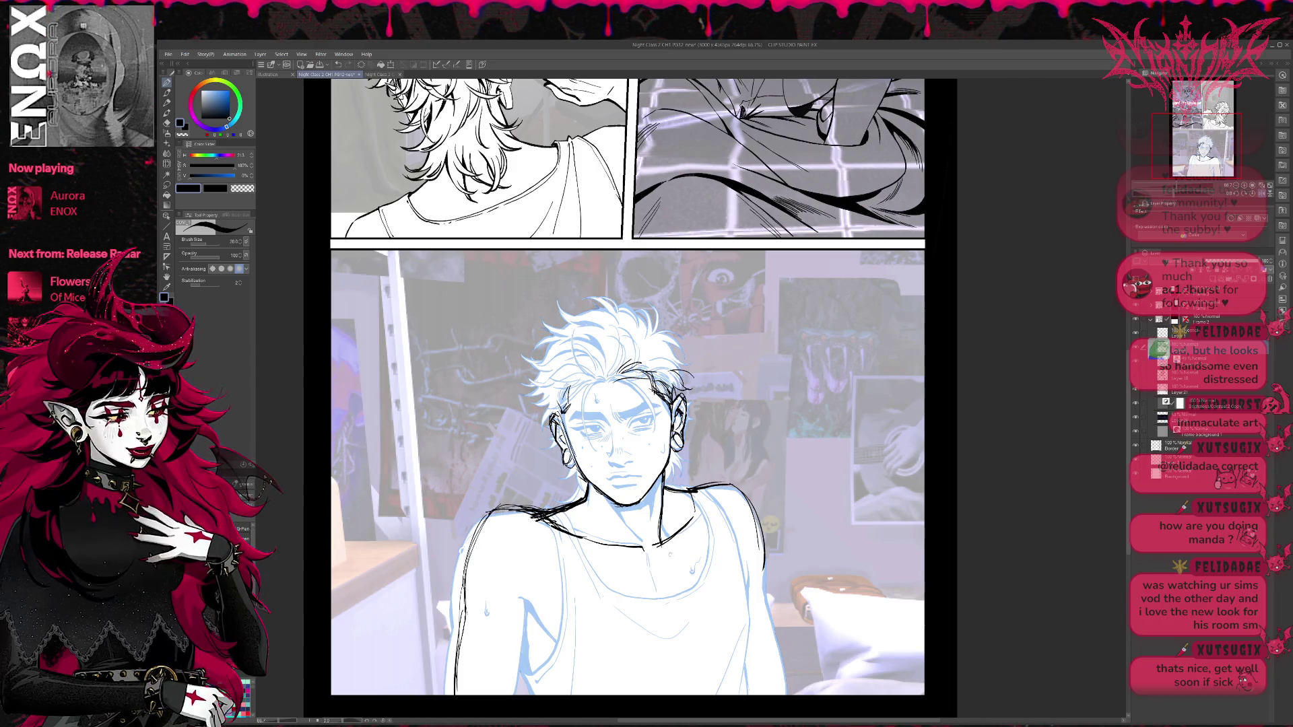
# Return the canvas to normal orientation and ink detail lines on the shirt below the collar.
pyautogui.click(1265, 193)
pyautogui.moveTo(961, 455)
pyautogui.mouseDown()
pyautogui.moveTo(817, 415)
pyautogui.moveTo(819, 403)
pyautogui.mouseUp()
pyautogui.moveTo(629, 517)
pyautogui.mouseDown()
pyautogui.moveTo(648, 504)
pyautogui.moveTo(710, 549)
pyautogui.mouseUp()
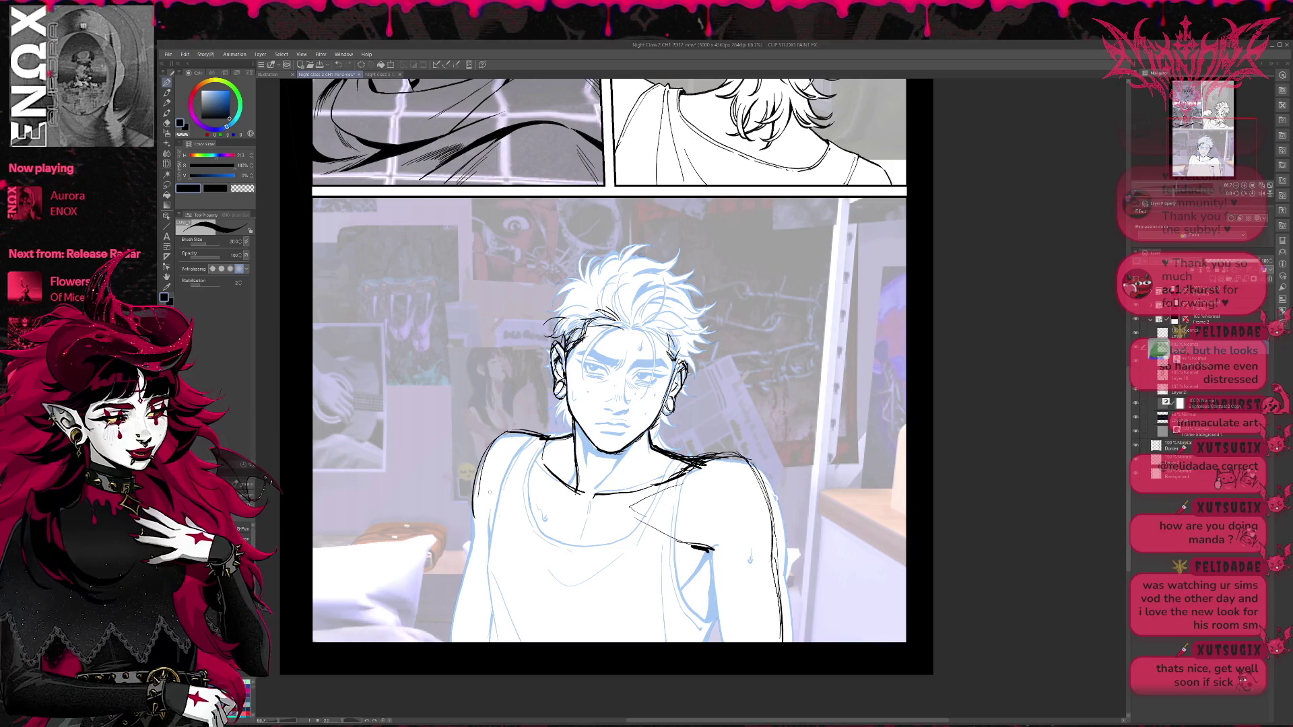
# Outline the left arm down to the panel bottom and ink the right arm outline.
pyautogui.moveTo(496, 497); pyautogui.dragTo(483, 588)
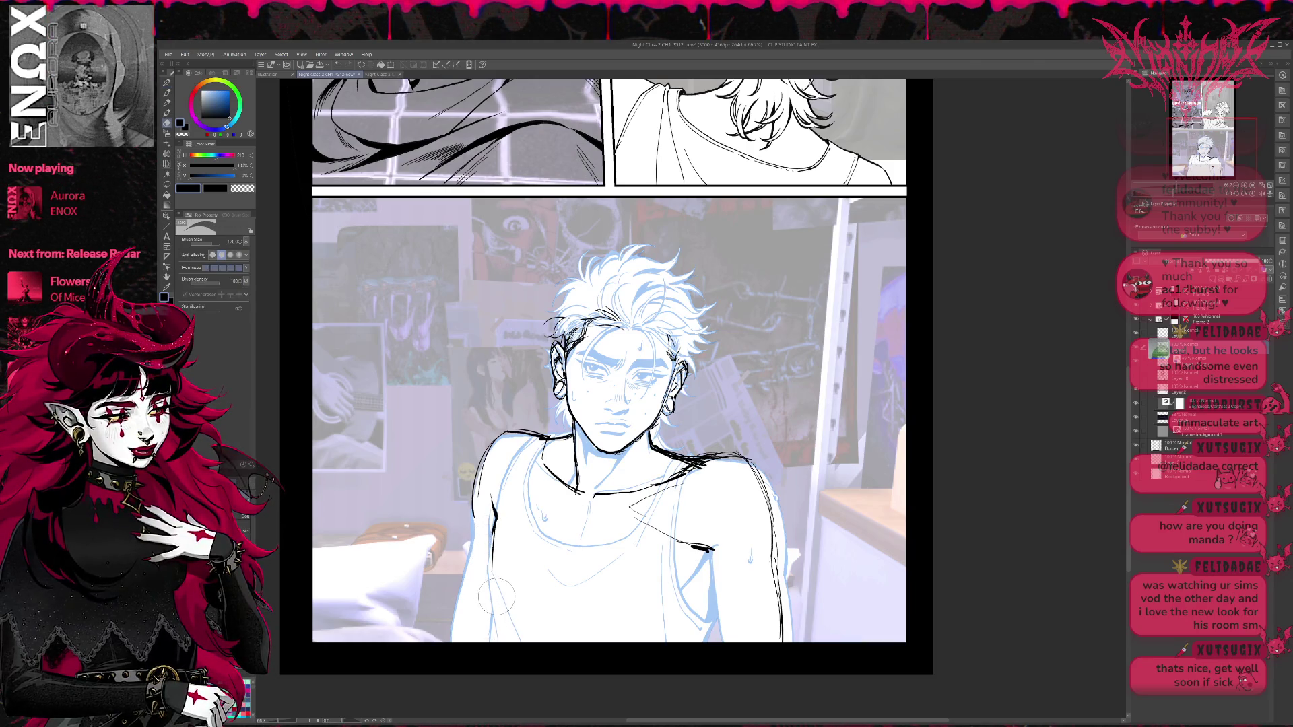
pyautogui.moveTo(493, 537); pyautogui.dragTo(491, 637)
pyautogui.moveTo(496, 566); pyautogui.dragTo(490, 642)
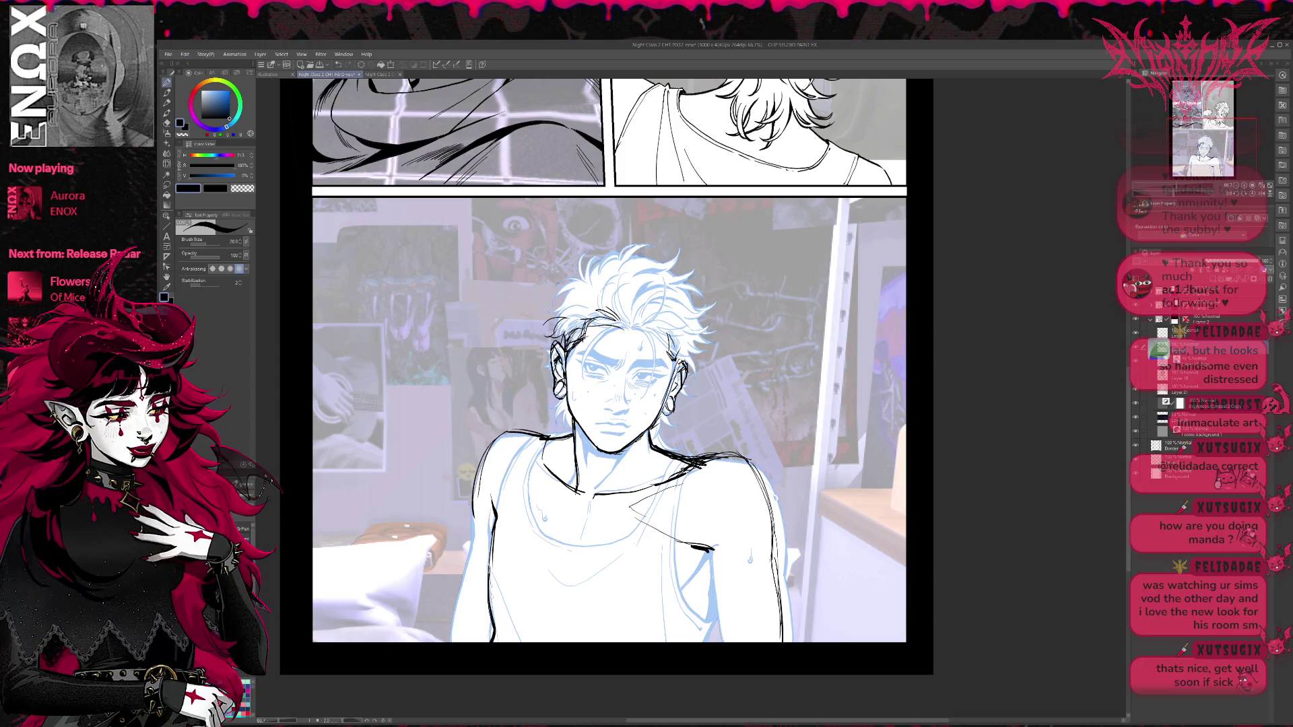
pyautogui.moveTo(721, 553)
pyautogui.mouseDown()
pyautogui.moveTo(680, 647)
pyautogui.moveTo(705, 616)
pyautogui.moveTo(709, 537)
pyautogui.mouseUp()
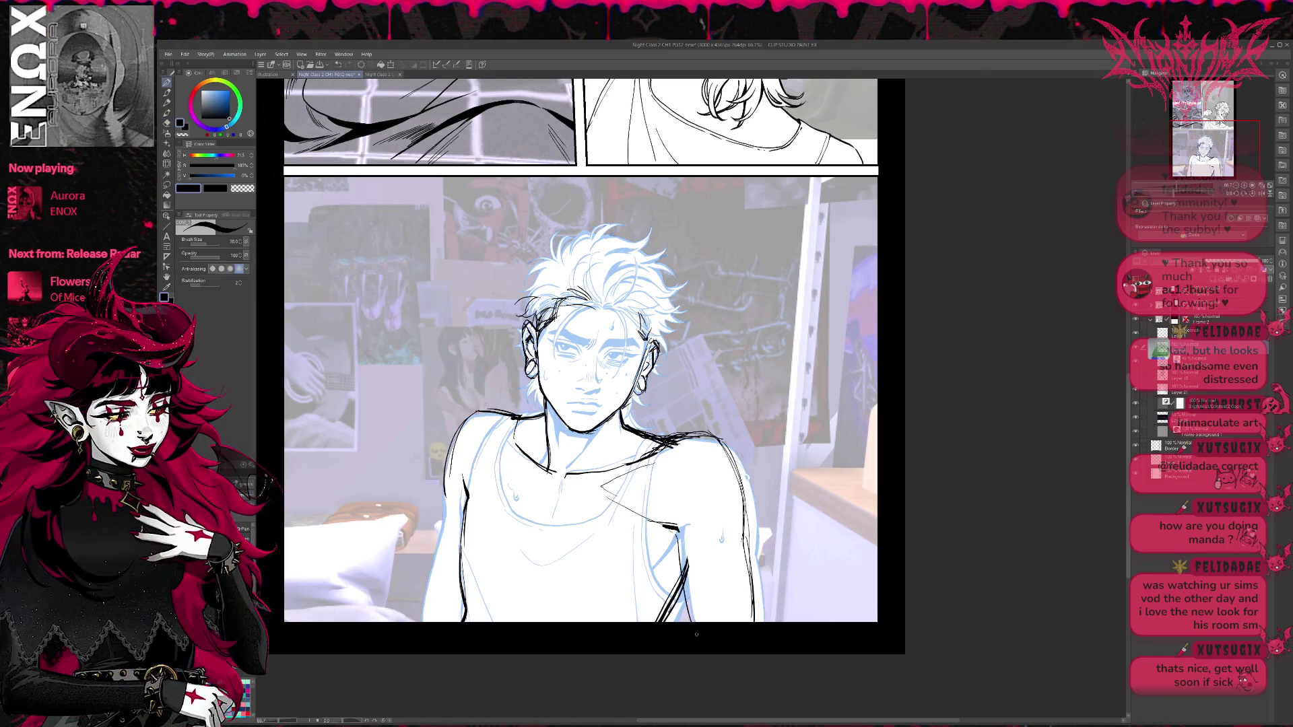
# Erase the top of the right shoulder line and redraw it.
pyautogui.press('e')
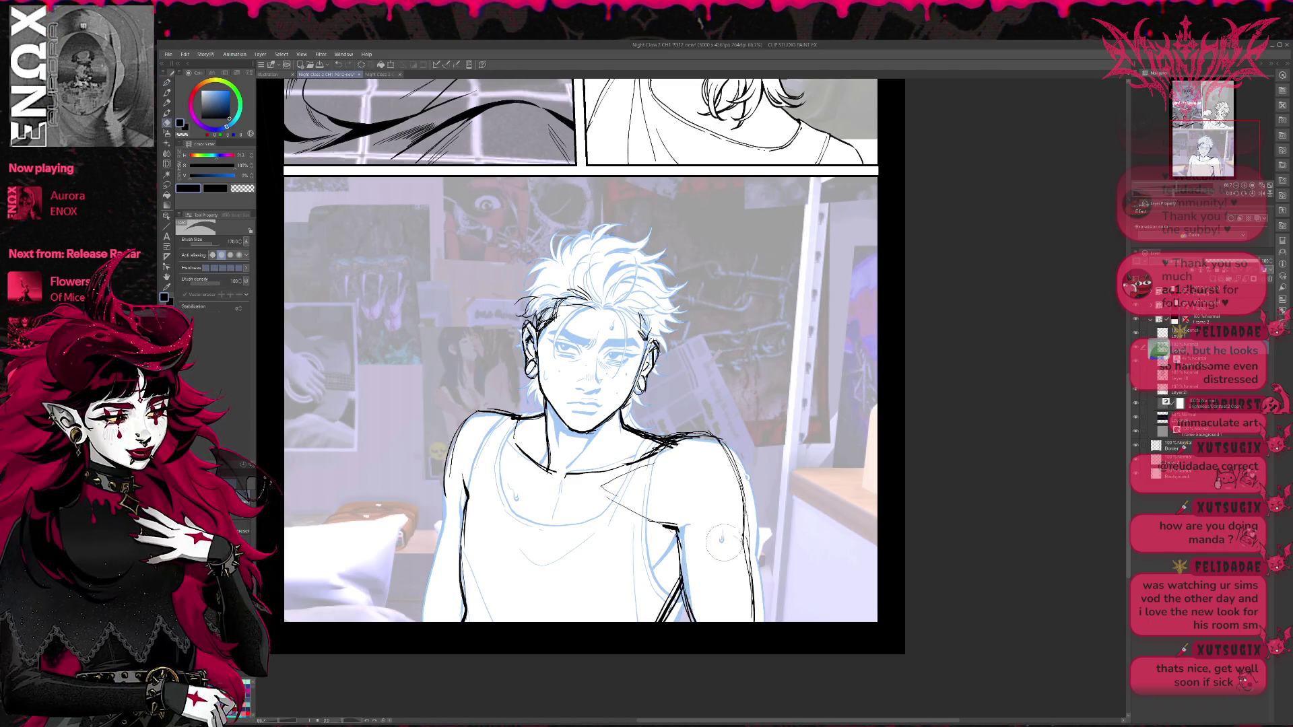
pyautogui.press('p')
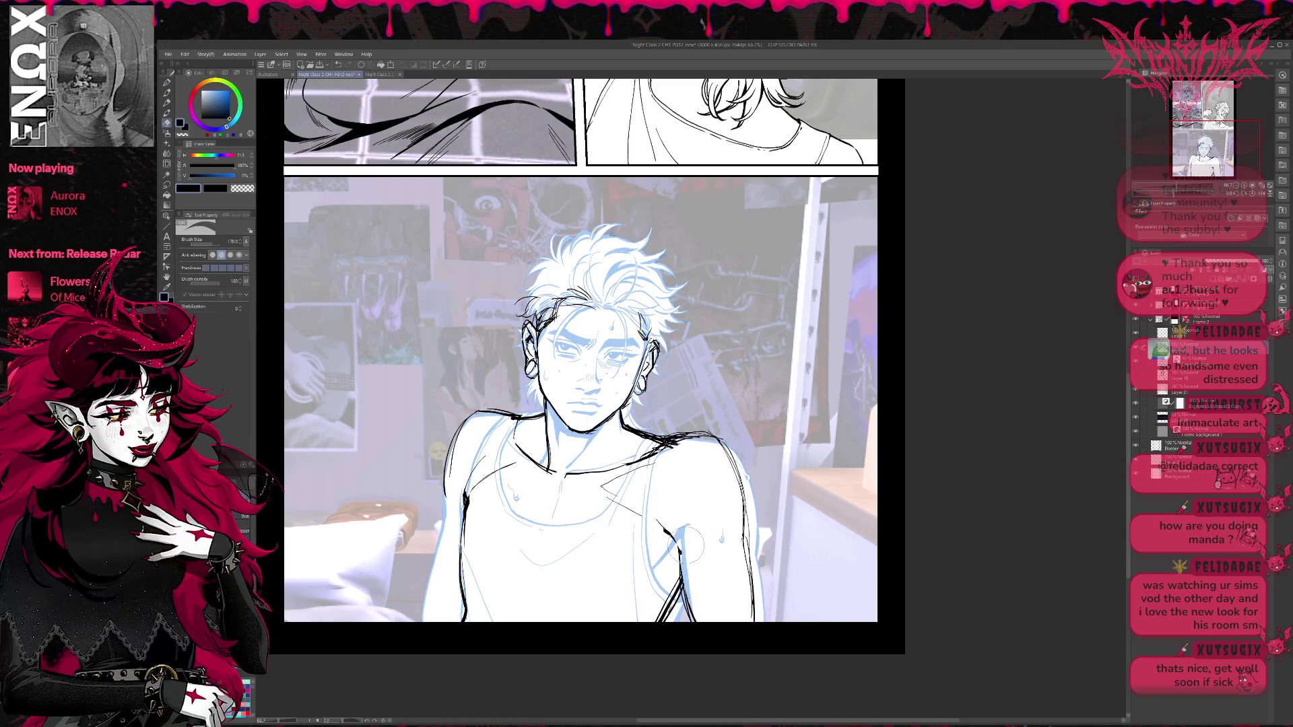
pyautogui.moveTo(654, 523)
pyautogui.mouseDown()
pyautogui.moveTo(675, 539)
pyautogui.moveTo(679, 586)
pyautogui.mouseUp()
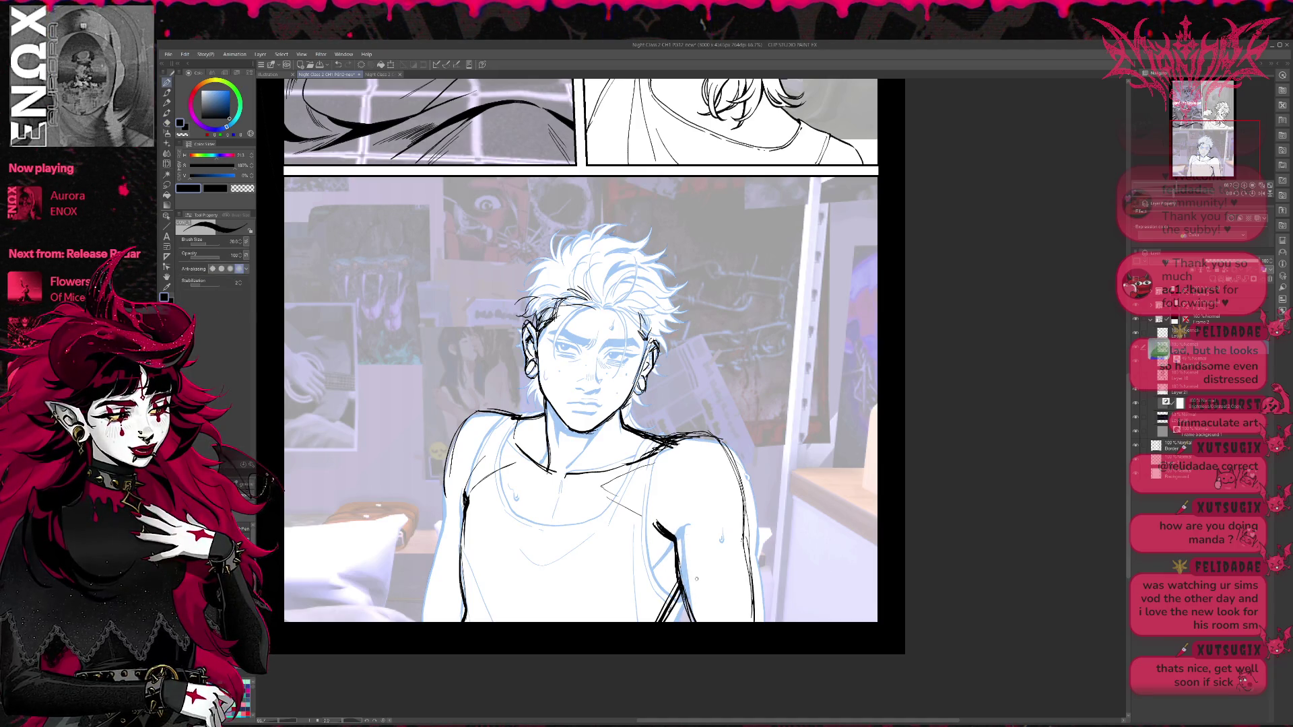
pyautogui.press('e')
pyautogui.moveTo(647, 518)
pyautogui.mouseDown()
pyautogui.moveTo(687, 569)
pyautogui.moveTo(684, 622)
pyautogui.mouseUp()
pyautogui.press('p')
pyautogui.moveTo(674, 551); pyautogui.dragTo(679, 586)
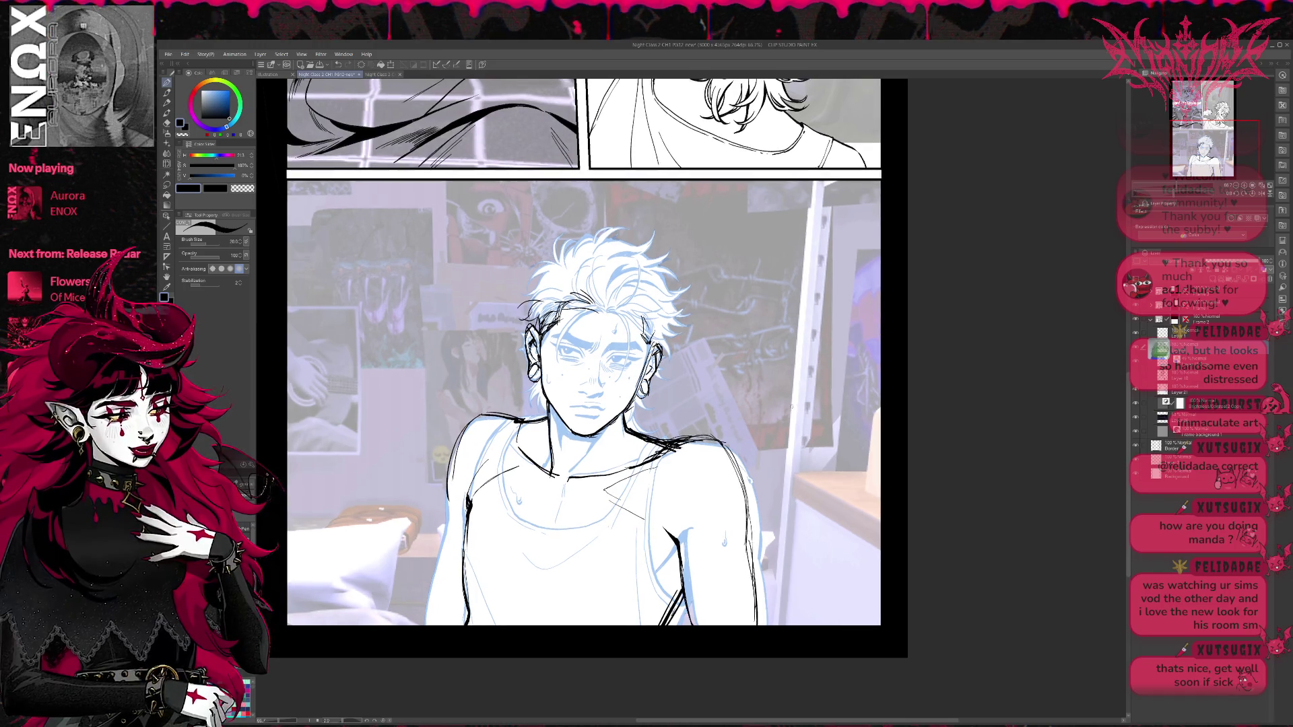
# Mirror the canvas, then erase and re-ink the left shoulder and left arm edge.
pyautogui.press('h')
pyautogui.press('e')
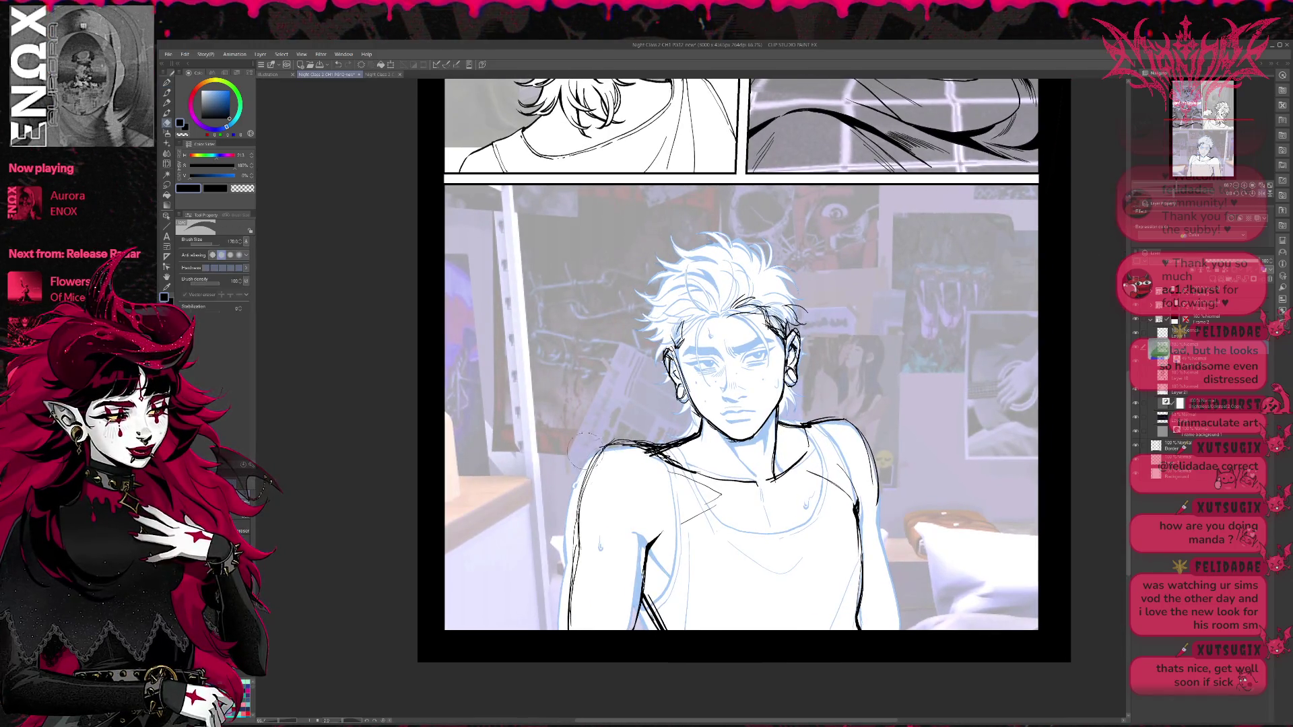
pyautogui.moveTo(599, 448)
pyautogui.mouseDown()
pyautogui.moveTo(657, 451)
pyautogui.moveTo(575, 566)
pyautogui.mouseUp()
pyautogui.press('p')
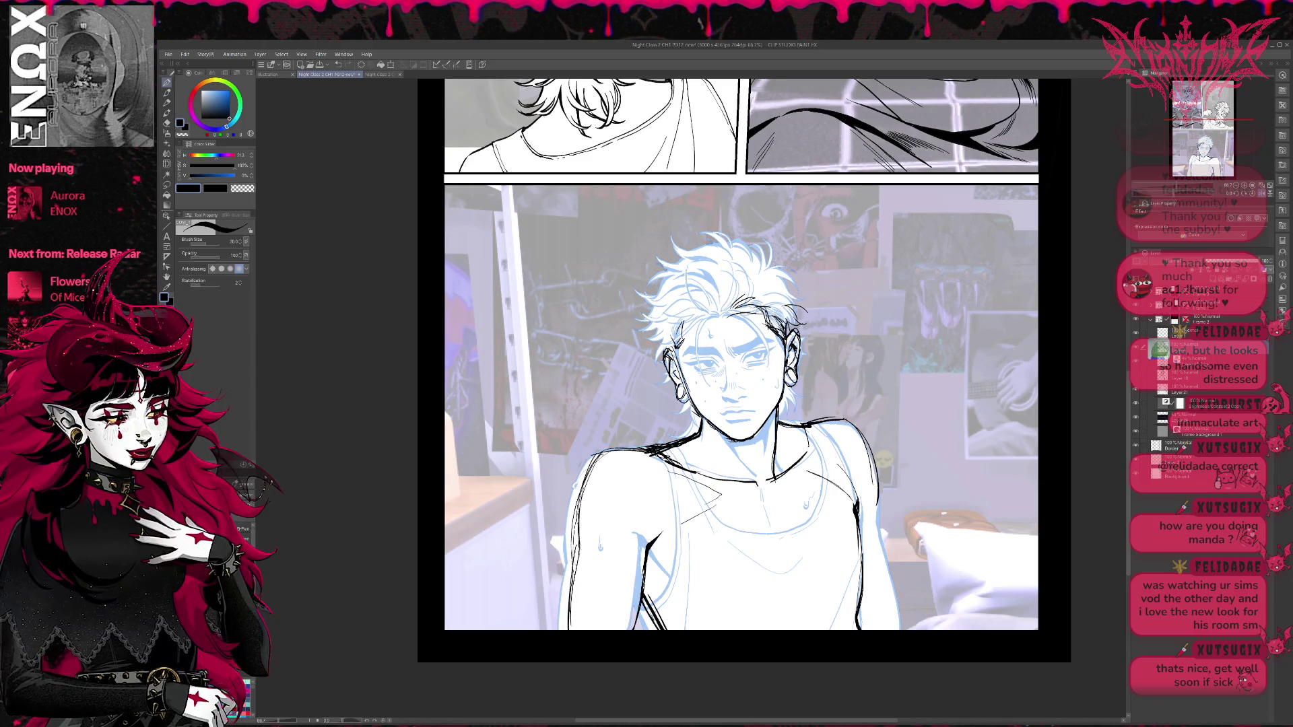
pyautogui.moveTo(576, 515); pyautogui.dragTo(577, 579)
pyautogui.press('e')
pyautogui.moveTo(586, 471)
pyautogui.mouseDown()
pyautogui.moveTo(578, 556)
pyautogui.moveTo(592, 586)
pyautogui.mouseUp()
pyautogui.press('p')
pyautogui.moveTo(577, 533); pyautogui.dragTo(574, 571)
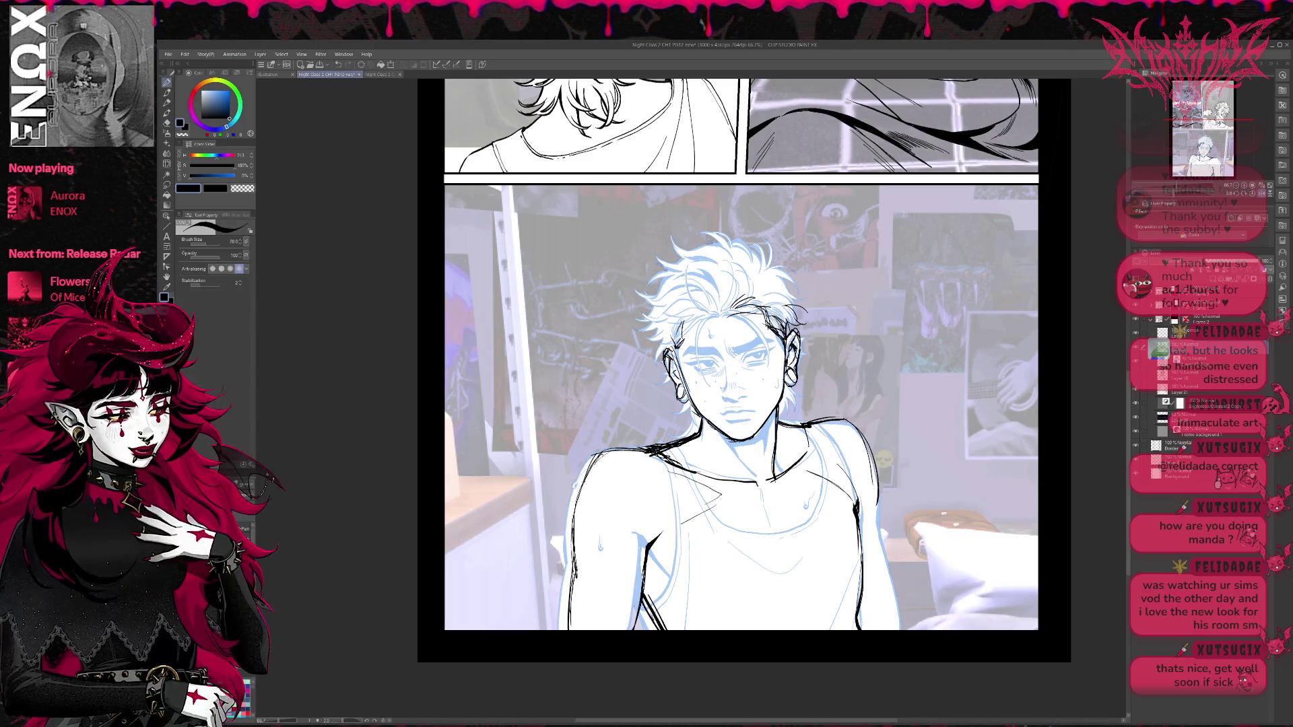
pyautogui.moveTo(596, 456); pyautogui.dragTo(655, 449)
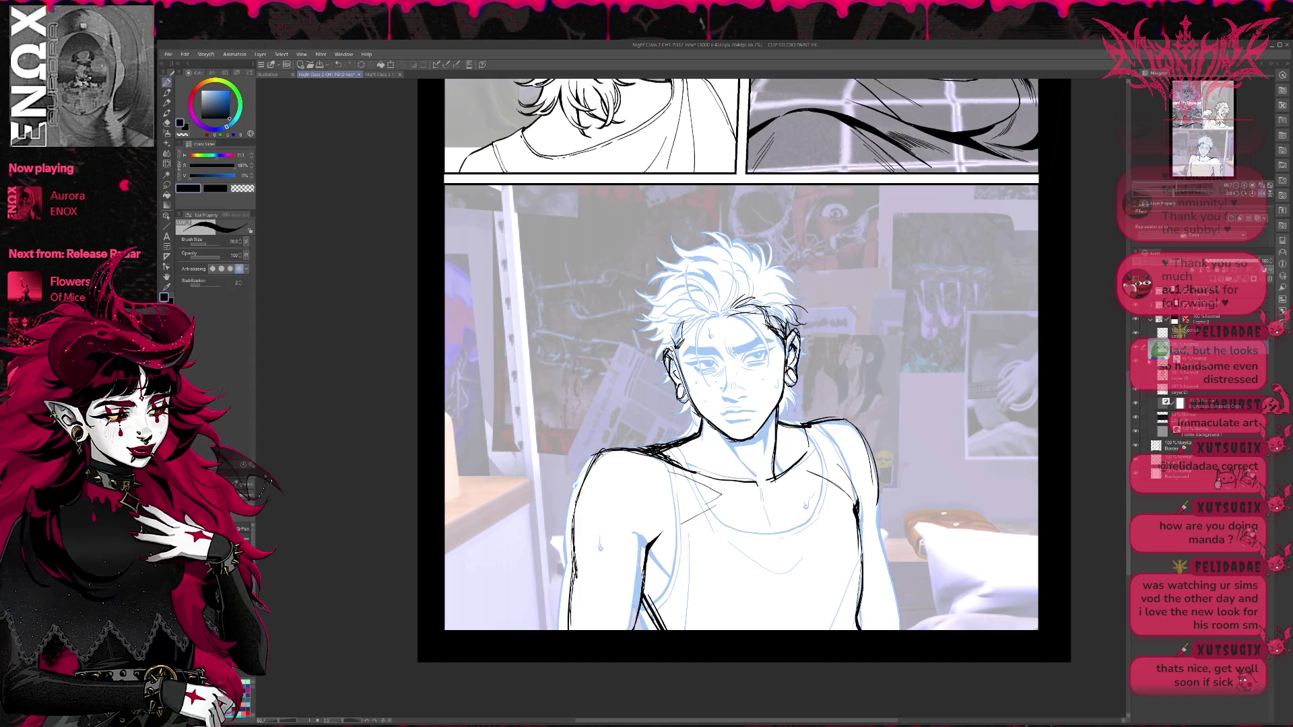
# Hide the blue hair and face sketches, then replace the old chest lines with new ink.
pyautogui.click(1136, 347)
pyautogui.click(1136, 361)
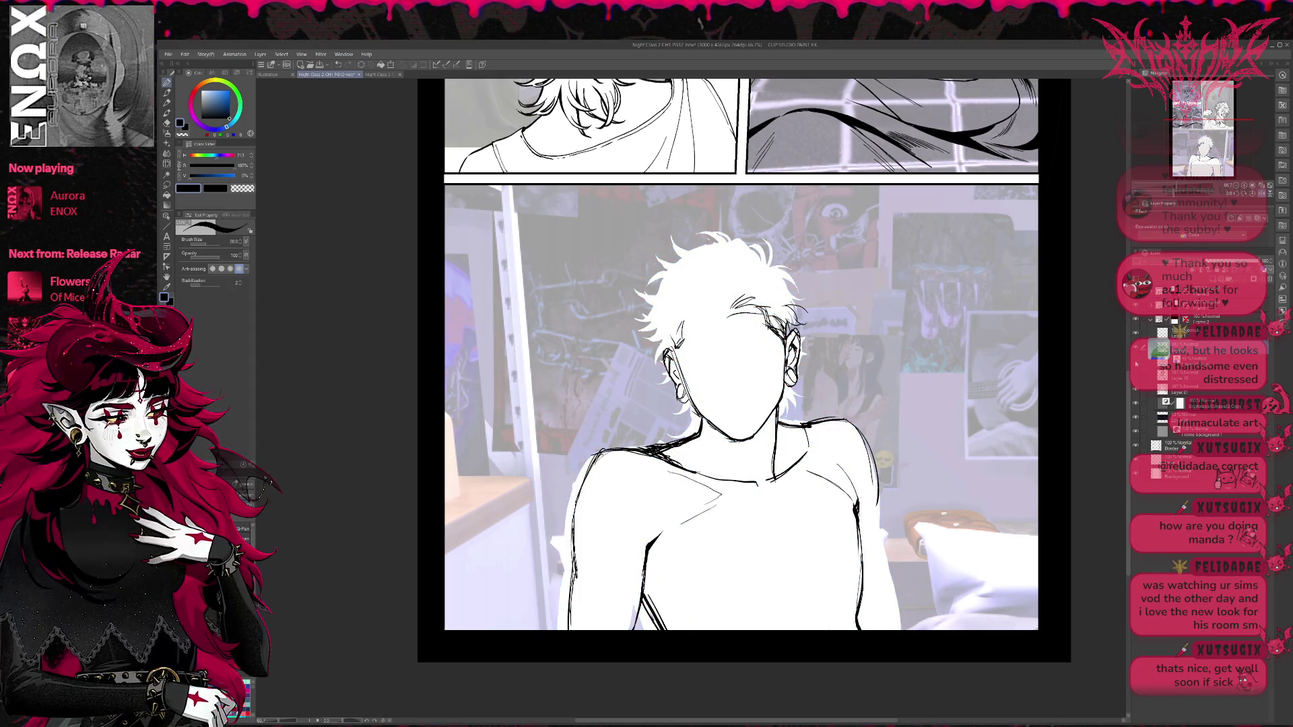
pyautogui.press('e')
pyautogui.moveTo(646, 528)
pyautogui.mouseDown()
pyautogui.moveTo(673, 556)
pyautogui.moveTo(704, 529)
pyautogui.moveTo(650, 472)
pyautogui.moveTo(697, 492)
pyautogui.moveTo(659, 513)
pyautogui.mouseUp()
pyautogui.press('p')
pyautogui.moveTo(663, 509); pyautogui.dragTo(719, 495)
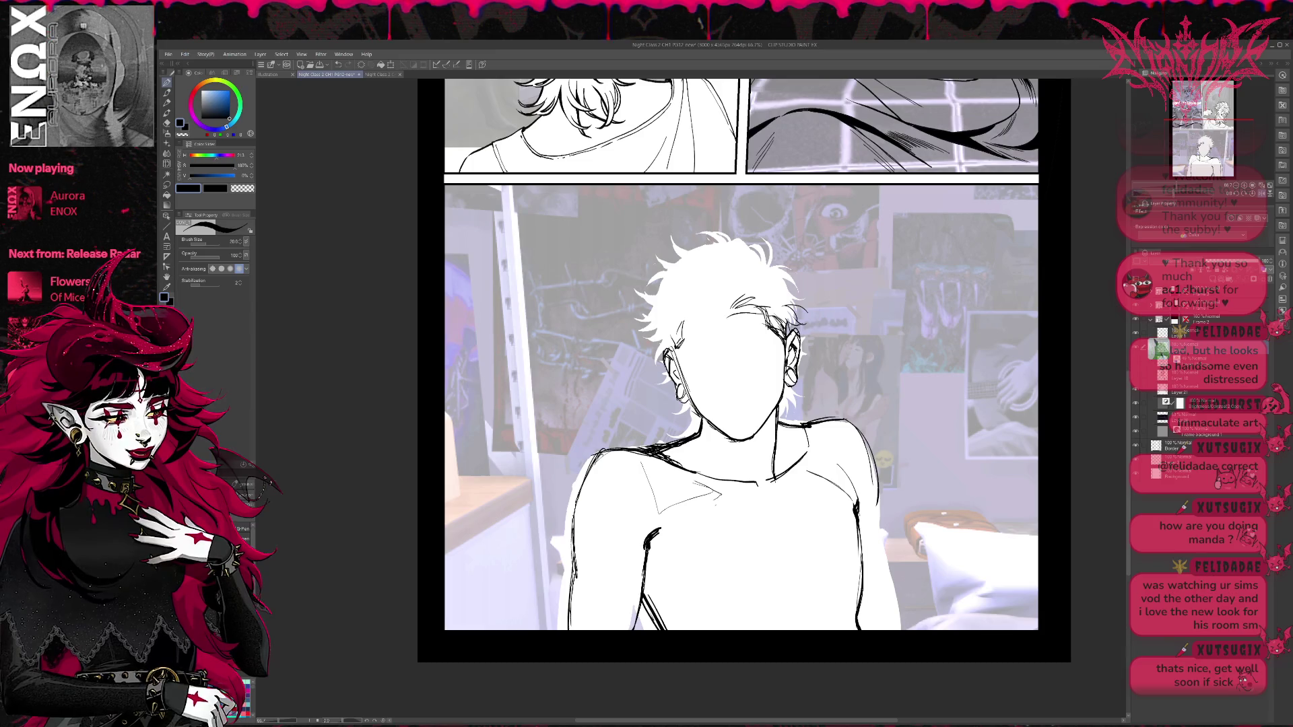
# Rework the left-side arm strokes and erase leftover lines near the left shoulder.
pyautogui.press('e')
pyautogui.moveTo(640, 526)
pyautogui.mouseDown()
pyautogui.moveTo(670, 556)
pyautogui.moveTo(649, 559)
pyautogui.mouseUp()
pyautogui.press('p')
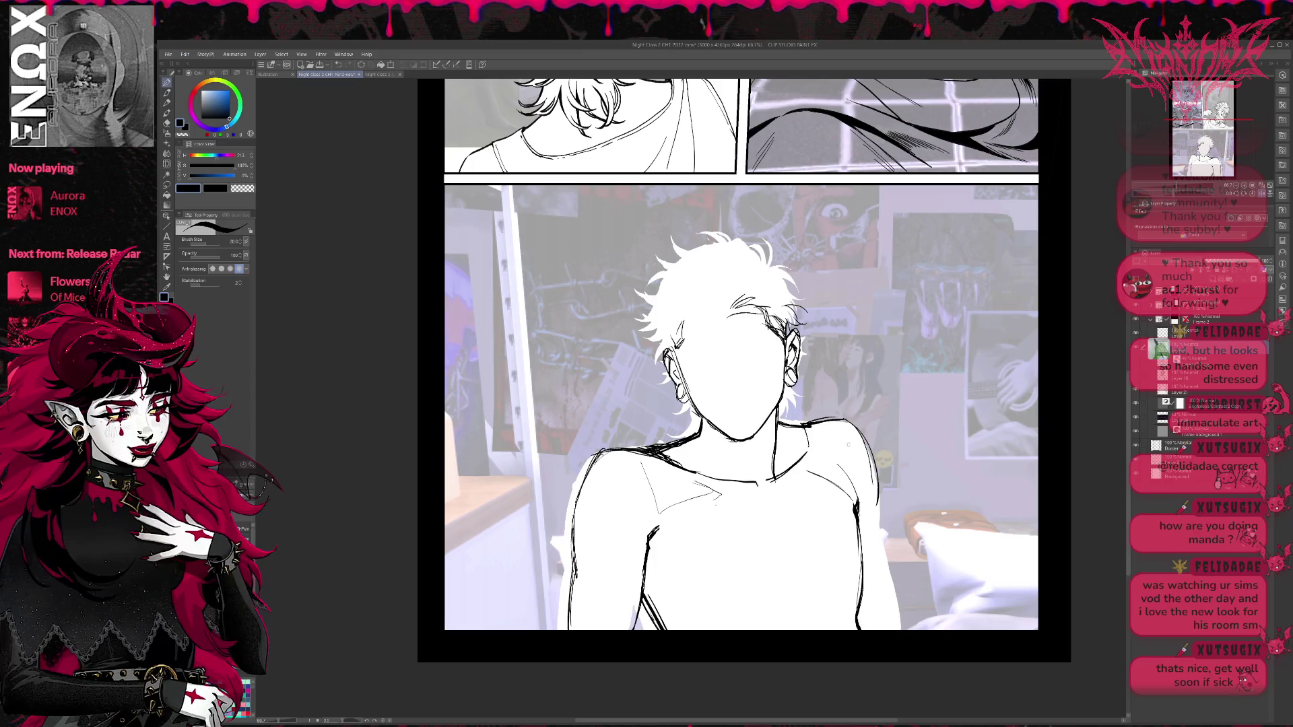
pyautogui.press('e')
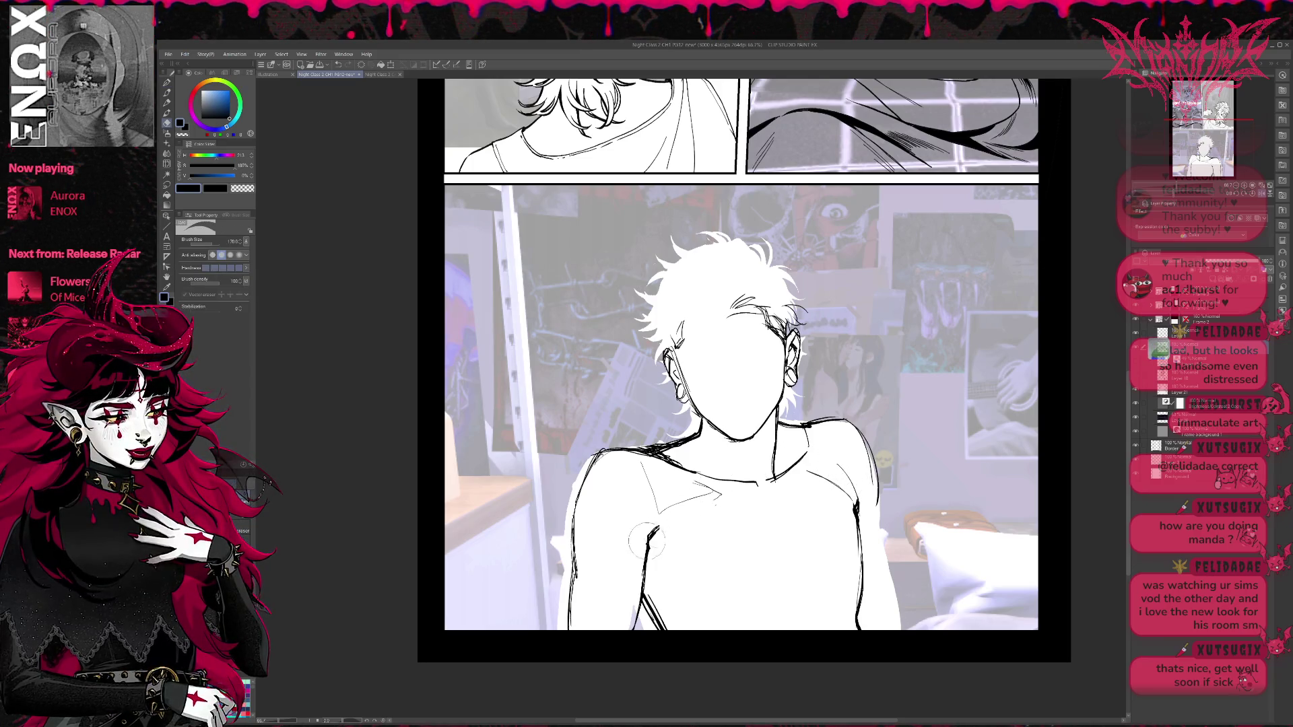
pyautogui.moveTo(630, 522); pyautogui.dragTo(645, 552)
pyautogui.moveTo(675, 508); pyautogui.dragTo(640, 547)
pyautogui.press('p')
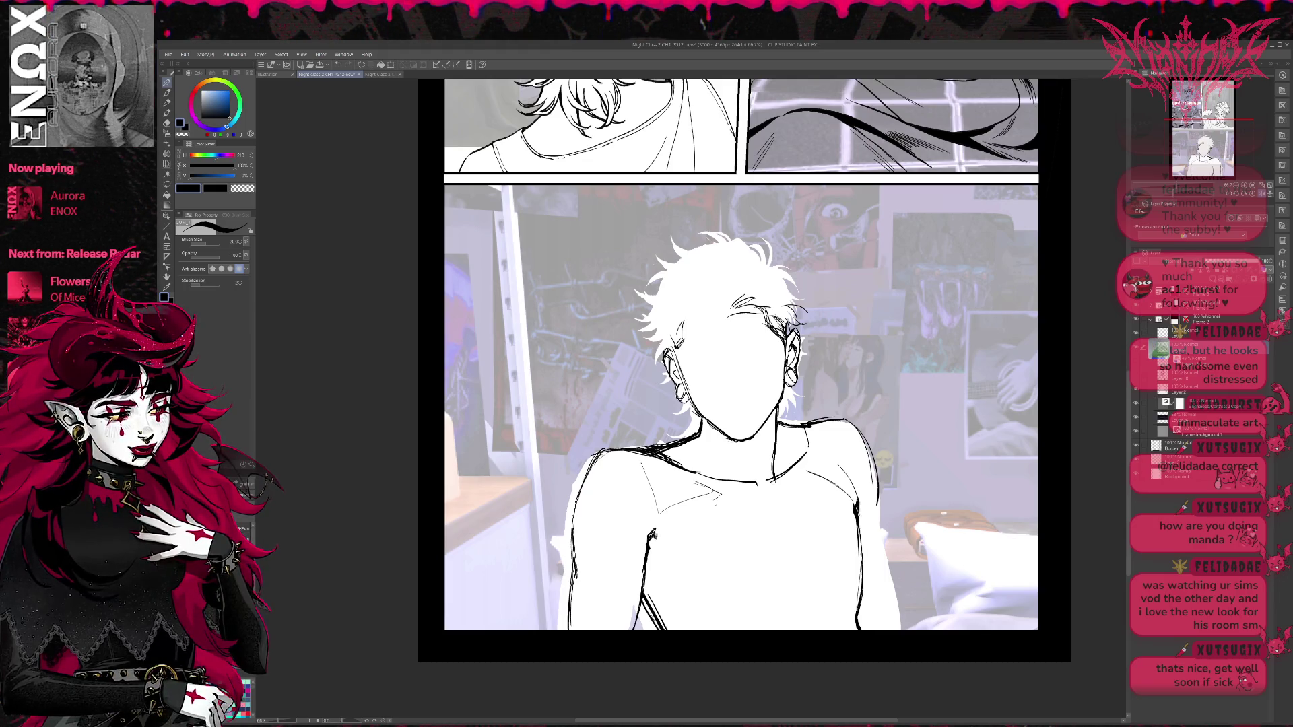
pyautogui.press('e')
pyautogui.moveTo(659, 525); pyautogui.dragTo(643, 537)
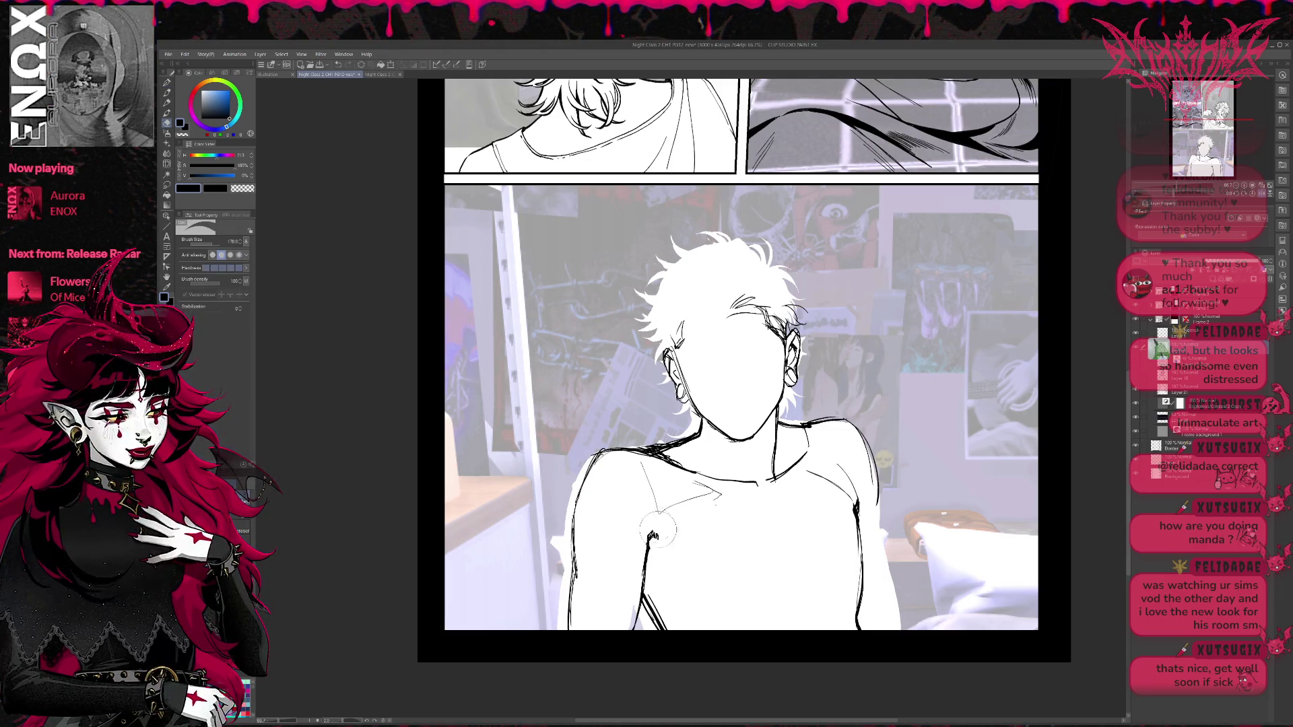
pyautogui.press('p')
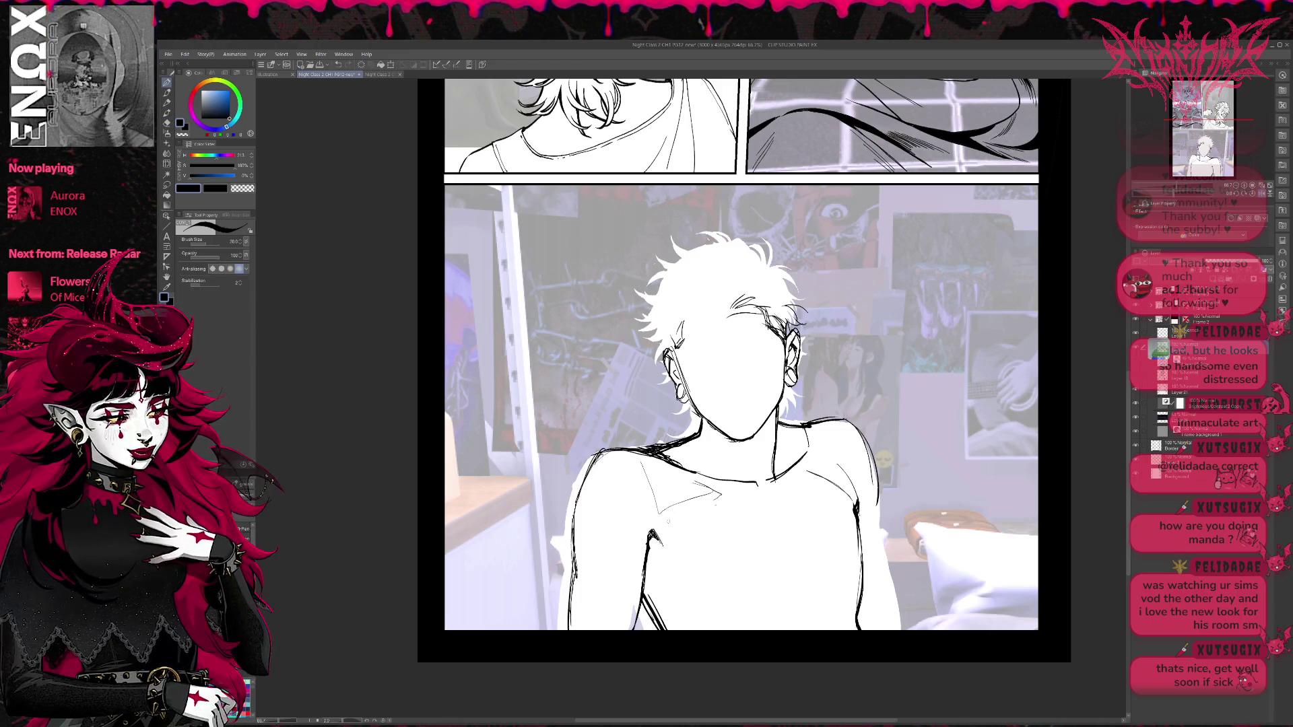
# With the blue rough sketch shown for reference, draw hatching along the left-side arm, then hide it.
pyautogui.click(1136, 369)
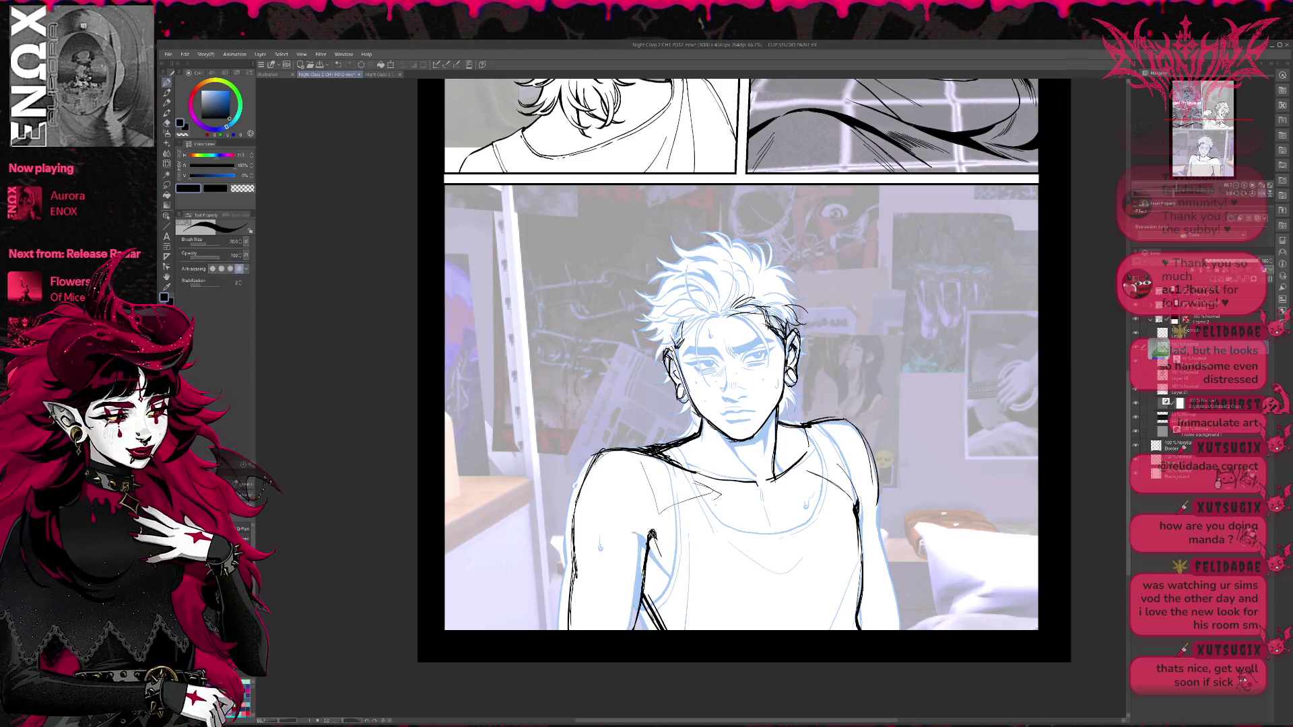
pyautogui.moveTo(657, 551)
pyautogui.mouseDown()
pyautogui.moveTo(679, 586)
pyautogui.moveTo(656, 549)
pyautogui.mouseUp()
pyautogui.press('e')
pyautogui.press('p')
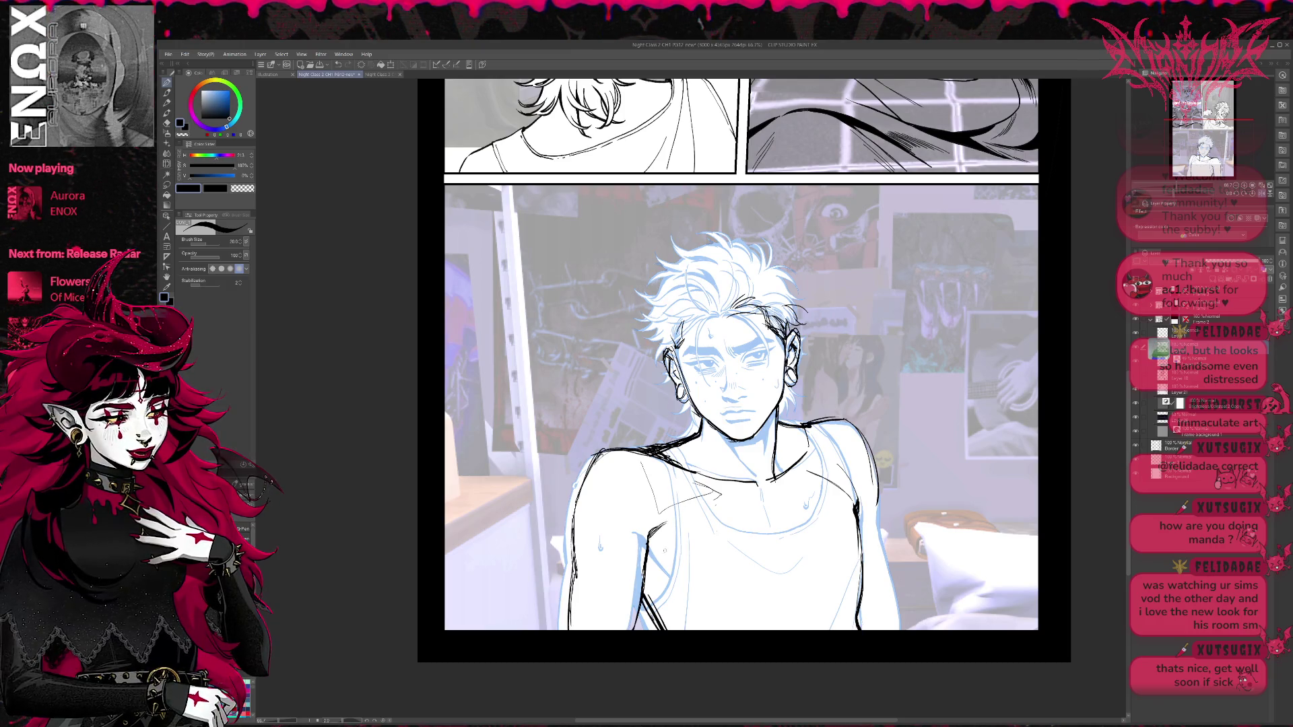
pyautogui.moveTo(669, 580); pyautogui.dragTo(650, 540)
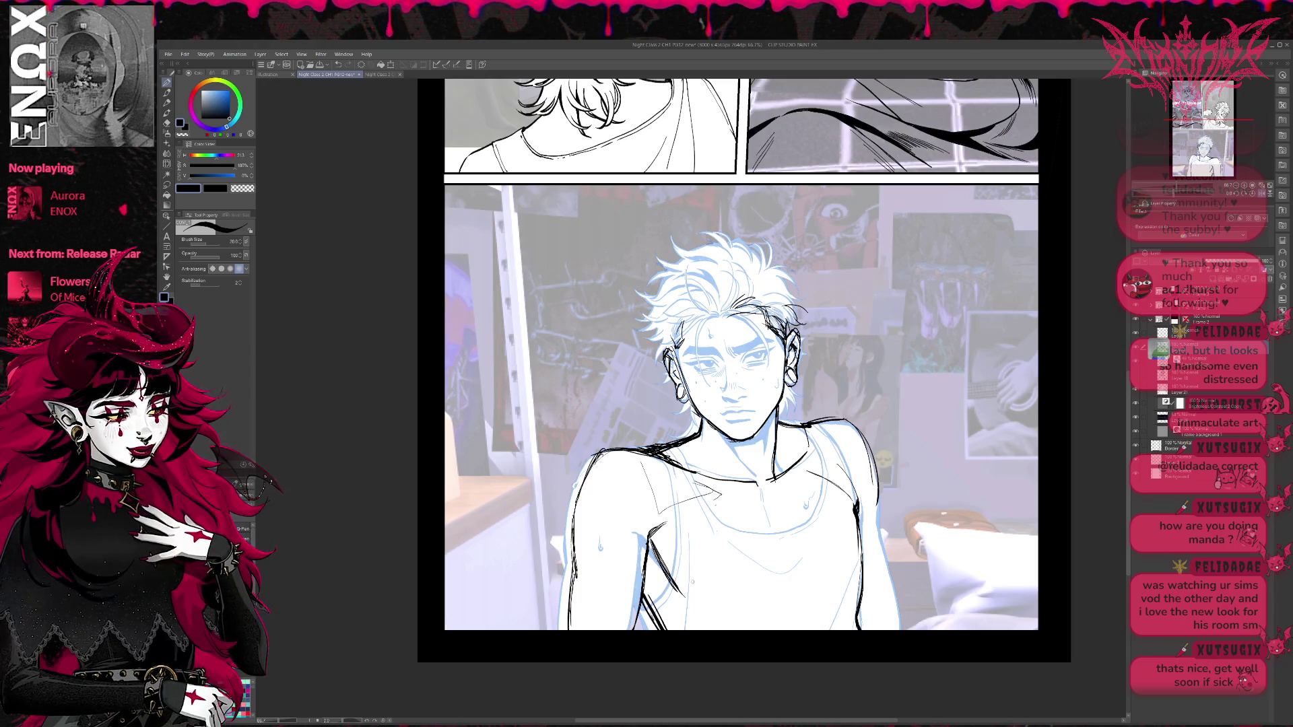
pyautogui.click(1136, 363)
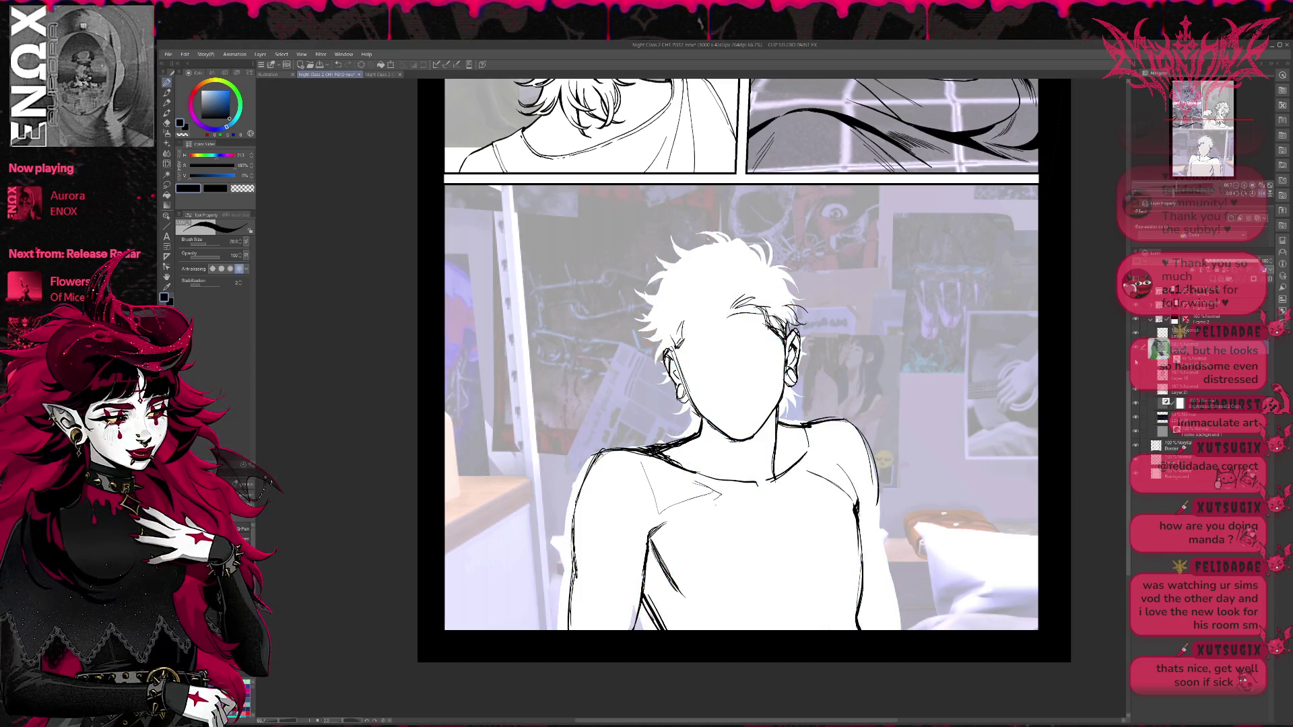
# Trim and redraw the right arm contour with a thinner line, adding a short line down the right side.
pyautogui.moveTo(861, 532); pyautogui.dragTo(854, 630)
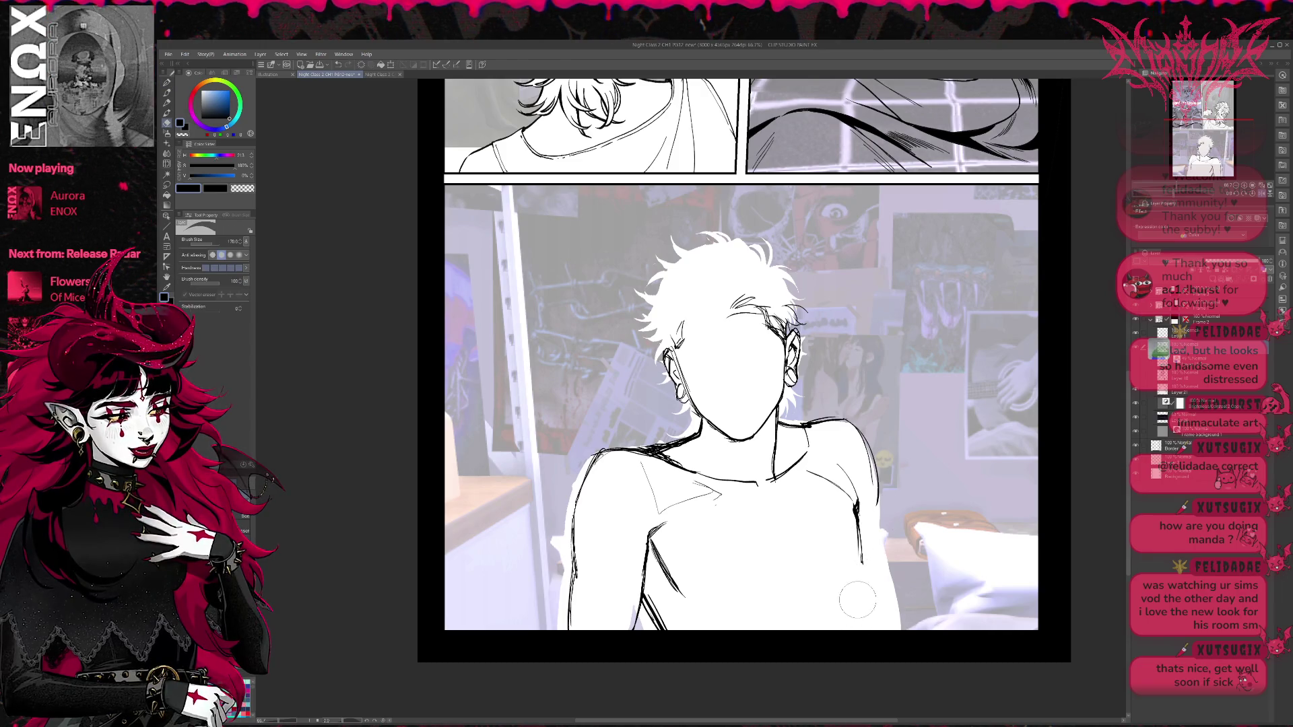
pyautogui.moveTo(864, 539)
pyautogui.mouseDown()
pyautogui.moveTo(857, 625)
pyautogui.moveTo(858, 583)
pyautogui.mouseUp()
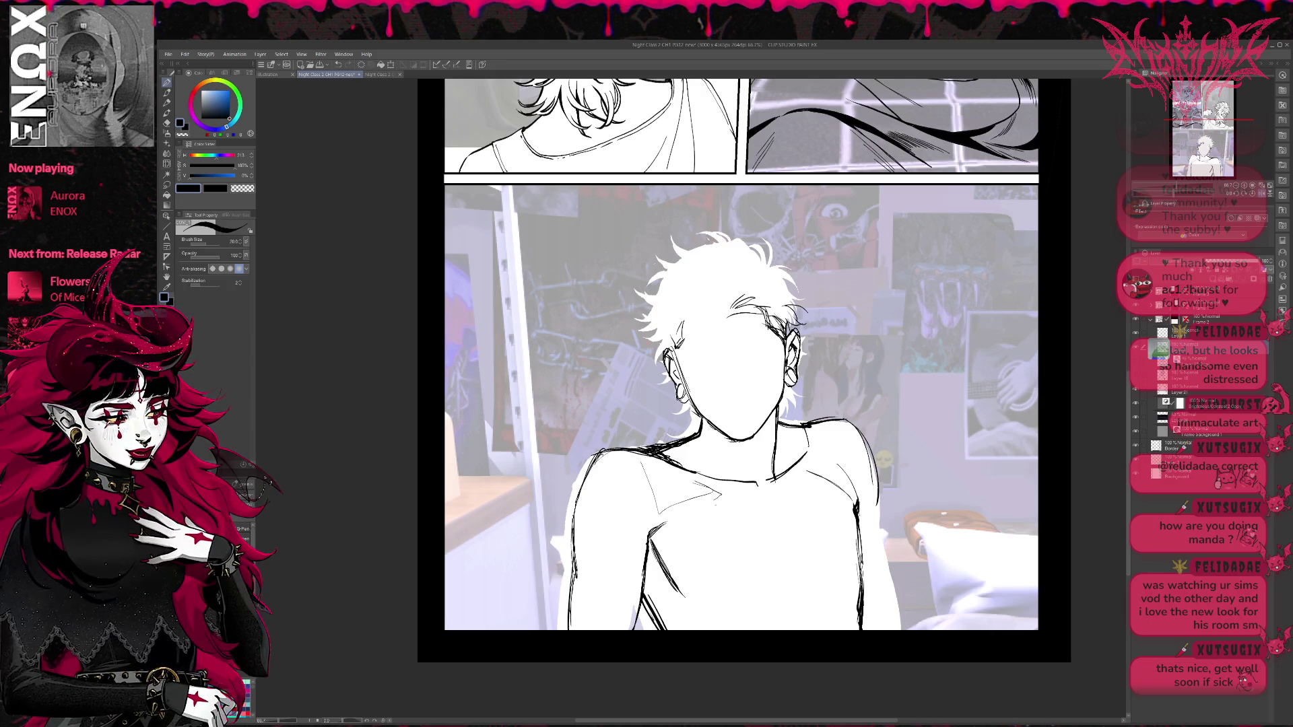
pyautogui.moveTo(843, 512); pyautogui.dragTo(850, 600)
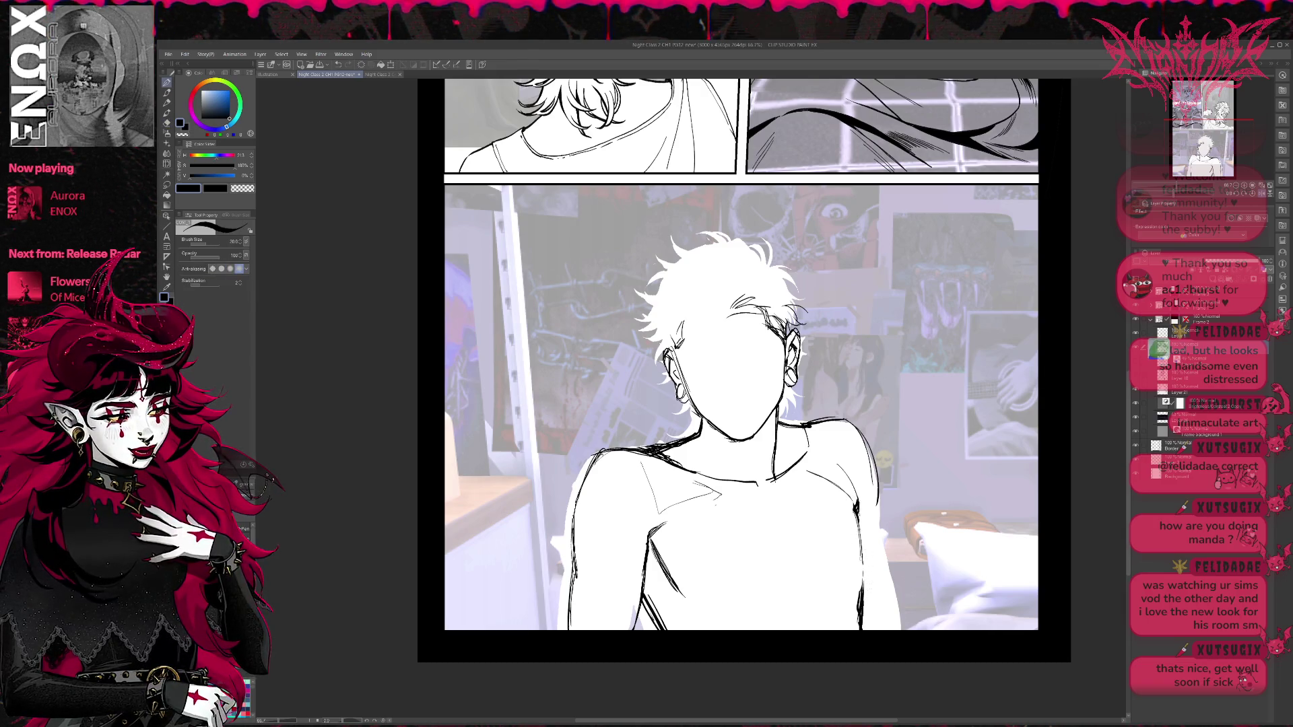
pyautogui.moveTo(860, 552)
pyautogui.mouseDown()
pyautogui.moveTo(857, 506)
pyautogui.moveTo(859, 588)
pyautogui.mouseUp()
pyautogui.moveTo(859, 522); pyautogui.dragTo(861, 581)
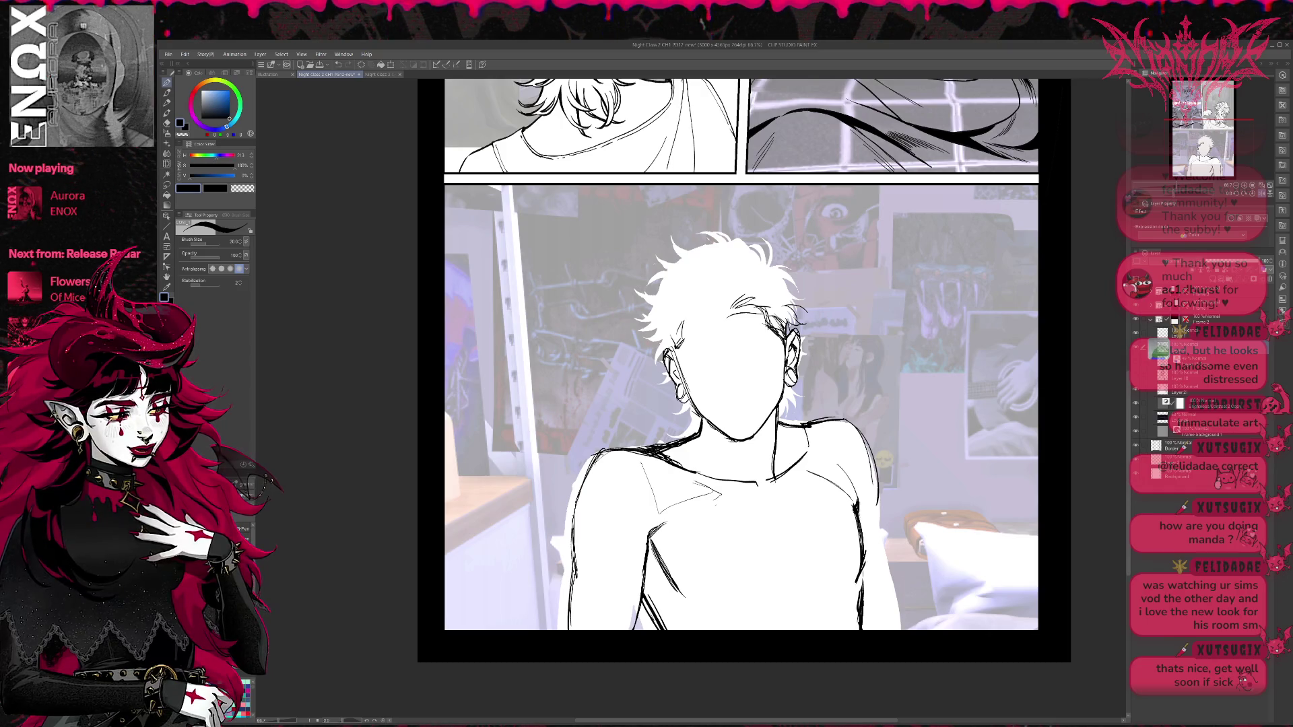
pyautogui.moveTo(859, 522)
pyautogui.mouseDown()
pyautogui.moveTo(860, 586)
pyautogui.moveTo(858, 563)
pyautogui.moveTo(795, 601)
pyautogui.moveTo(803, 513)
pyautogui.moveTo(800, 600)
pyautogui.mouseUp()
pyautogui.press('e')
pyautogui.press('p')
pyautogui.moveTo(805, 516); pyautogui.dragTo(811, 581)
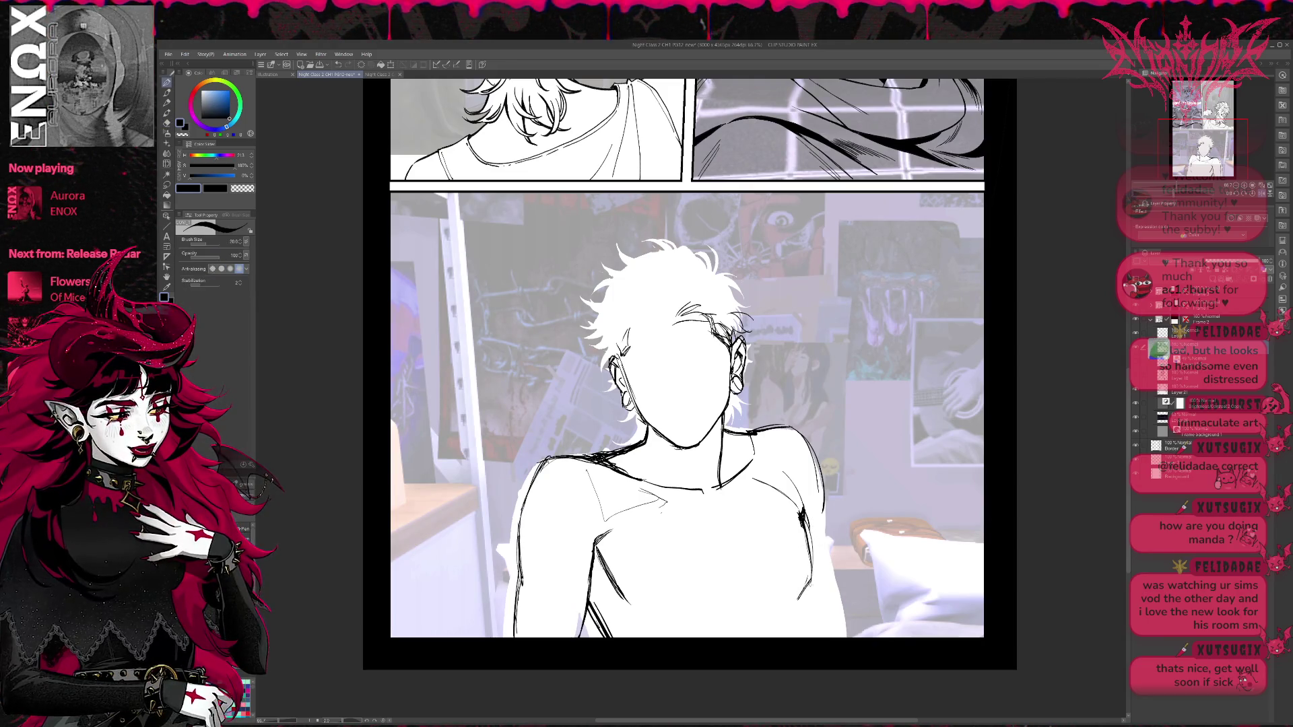
pyautogui.moveTo(807, 638); pyautogui.dragTo(801, 589)
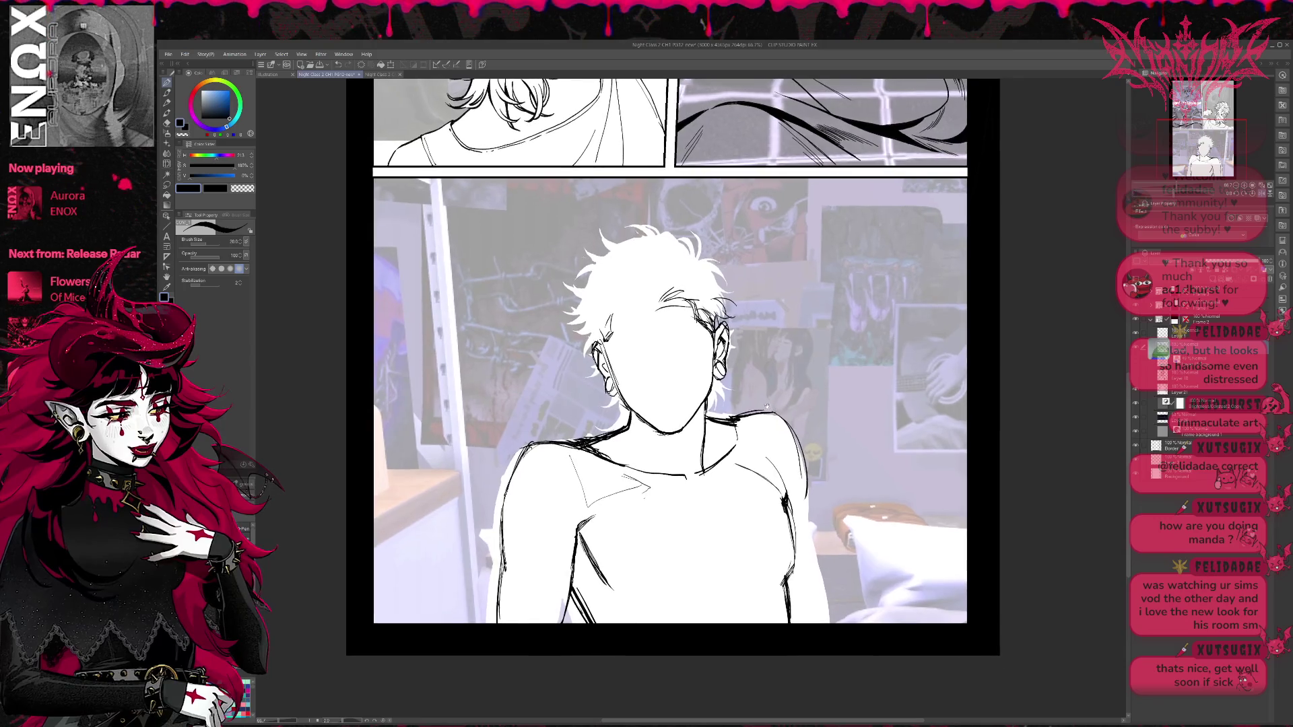
# Redraw the left shoulder line and ink the left-side arm contour.
pyautogui.press('e')
pyautogui.moveTo(522, 450)
pyautogui.mouseDown()
pyautogui.moveTo(596, 434)
pyautogui.moveTo(527, 450)
pyautogui.moveTo(499, 584)
pyautogui.mouseUp()
pyautogui.press('p')
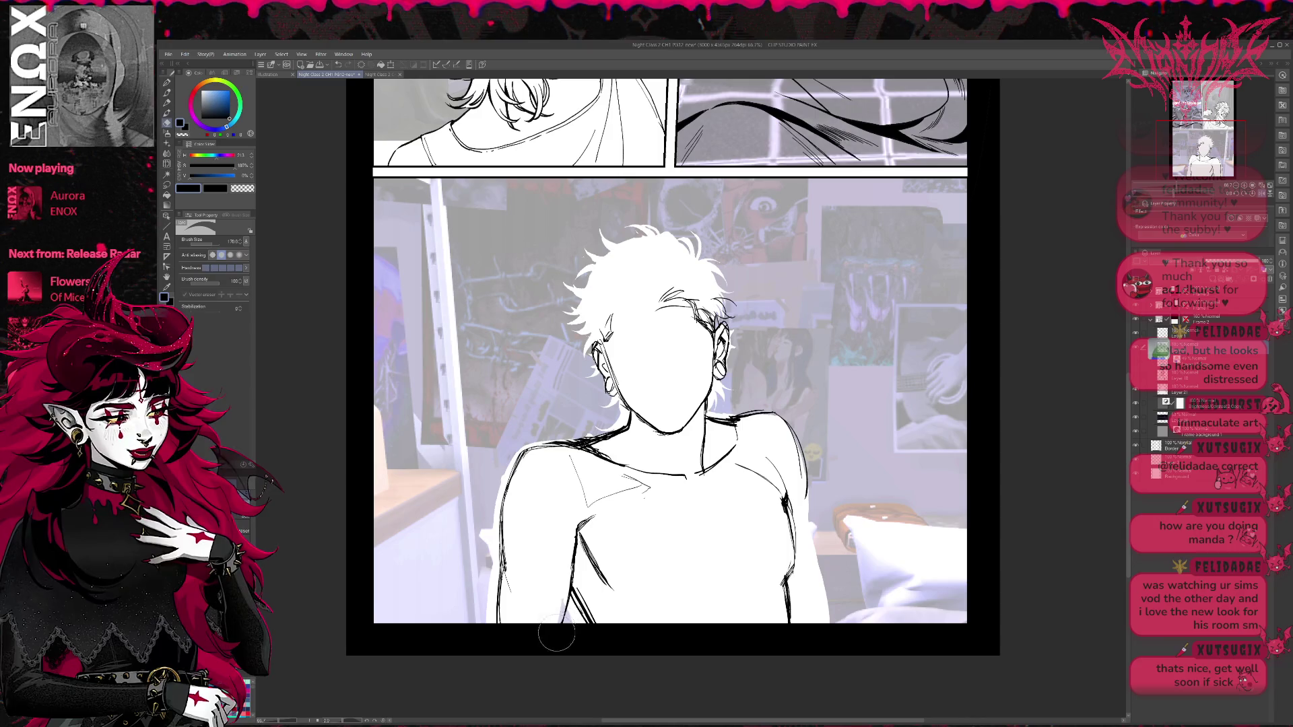
pyautogui.moveTo(567, 626); pyautogui.dragTo(576, 530)
# Replace the right shoulder contour with a new, thicker line extended to the panel bottom.
pyautogui.press('e')
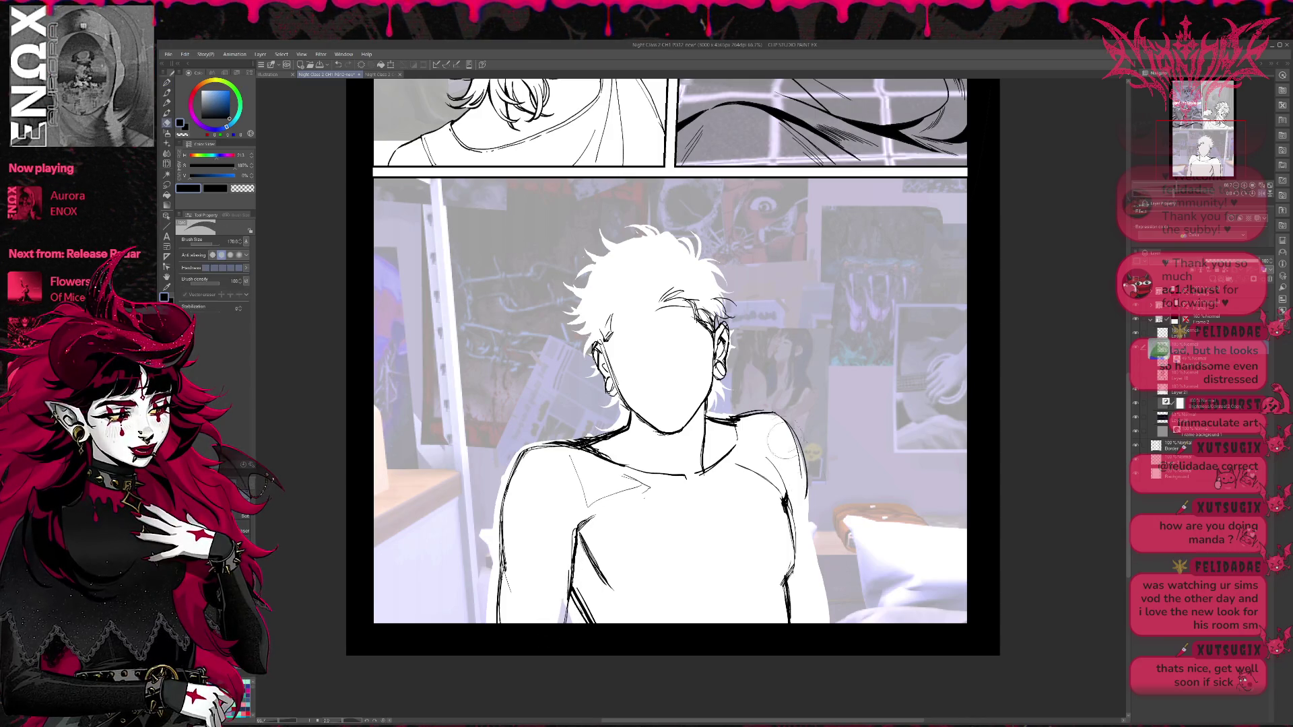
pyautogui.moveTo(802, 498)
pyautogui.mouseDown()
pyautogui.moveTo(775, 424)
pyautogui.moveTo(805, 472)
pyautogui.mouseUp()
pyautogui.press('p')
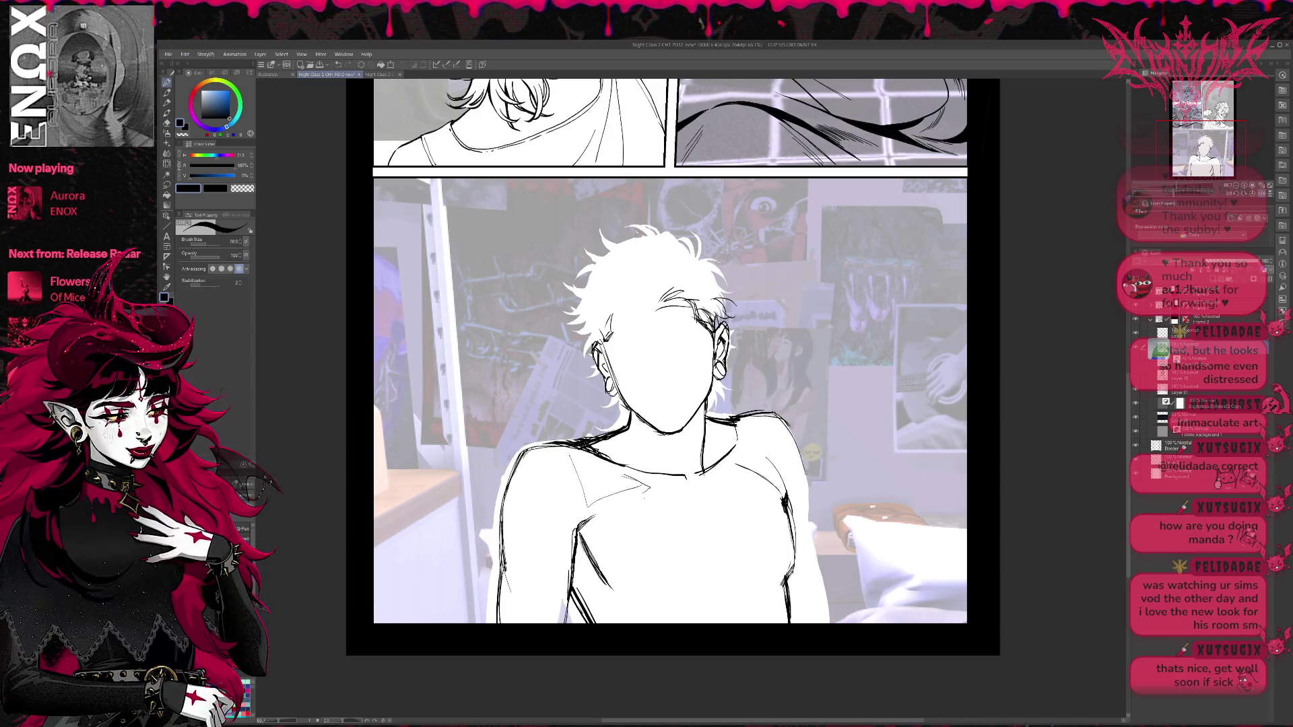
pyautogui.press('e')
pyautogui.moveTo(726, 399); pyautogui.dragTo(808, 484)
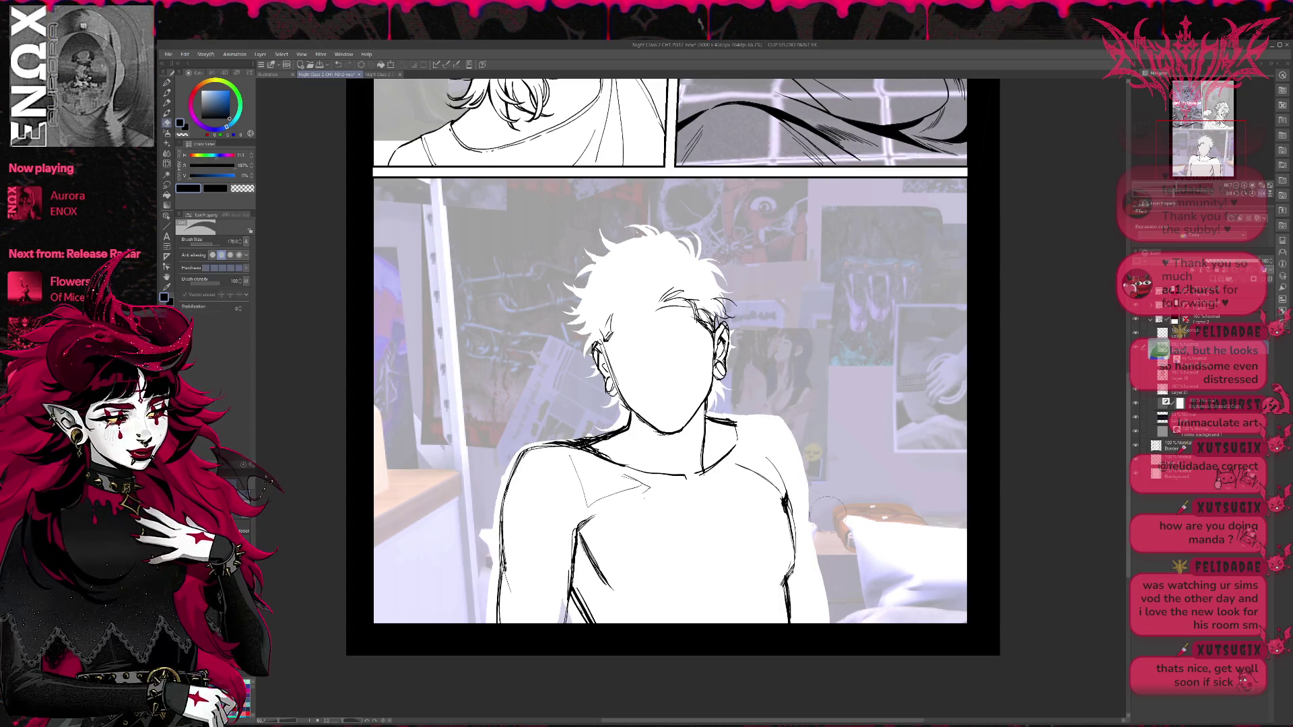
pyautogui.press('p')
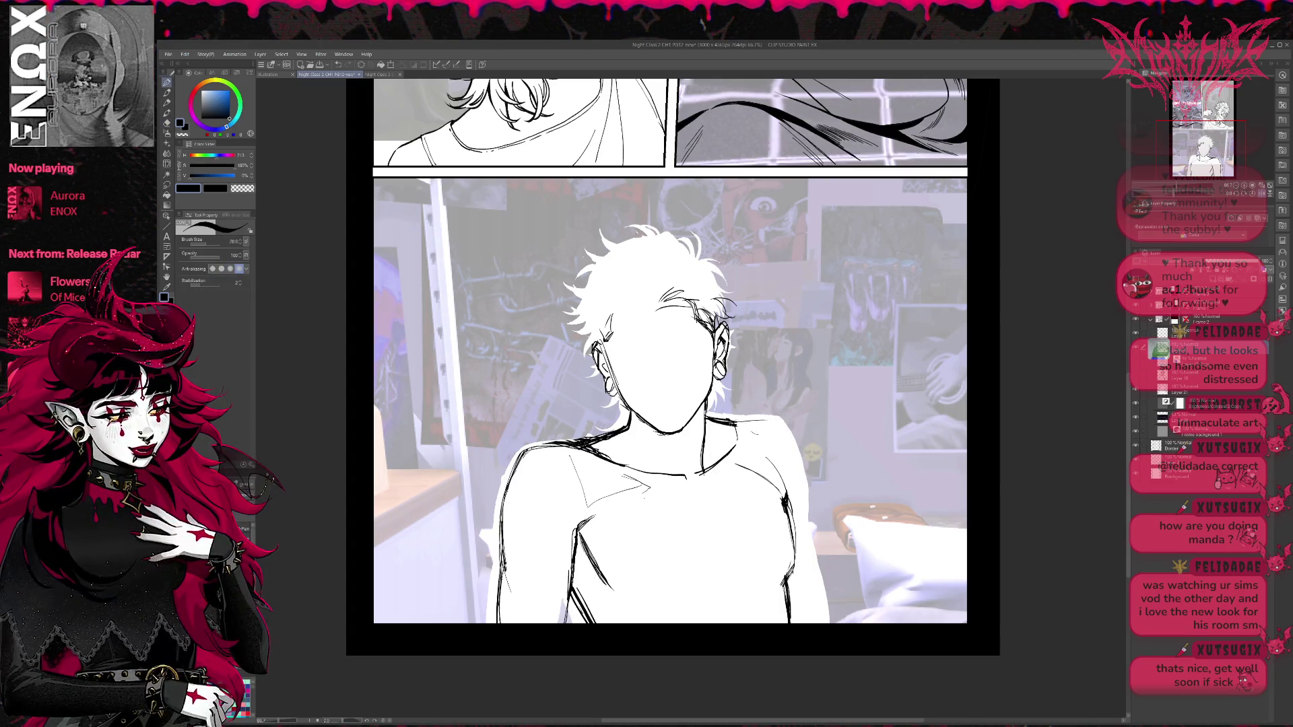
pyautogui.moveTo(729, 430)
pyautogui.mouseDown()
pyautogui.moveTo(778, 419)
pyautogui.moveTo(808, 498)
pyautogui.mouseUp()
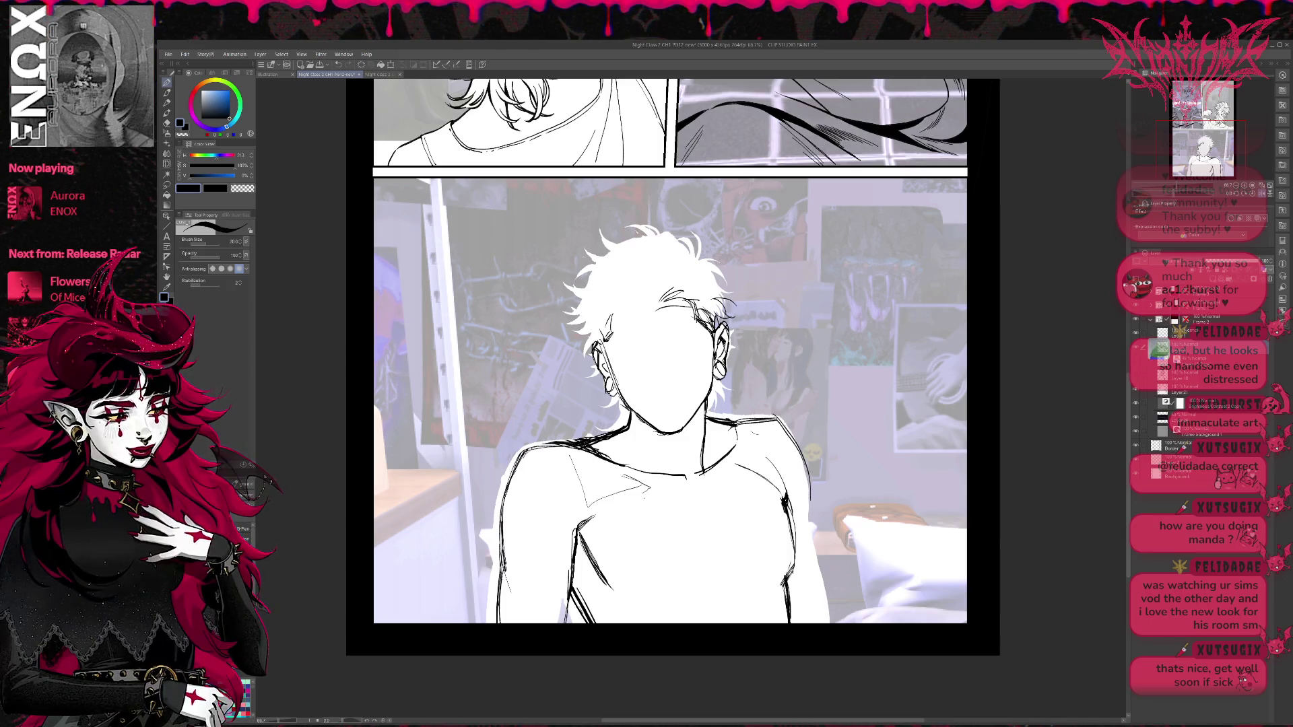
pyautogui.moveTo(775, 418); pyautogui.dragTo(812, 539)
pyautogui.moveTo(795, 456); pyautogui.dragTo(810, 538)
pyautogui.moveTo(805, 477); pyautogui.dragTo(809, 544)
pyautogui.moveTo(798, 449)
pyautogui.mouseDown()
pyautogui.moveTo(775, 423)
pyautogui.moveTo(785, 415)
pyautogui.mouseUp()
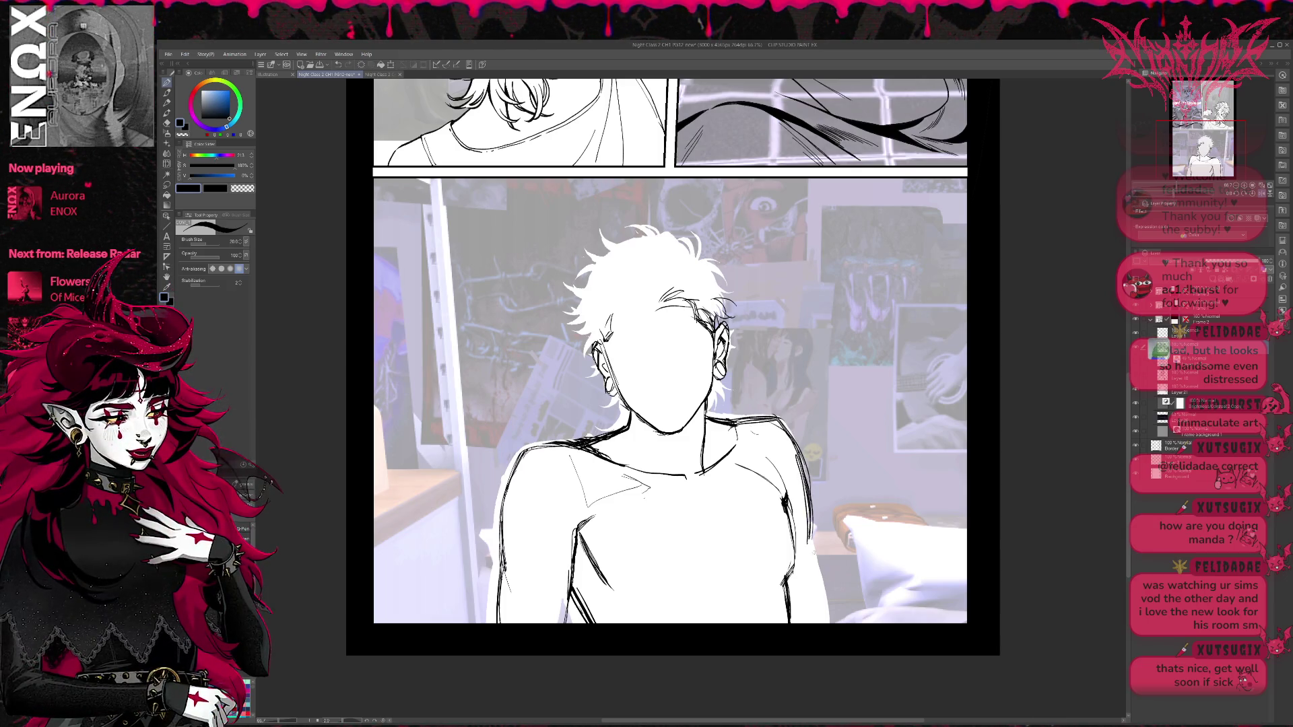
pyautogui.moveTo(807, 534); pyautogui.dragTo(829, 628)
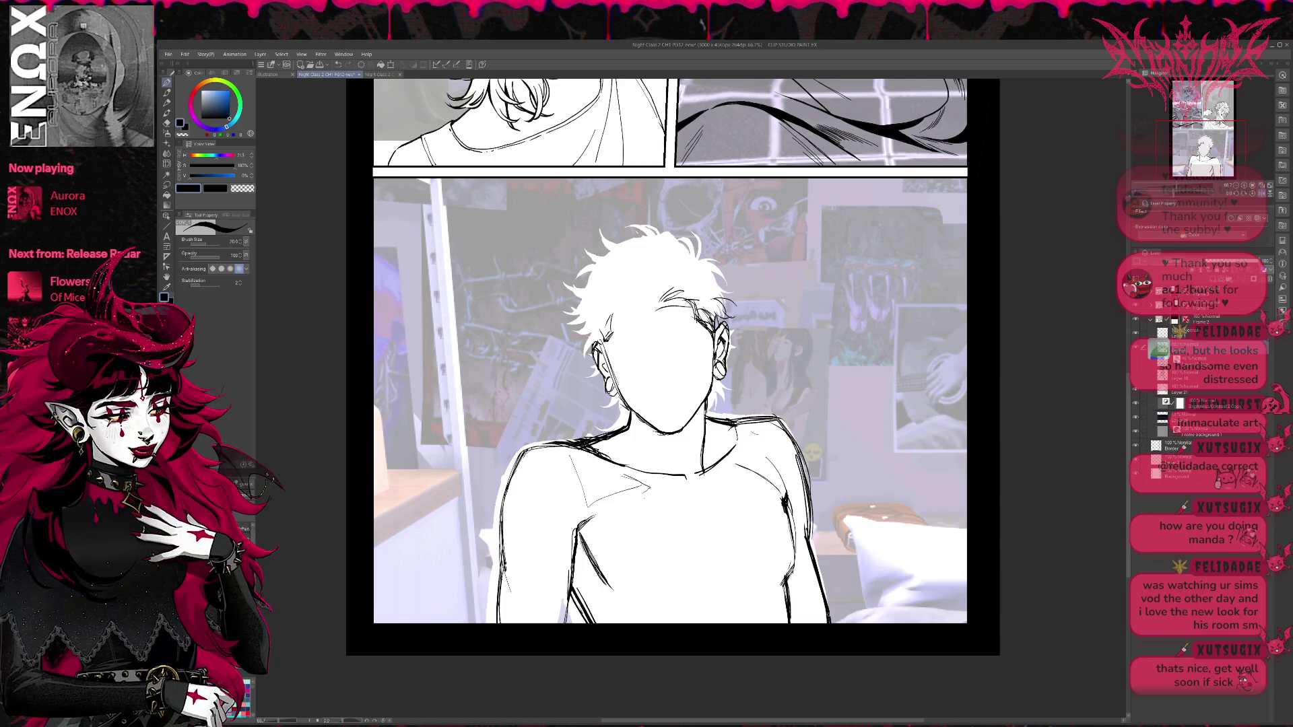
# Undo and redraw the right shoulder stroke and upper right arm contour, then mirror the canvas to check.
pyautogui.hotkey('ctrl', 'z')
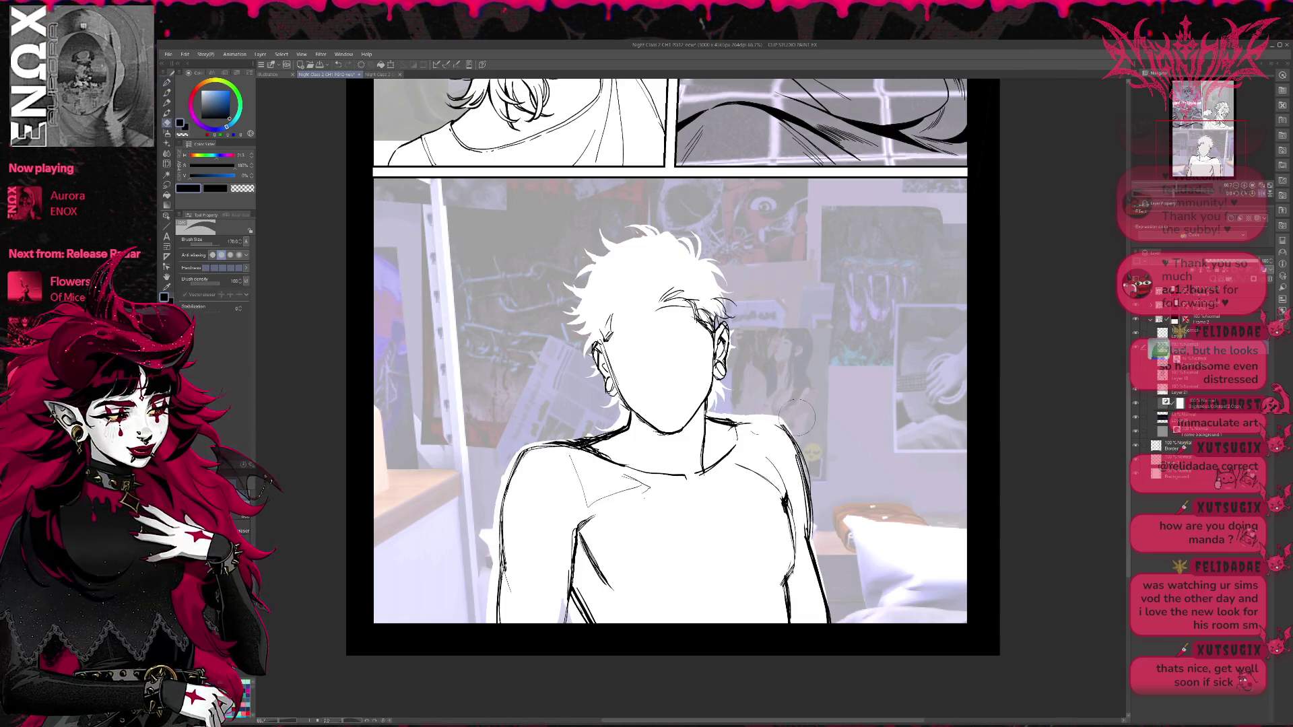
pyautogui.moveTo(728, 423)
pyautogui.mouseDown()
pyautogui.moveTo(785, 417)
pyautogui.moveTo(819, 560)
pyautogui.mouseUp()
pyautogui.press('e')
pyautogui.press('p')
pyautogui.moveTo(801, 454); pyautogui.dragTo(826, 586)
pyautogui.moveTo(807, 542); pyautogui.dragTo(823, 606)
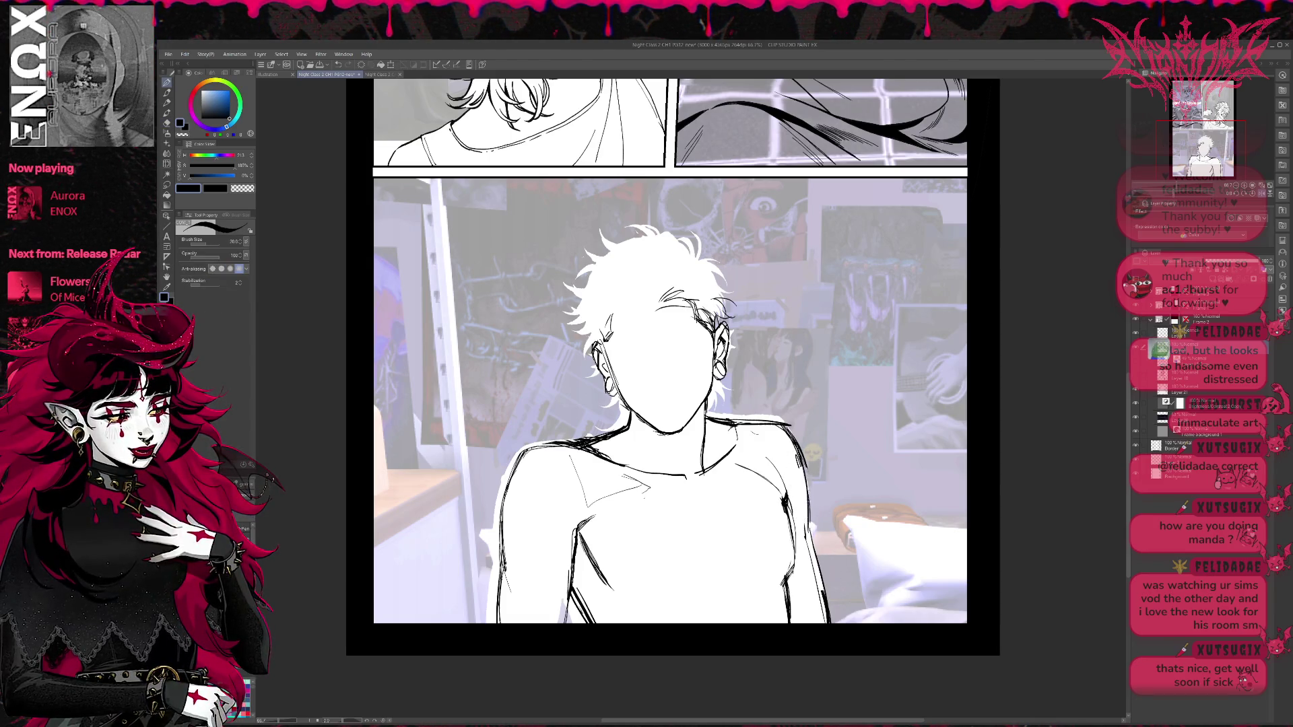
pyautogui.moveTo(751, 415); pyautogui.dragTo(777, 410)
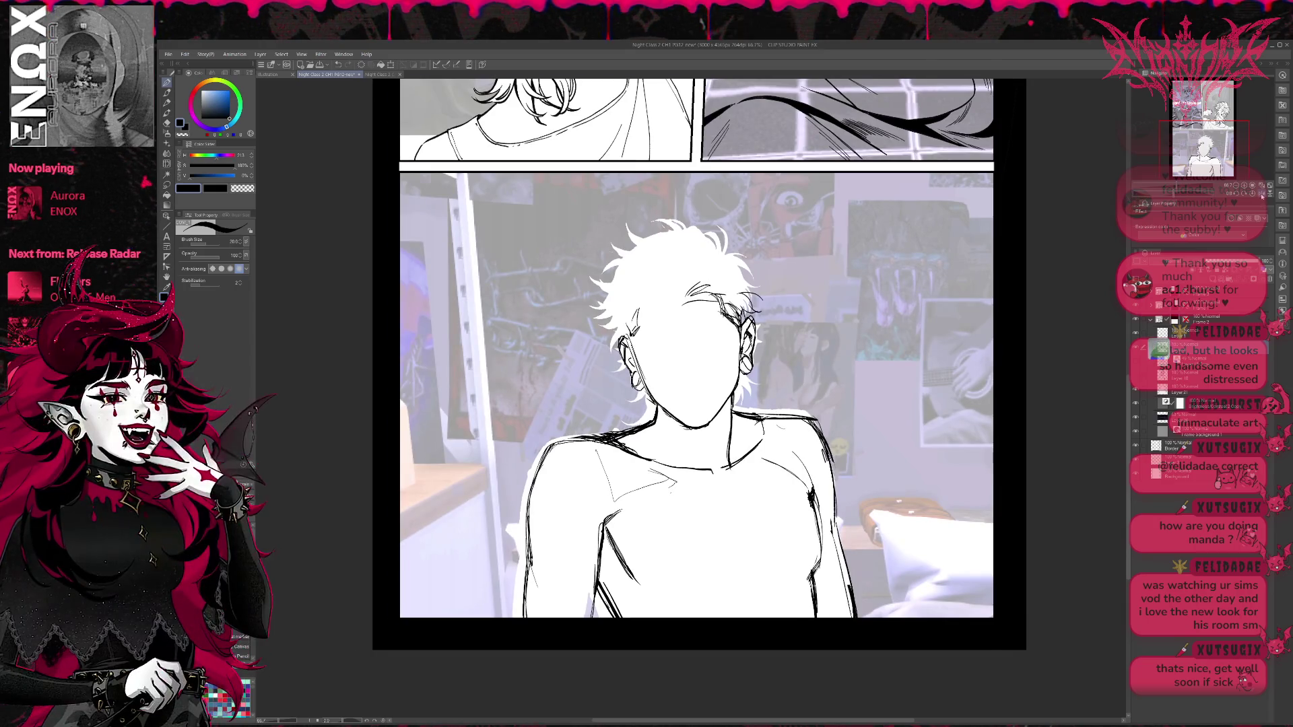
pyautogui.click(1262, 196)
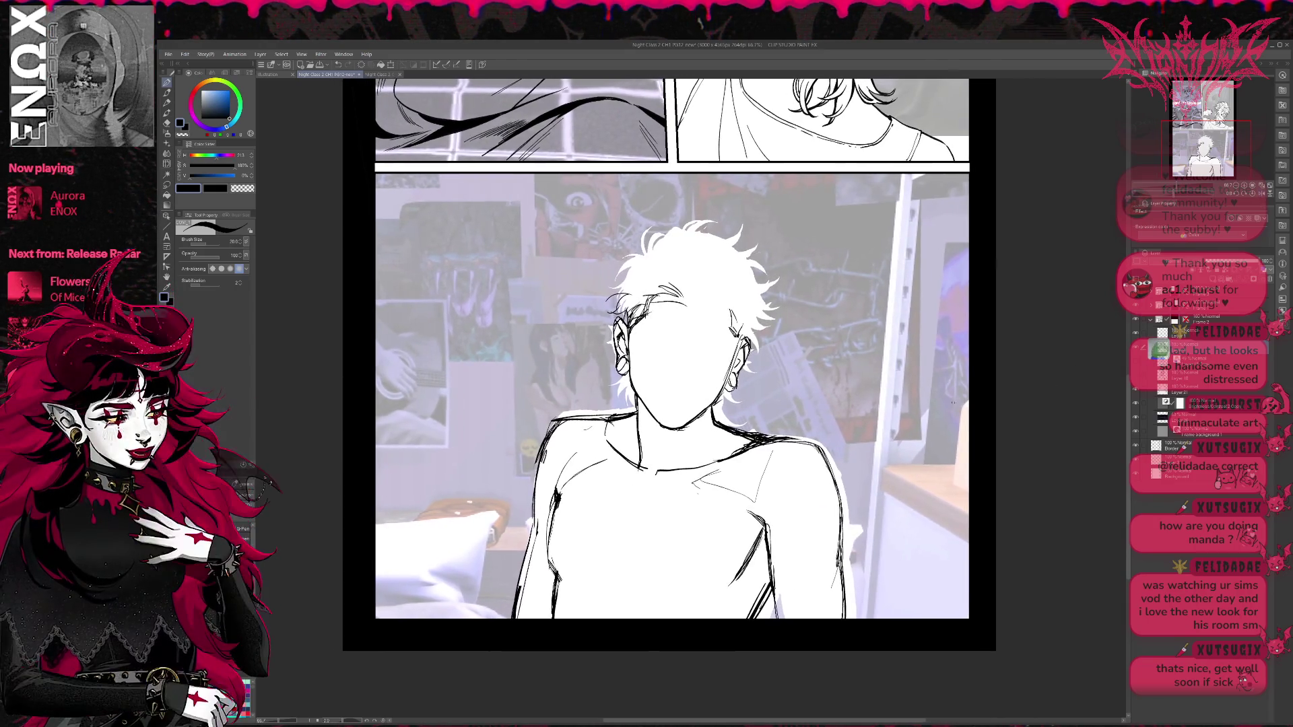
# Erase and re-ink parts of the right shoulder and neck-to-shoulder contour.
pyautogui.press('e')
pyautogui.moveTo(740, 436)
pyautogui.mouseDown()
pyautogui.moveTo(804, 446)
pyautogui.moveTo(828, 468)
pyautogui.mouseUp()
pyautogui.press('p')
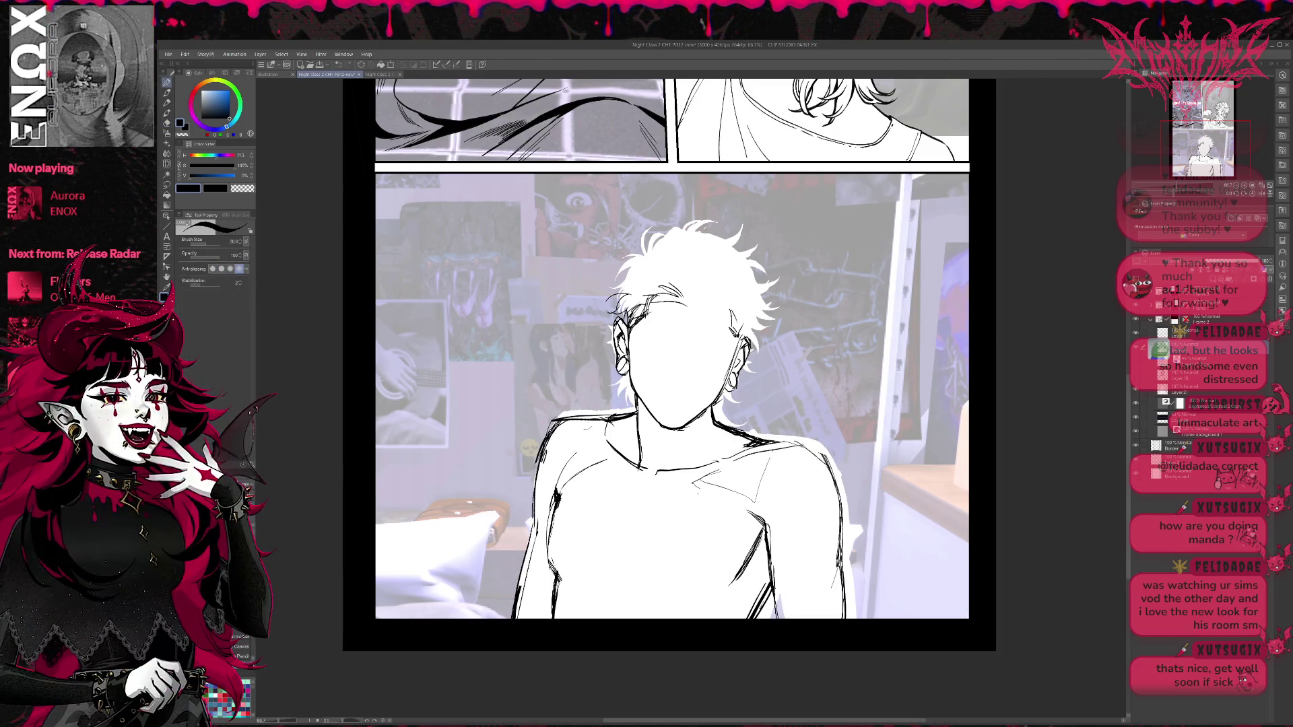
pyautogui.press('e')
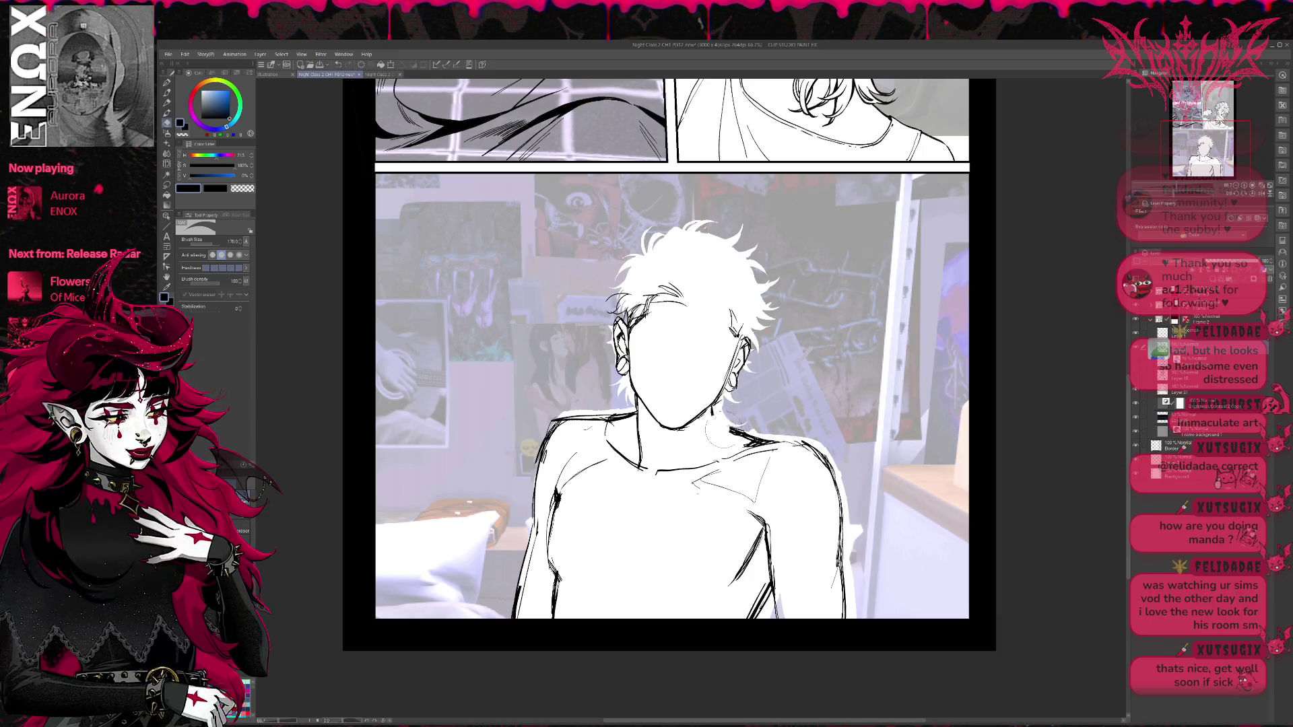
pyautogui.moveTo(748, 426); pyautogui.dragTo(721, 412)
pyautogui.press('p')
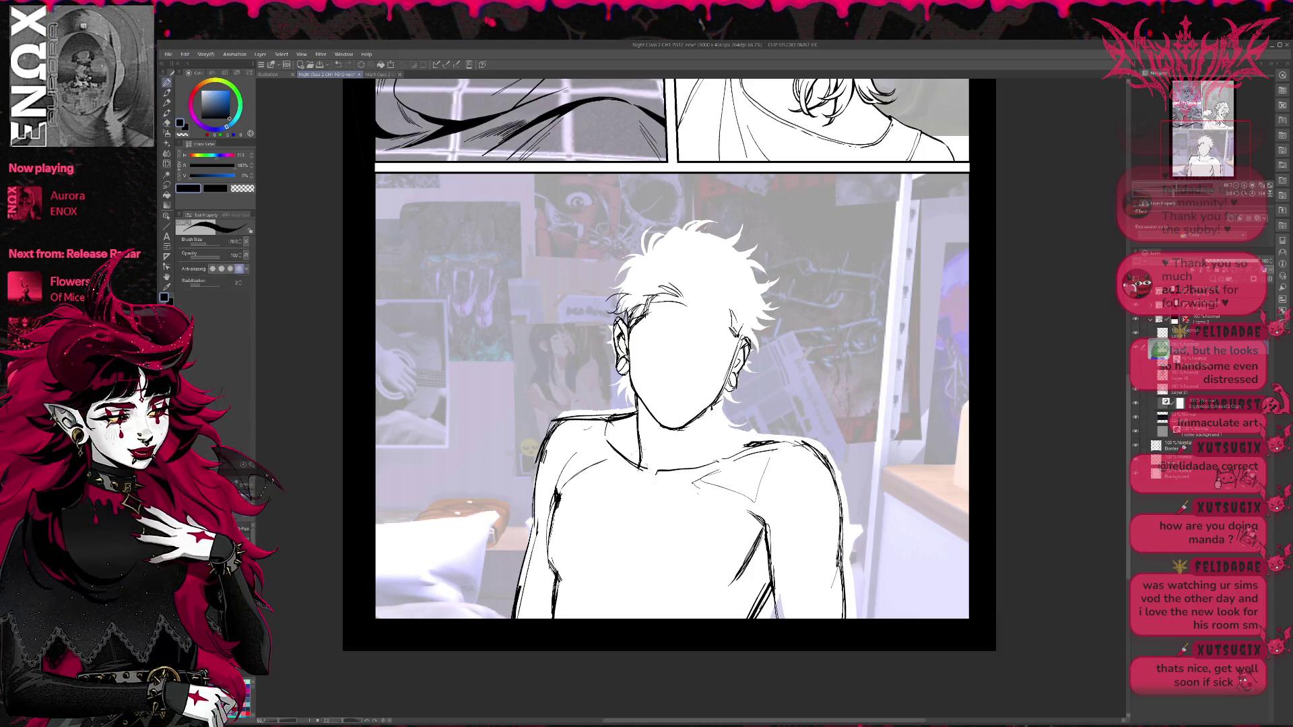
pyautogui.press('e')
pyautogui.press('p')
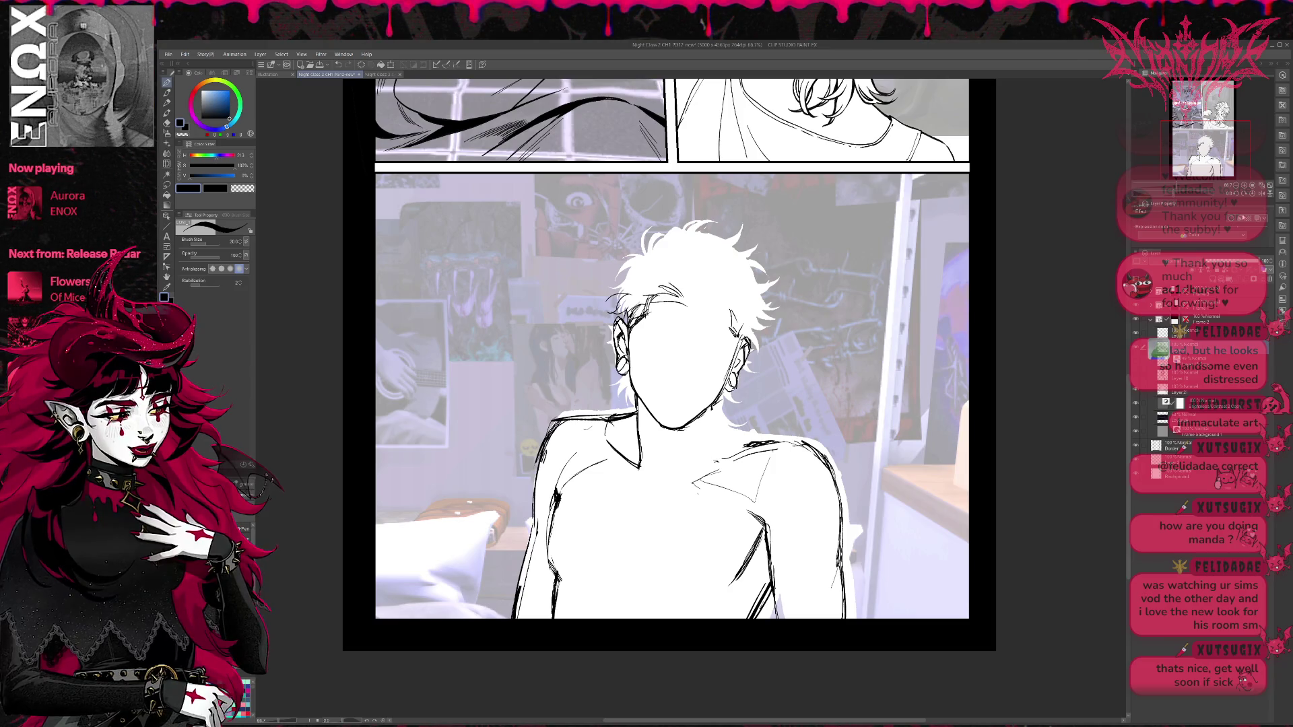
# On the mirrored view, ink a chest line and redraw the left shoulder and arm outline thinner.
pyautogui.press('h')
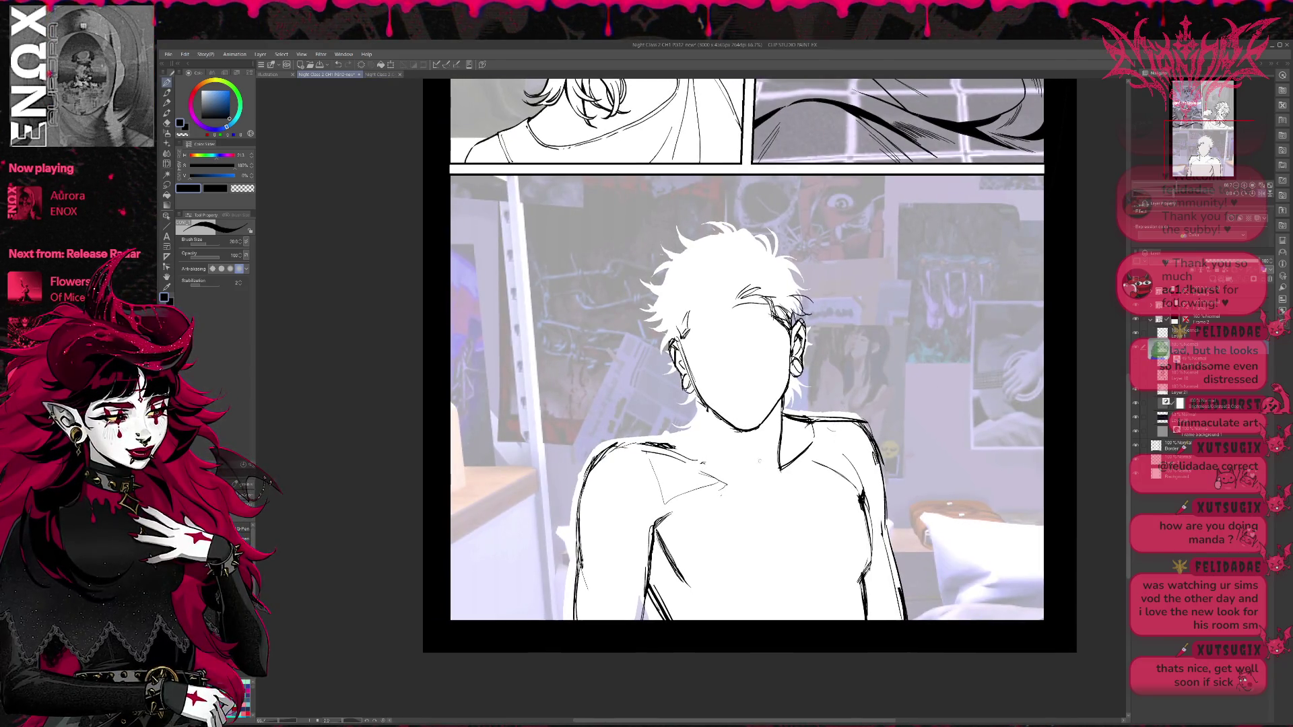
pyautogui.moveTo(732, 432); pyautogui.dragTo(754, 481)
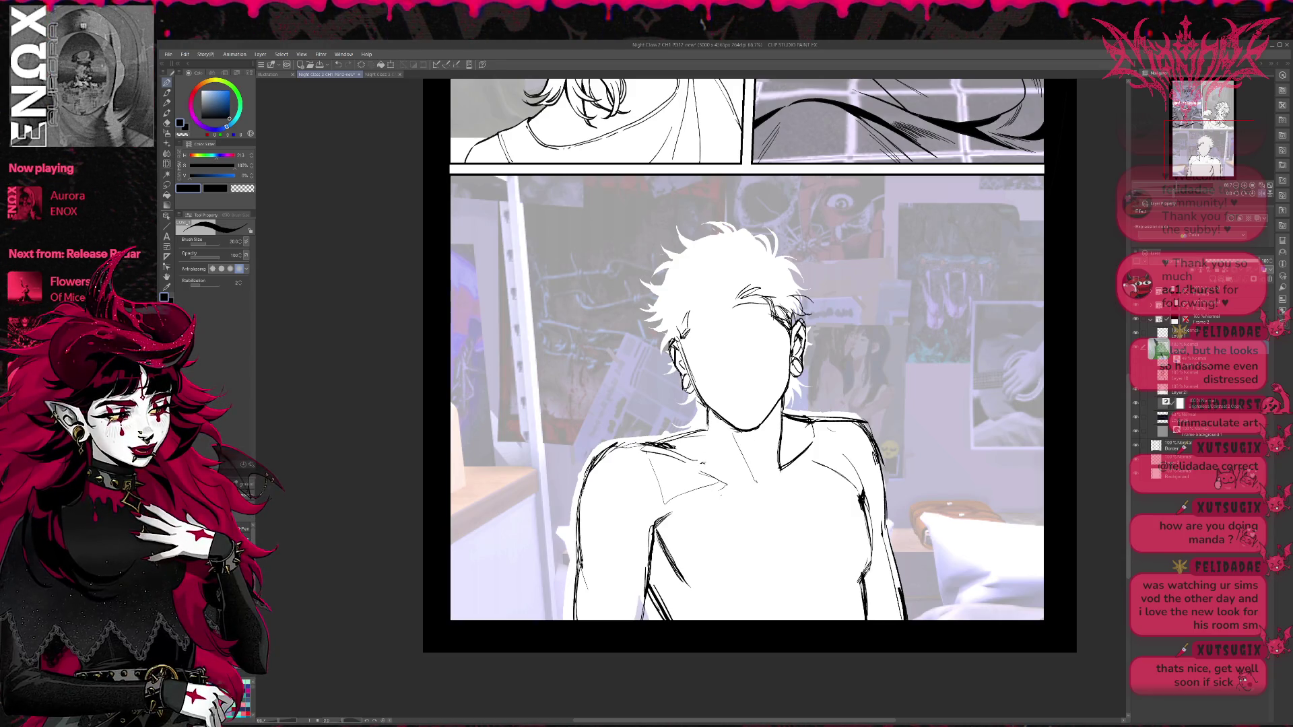
pyautogui.moveTo(658, 444); pyautogui.dragTo(706, 424)
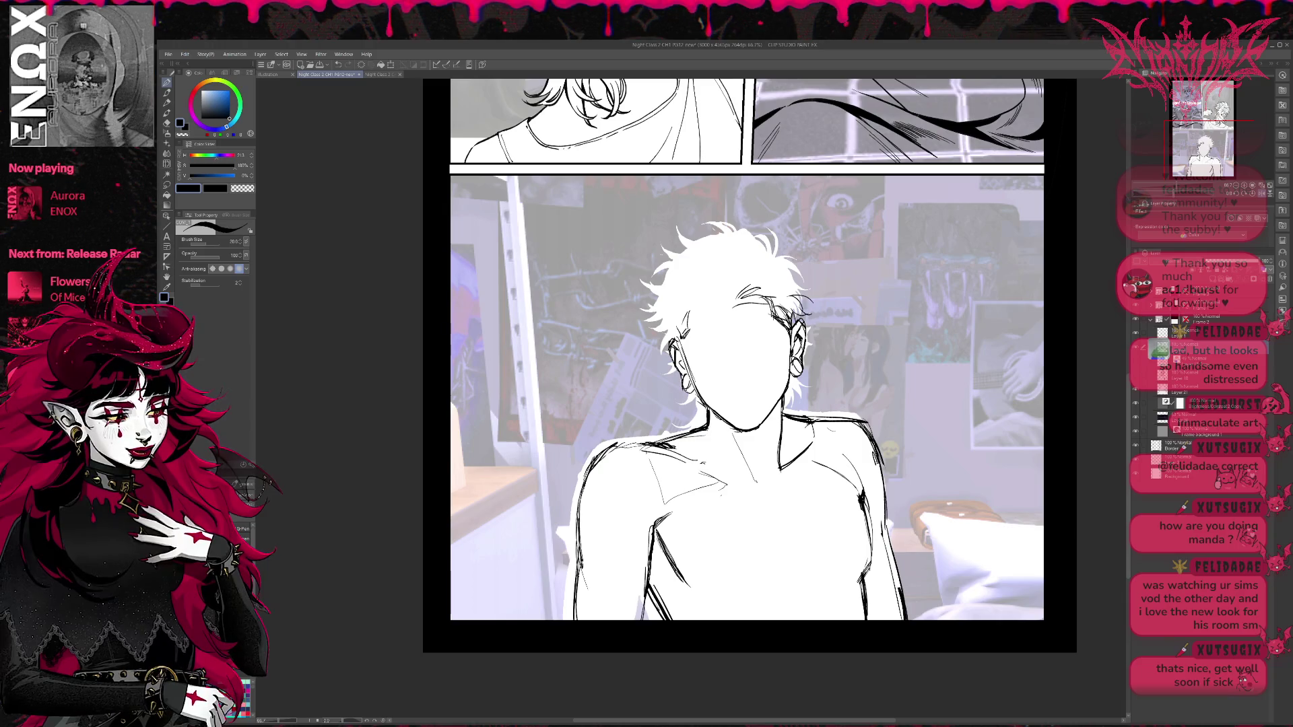
pyautogui.moveTo(584, 508)
pyautogui.mouseDown()
pyautogui.moveTo(595, 461)
pyautogui.moveTo(581, 562)
pyautogui.mouseUp()
pyautogui.press('e')
pyautogui.press('p')
pyautogui.moveTo(609, 444); pyautogui.dragTo(573, 613)
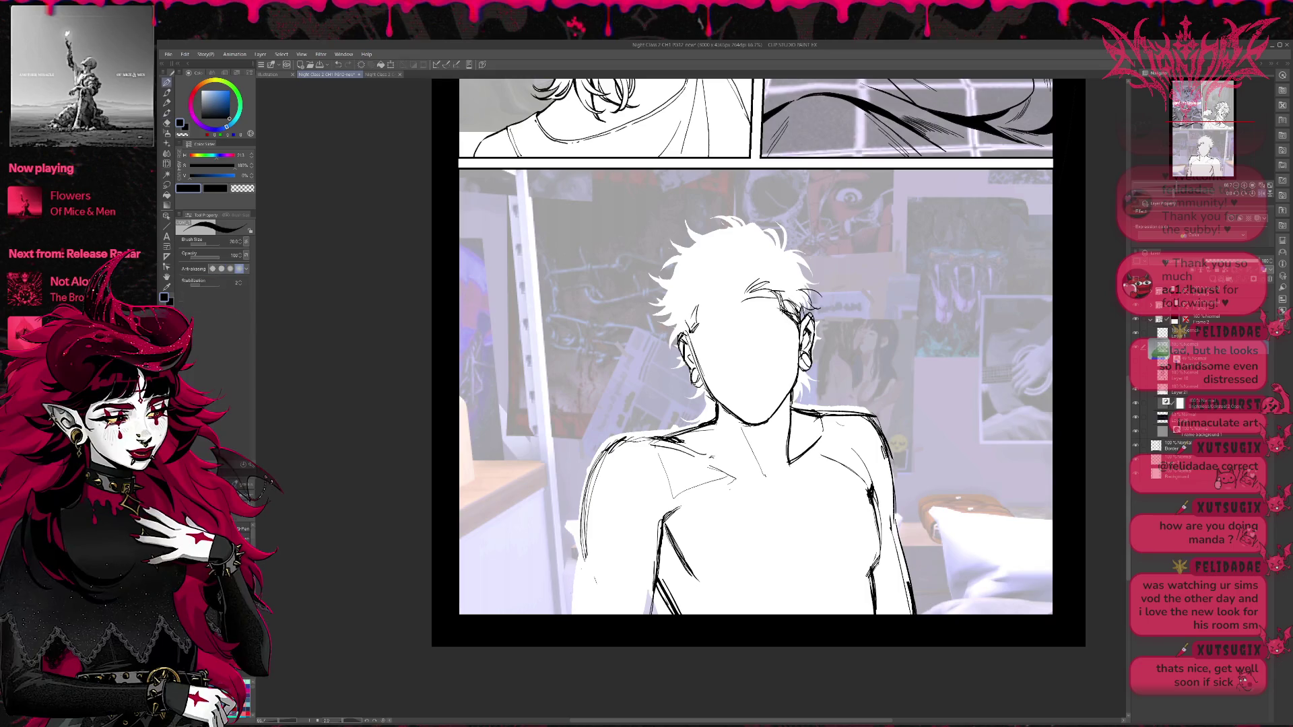
pyautogui.moveTo(586, 552); pyautogui.dragTo(582, 614)
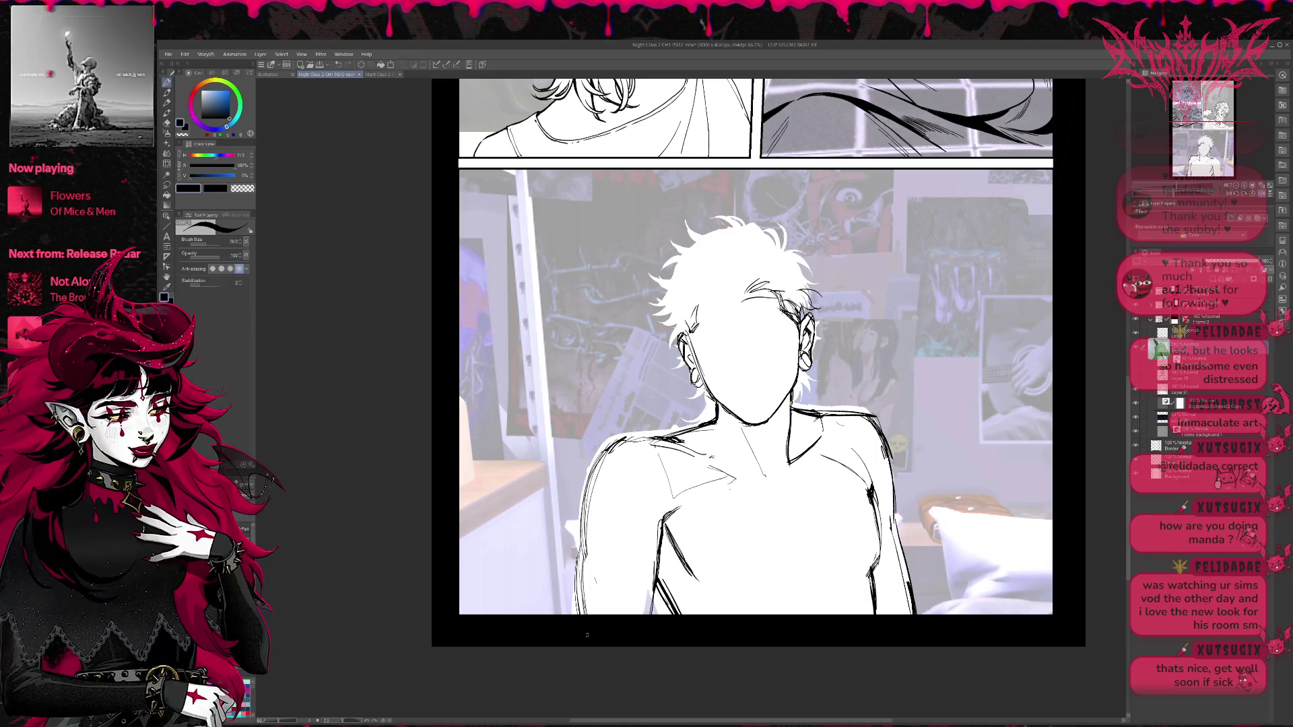
# Erase the old right shoulder and arm lines and ink a new contour running downward.
pyautogui.moveTo(741, 404); pyautogui.dragTo(721, 388)
pyautogui.press('e')
pyautogui.moveTo(862, 407)
pyautogui.mouseDown()
pyautogui.moveTo(889, 552)
pyautogui.moveTo(874, 515)
pyautogui.mouseUp()
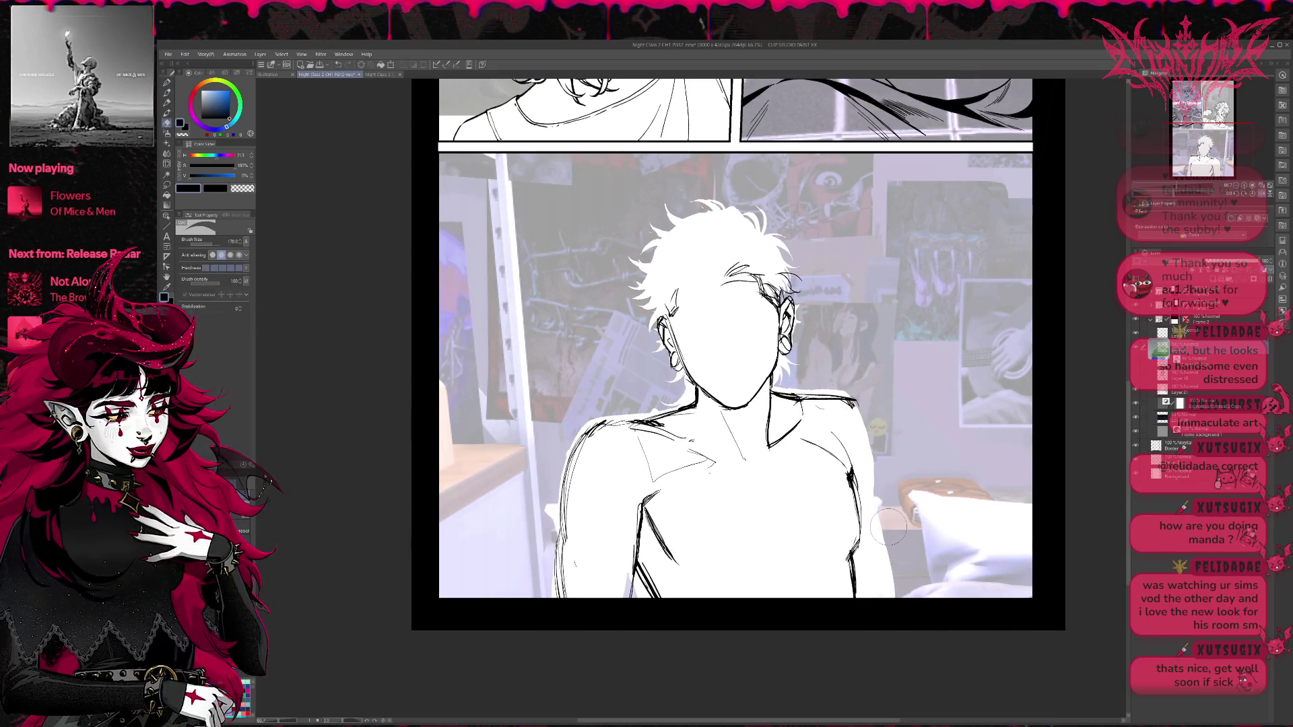
pyautogui.moveTo(856, 399)
pyautogui.mouseDown()
pyautogui.moveTo(805, 401)
pyautogui.moveTo(818, 415)
pyautogui.moveTo(822, 399)
pyautogui.mouseUp()
pyautogui.press('p')
pyautogui.moveTo(780, 446)
pyautogui.mouseDown()
pyautogui.moveTo(847, 390)
pyautogui.moveTo(877, 492)
pyautogui.mouseUp()
pyautogui.moveTo(872, 438); pyautogui.dragTo(890, 596)
pyautogui.moveTo(874, 497); pyautogui.dragTo(889, 596)
# Undo the lower right-arm strokes and redraw the arm line to the panel bottom.
pyautogui.moveTo(889, 471); pyautogui.dragTo(851, 445)
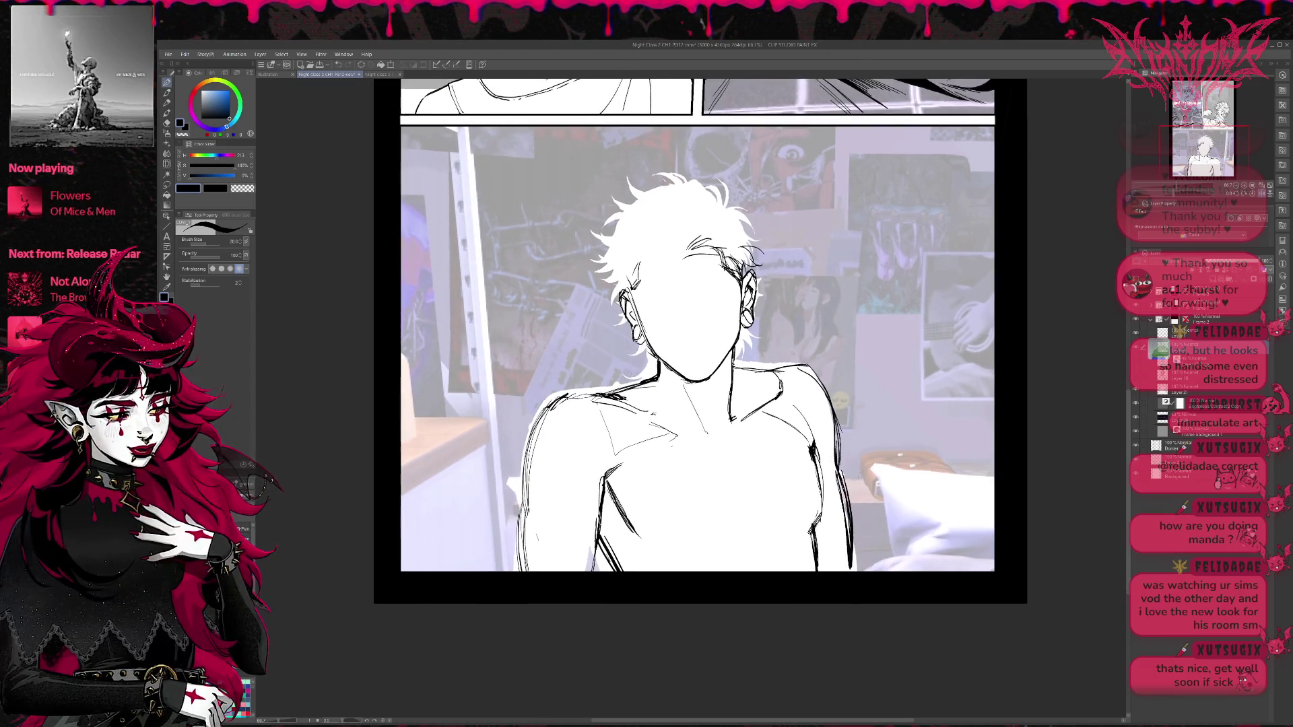
pyautogui.hotkey('ctrl', 'z')
pyautogui.hotkey('ctrl', 'z')
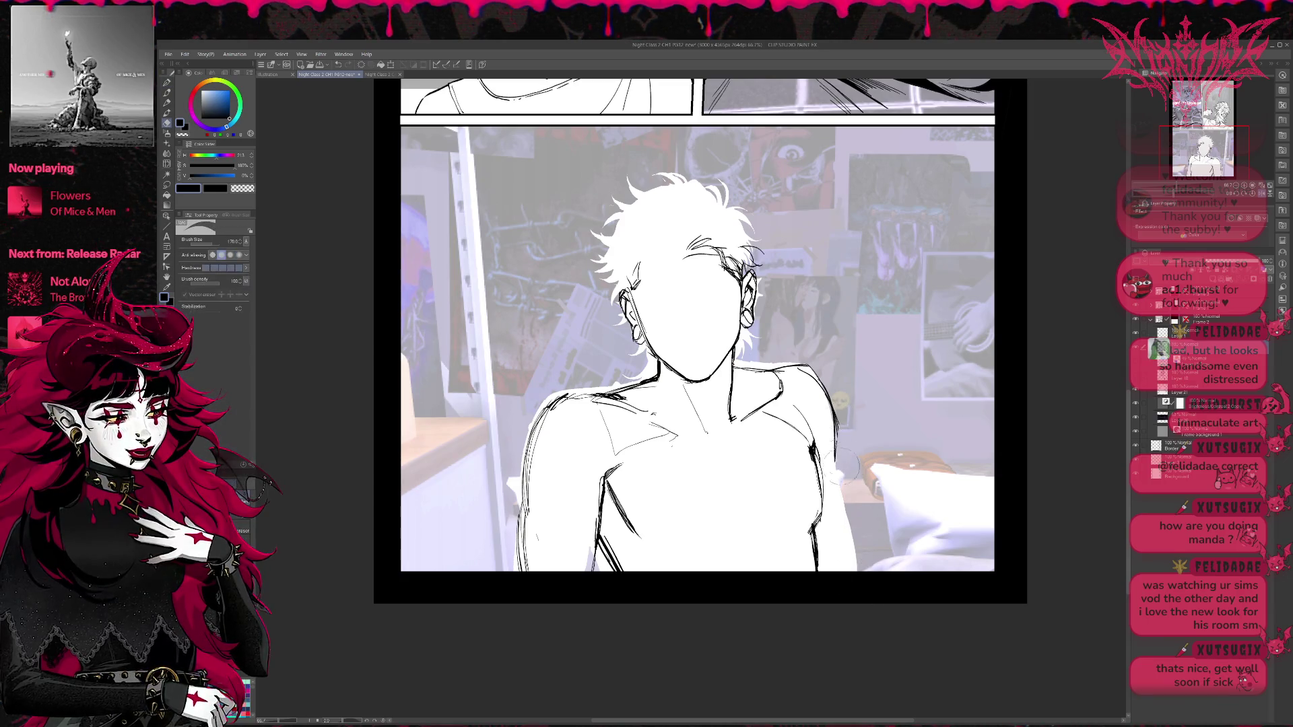
pyautogui.hotkey('ctrl', 'z')
pyautogui.moveTo(835, 424); pyautogui.dragTo(859, 570)
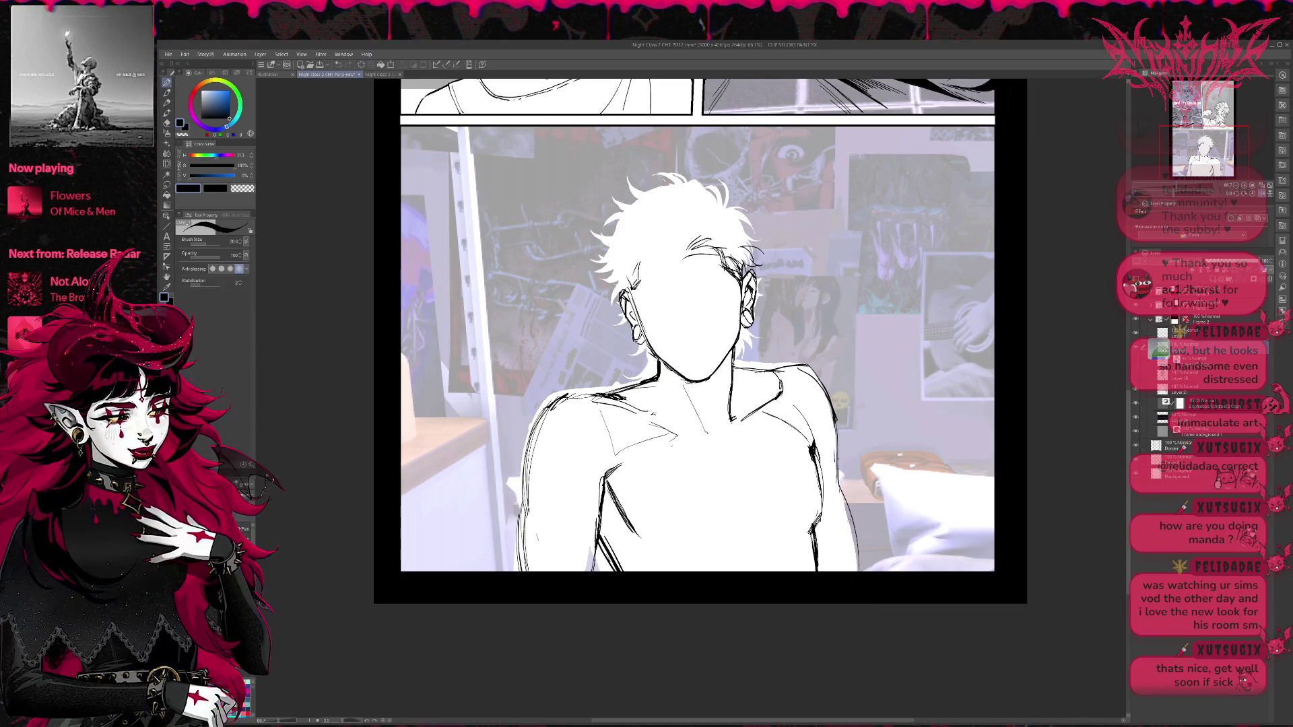
pyautogui.moveTo(840, 473); pyautogui.dragTo(853, 572)
pyautogui.hotkey('ctrl', 'z')
pyautogui.hotkey('ctrl', 'z')
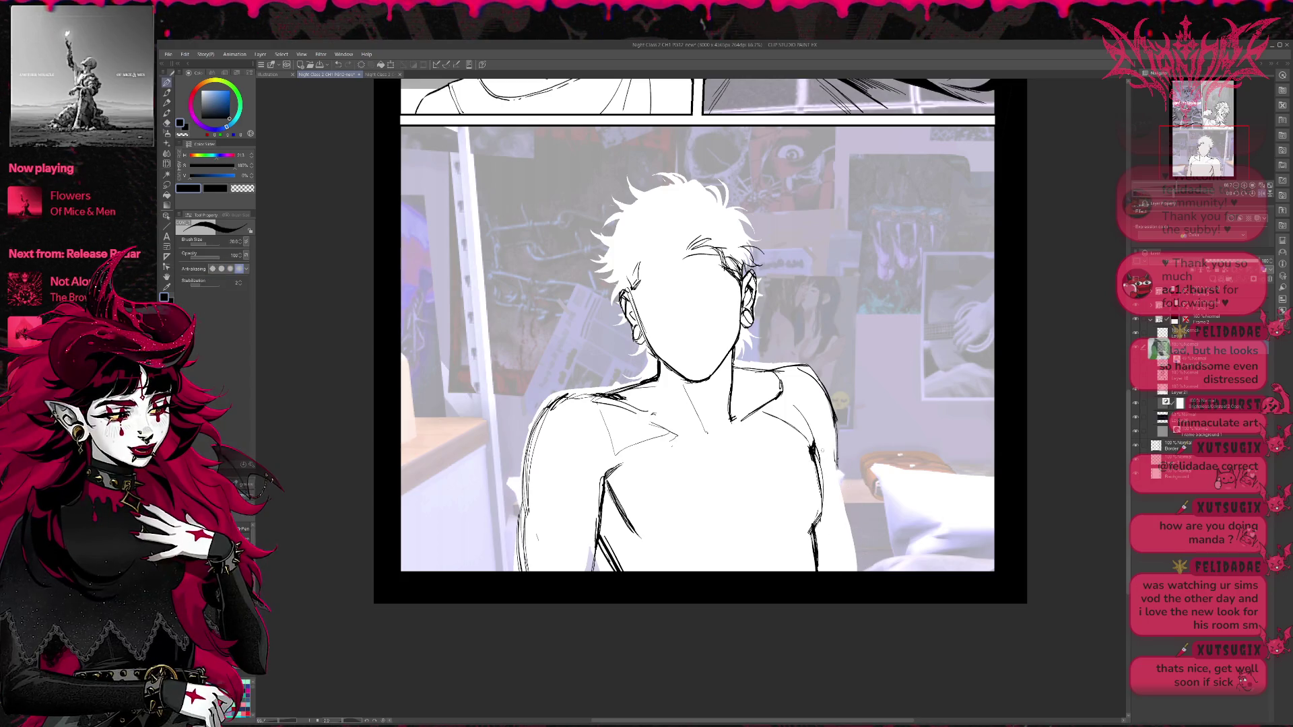
# Redraw and darken the lower right arm line down to the panel edge.
pyautogui.moveTo(817, 444)
pyautogui.mouseDown()
pyautogui.moveTo(834, 466)
pyautogui.moveTo(852, 570)
pyautogui.mouseUp()
pyautogui.moveTo(840, 495); pyautogui.dragTo(854, 571)
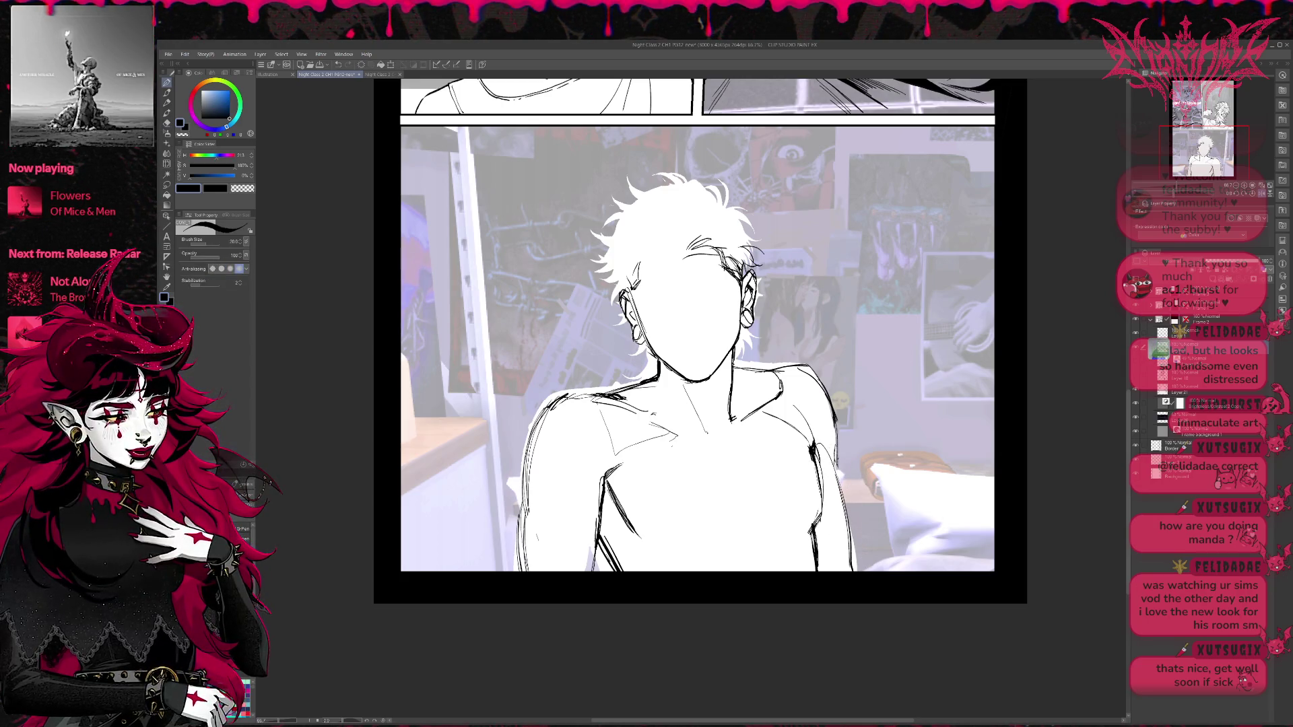
pyautogui.moveTo(834, 446); pyautogui.dragTo(844, 500)
pyautogui.moveTo(851, 545); pyautogui.dragTo(857, 573)
pyautogui.hotkey('ctrl', 'z')
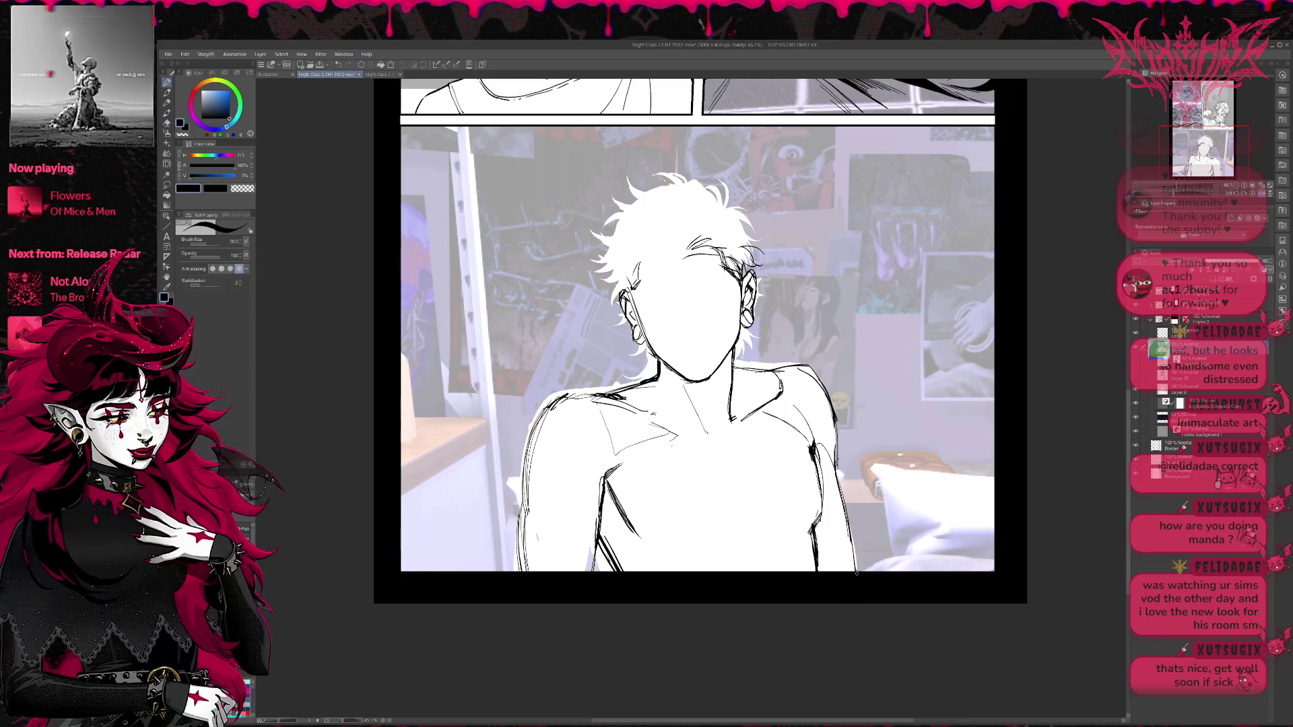
pyautogui.moveTo(860, 491); pyautogui.dragTo(869, 502)
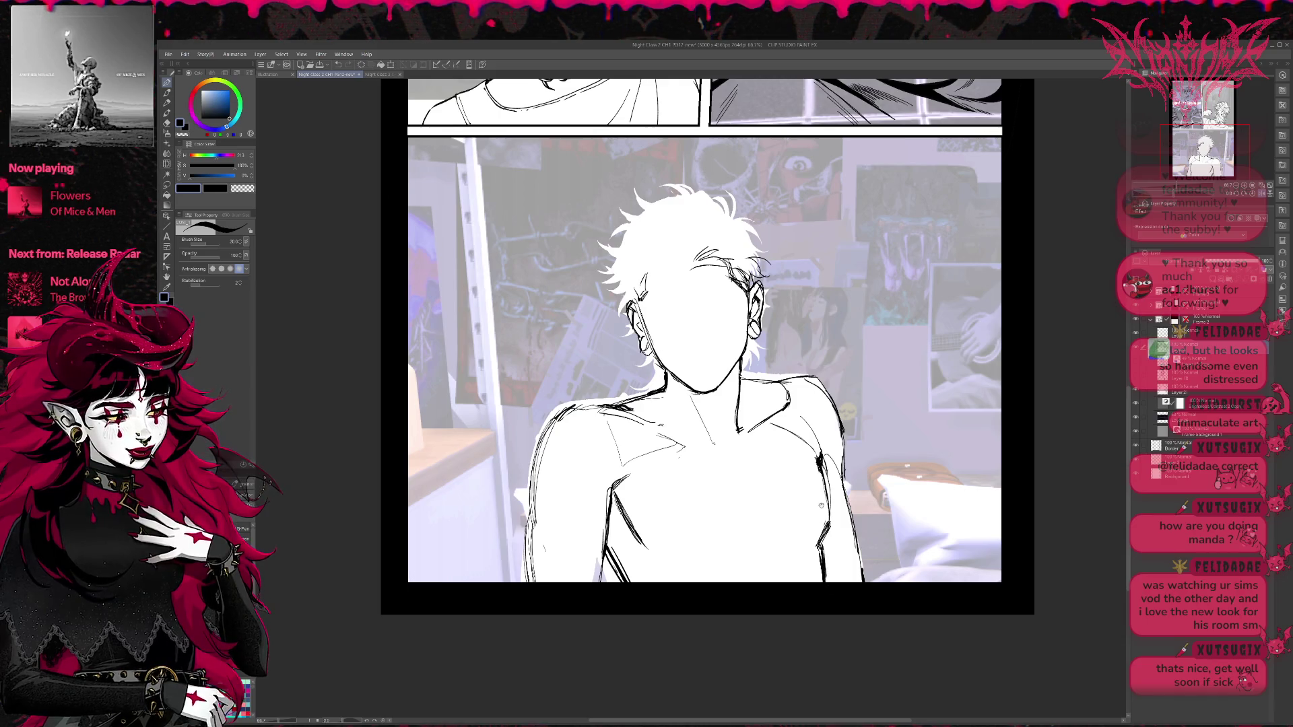
pyautogui.moveTo(816, 459); pyautogui.dragTo(833, 476)
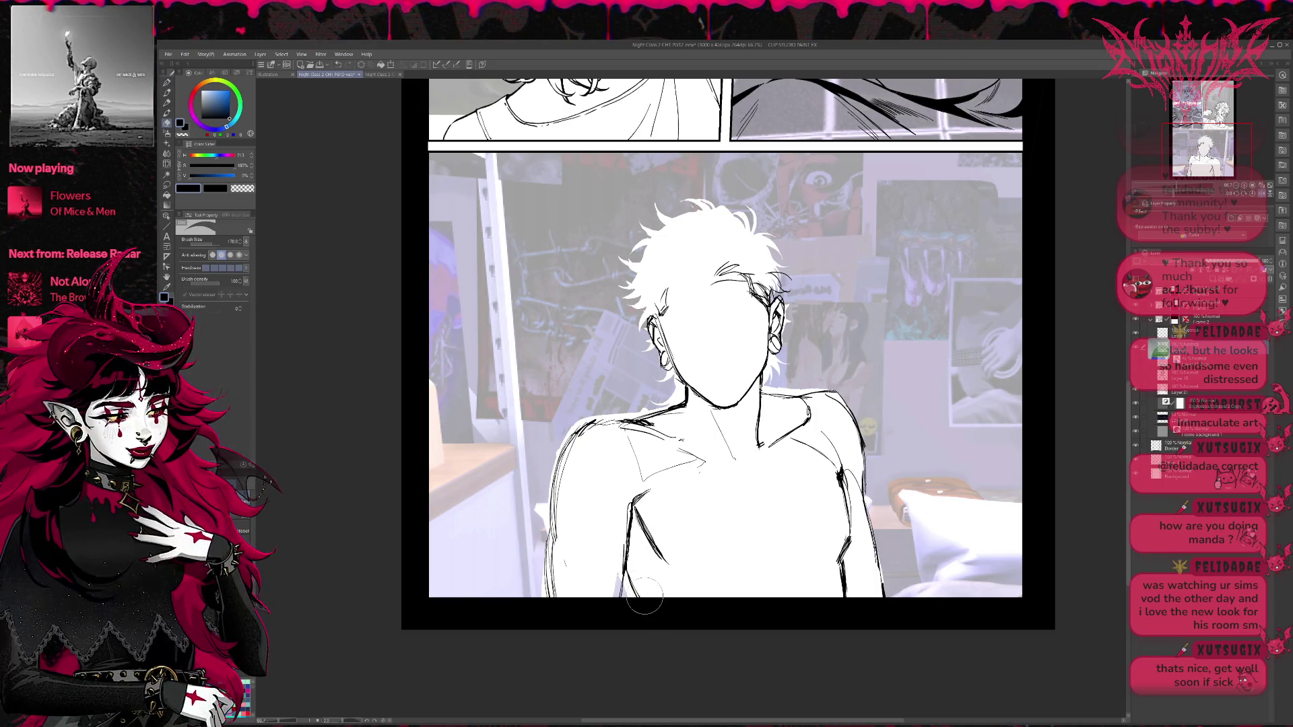
pyautogui.moveTo(637, 579); pyautogui.dragTo(647, 608)
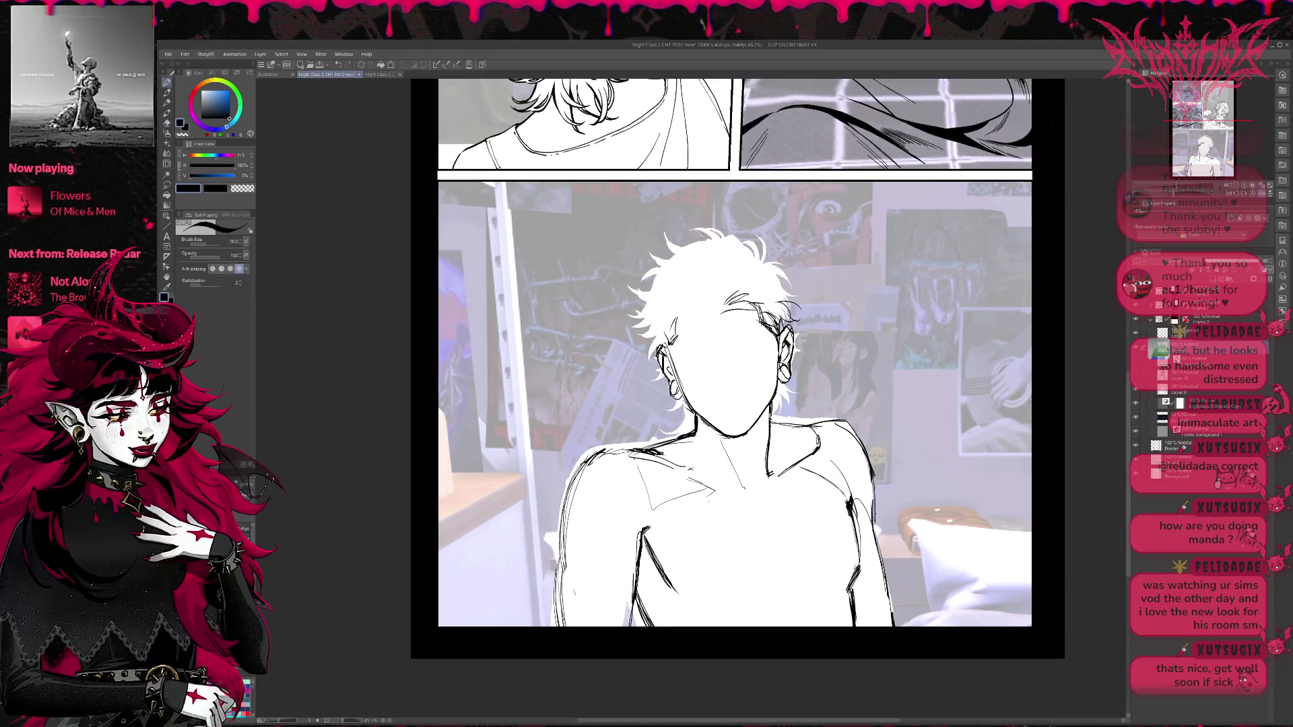
# Unmirror the canvas and erase stray stroke tips on the torso's right side.
pyautogui.press('h')
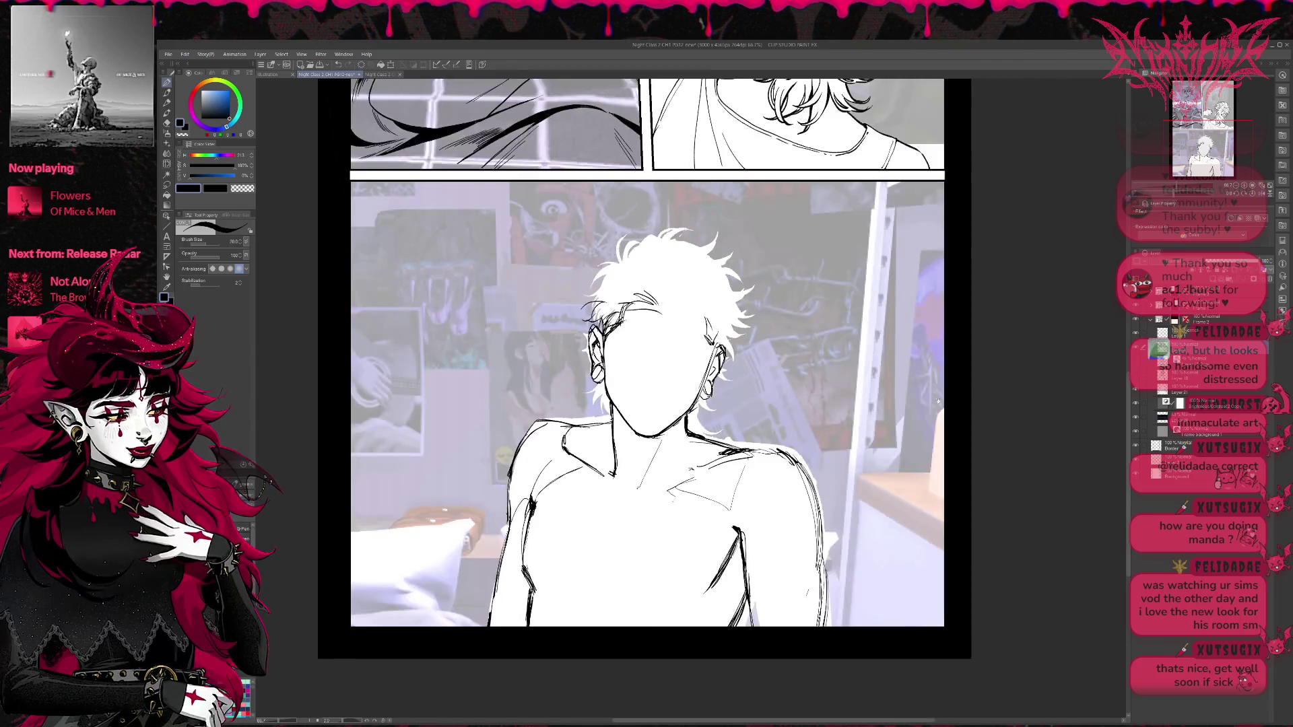
pyautogui.press('e')
pyautogui.moveTo(724, 522)
pyautogui.mouseDown()
pyautogui.moveTo(749, 537)
pyautogui.moveTo(752, 587)
pyautogui.mouseUp()
pyautogui.press('p')
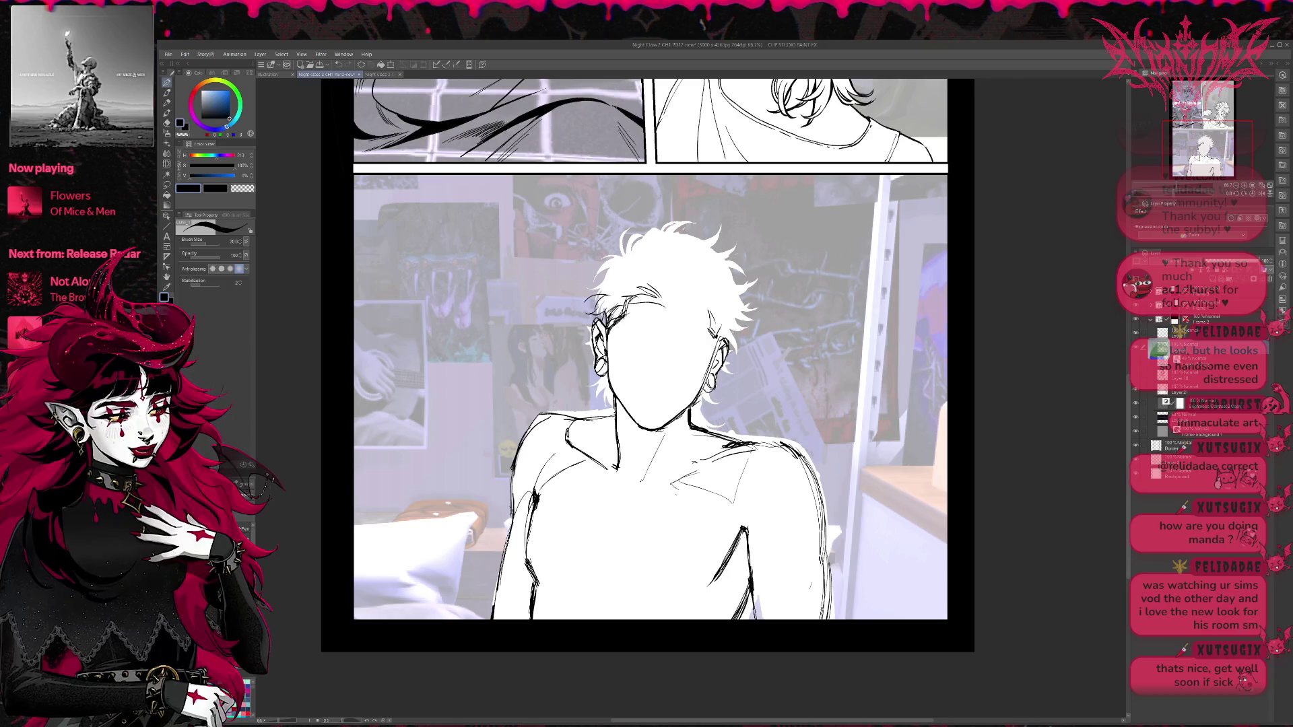
pyautogui.moveTo(646, 404); pyautogui.dragTo(658, 395)
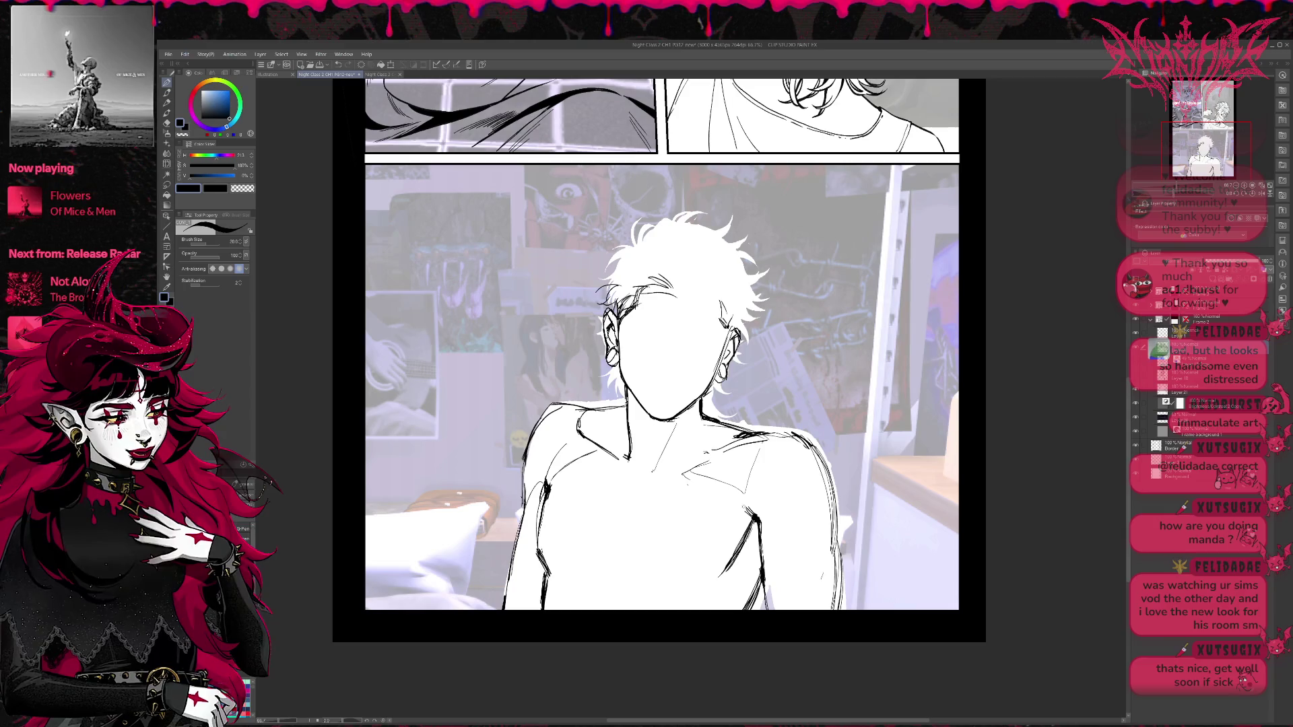
pyautogui.press('e')
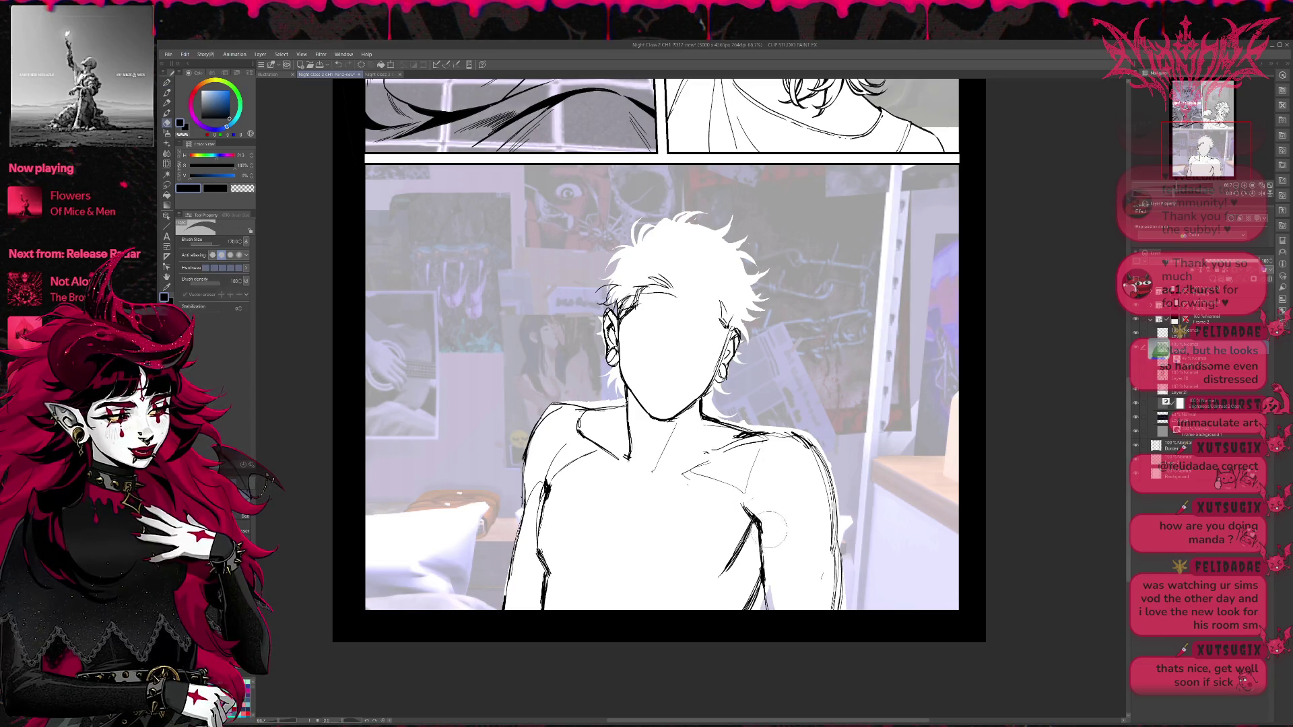
pyautogui.press('p')
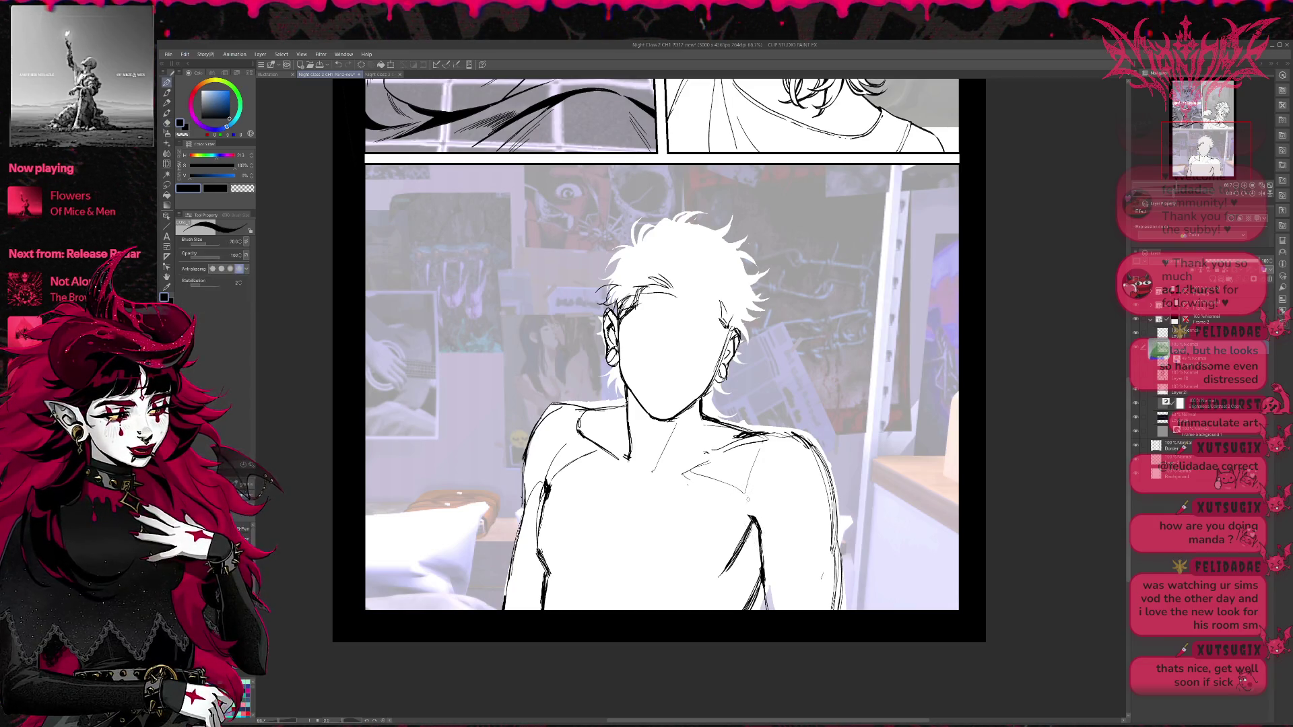
pyautogui.press('e')
pyautogui.moveTo(751, 505)
pyautogui.mouseDown()
pyautogui.moveTo(767, 485)
pyautogui.moveTo(753, 488)
pyautogui.moveTo(764, 516)
pyautogui.mouseUp()
pyautogui.press('p')
pyautogui.press('e')
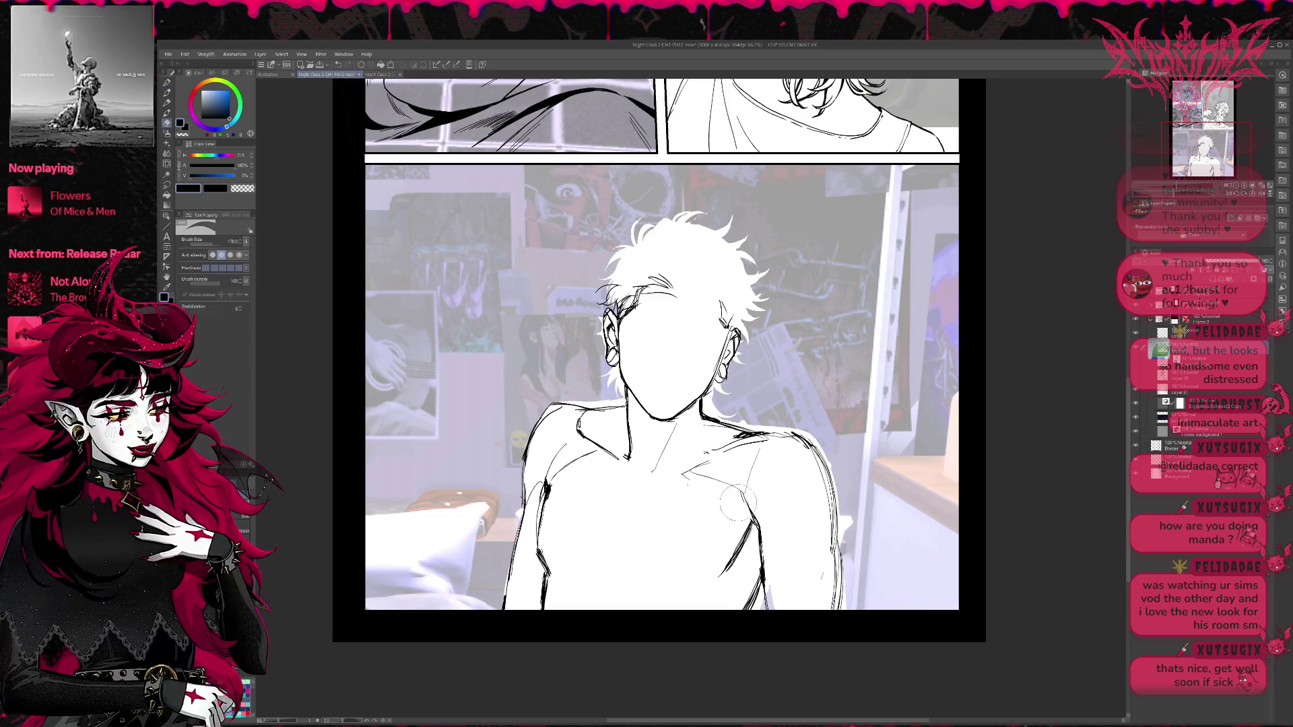
pyautogui.press('p')
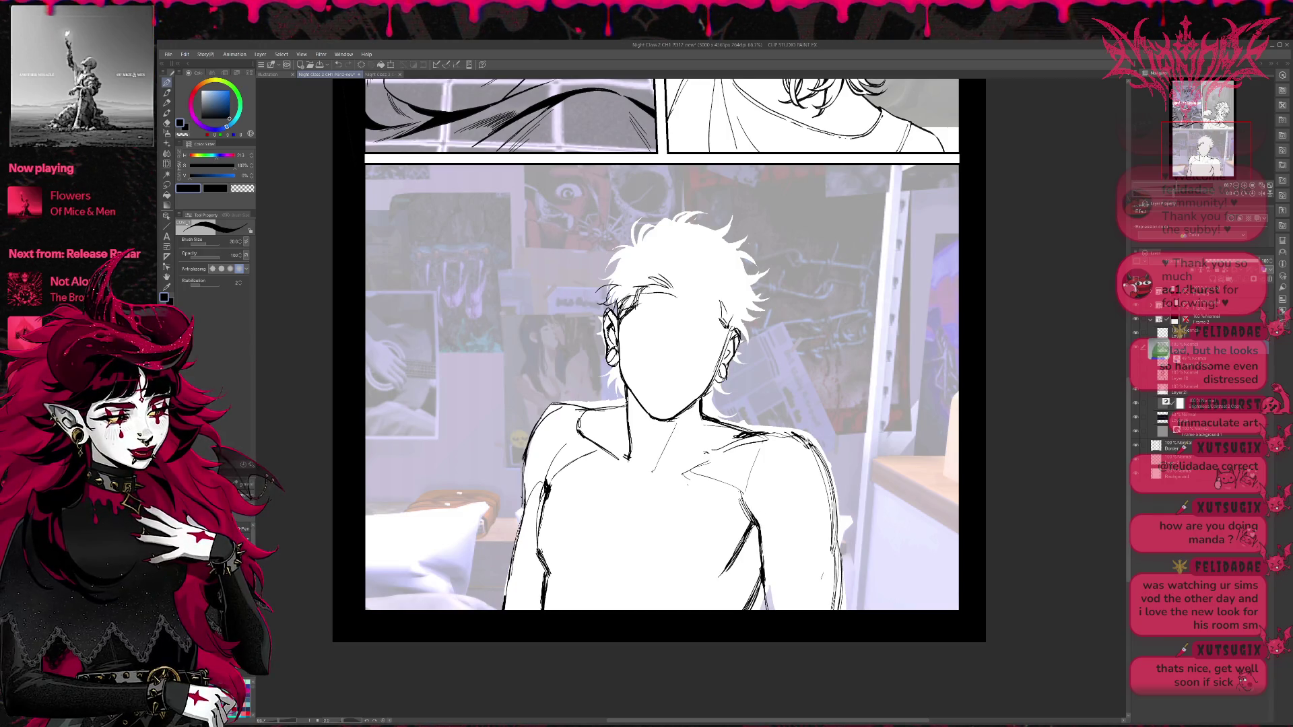
# Clean up and redraw the right arm contour with a thin line.
pyautogui.scroll(-1, 661, 343)
pyautogui.press('e')
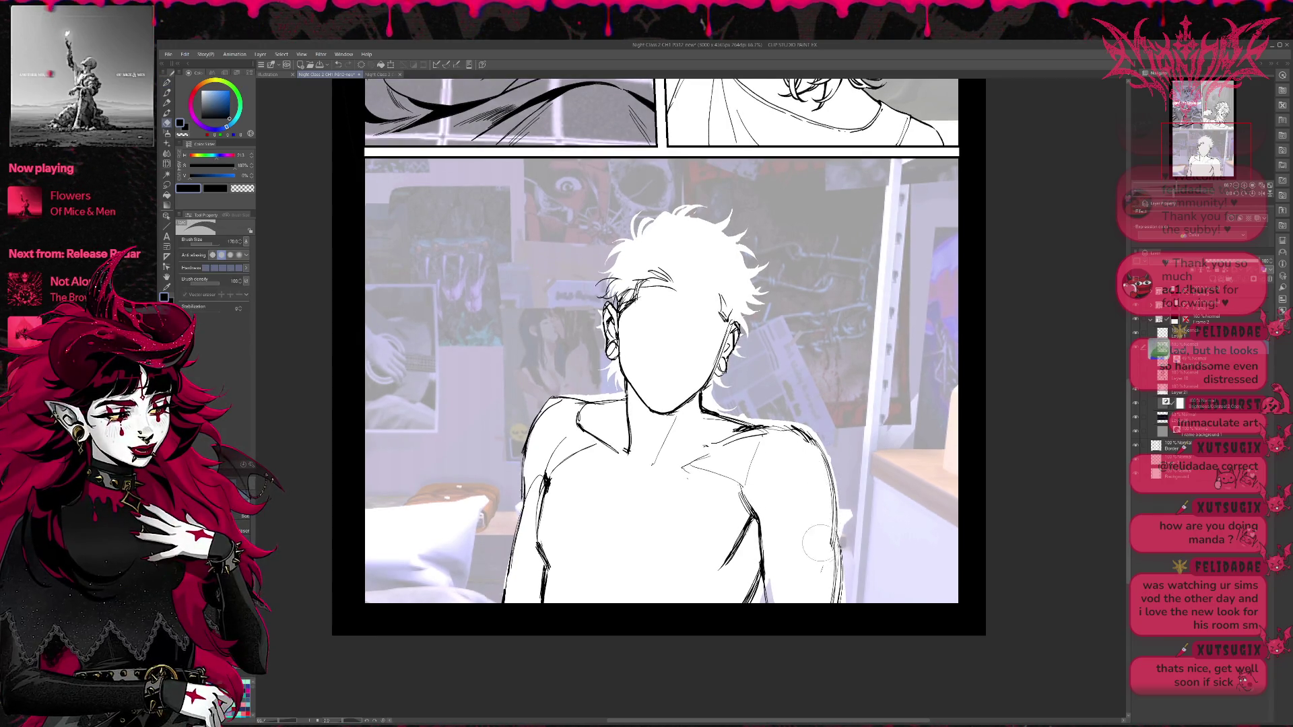
pyautogui.press('p')
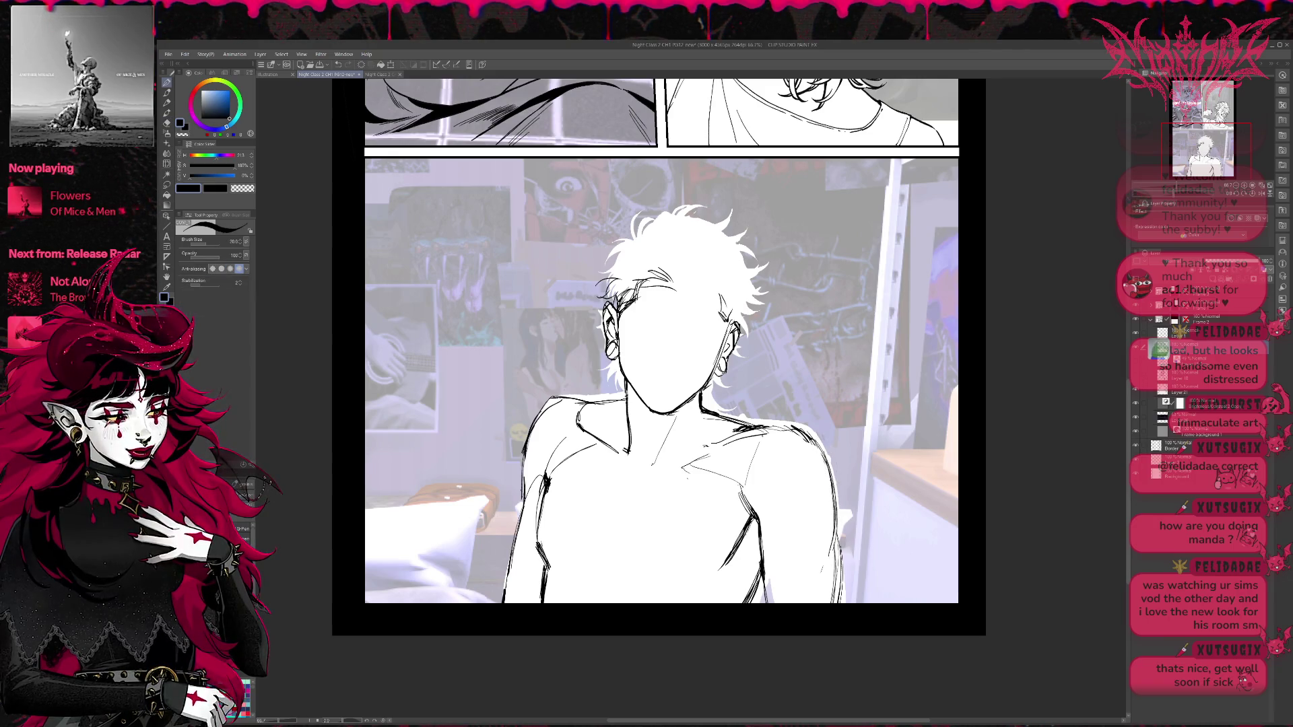
pyautogui.press('e')
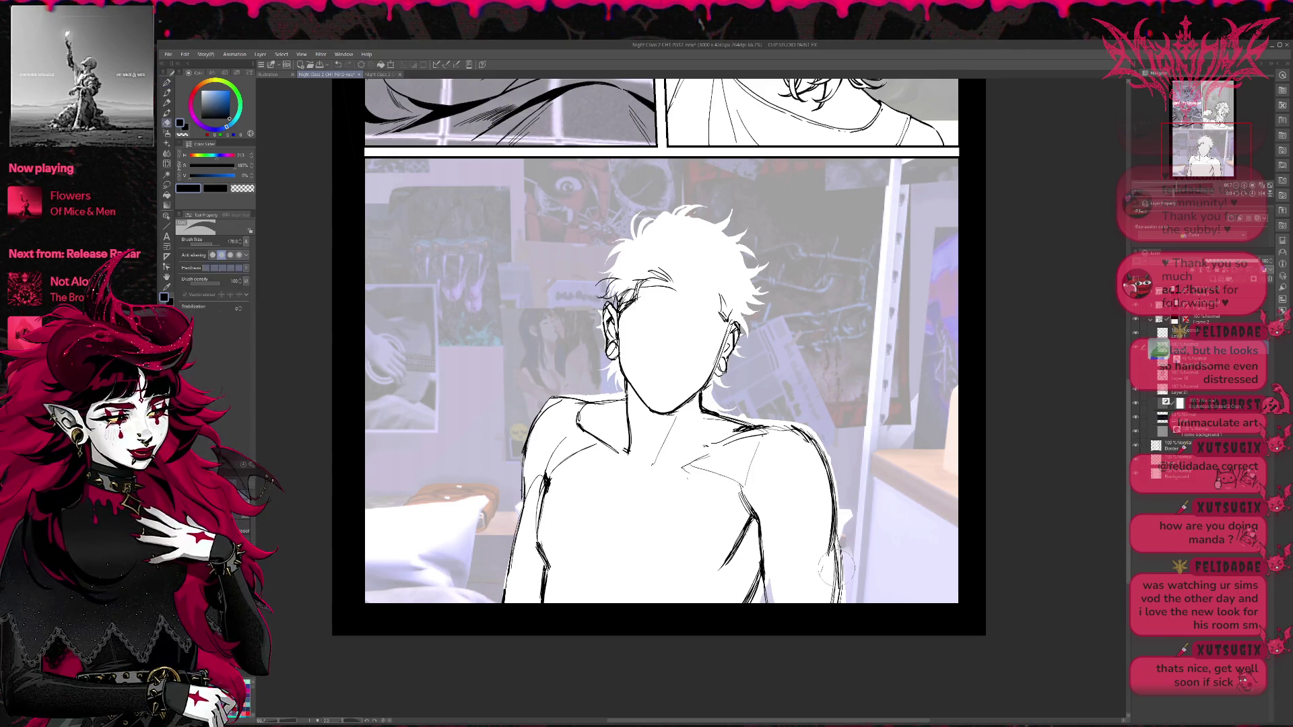
pyautogui.moveTo(837, 569)
pyautogui.mouseDown()
pyautogui.moveTo(835, 599)
pyautogui.moveTo(831, 535)
pyautogui.mouseUp()
pyautogui.press('p')
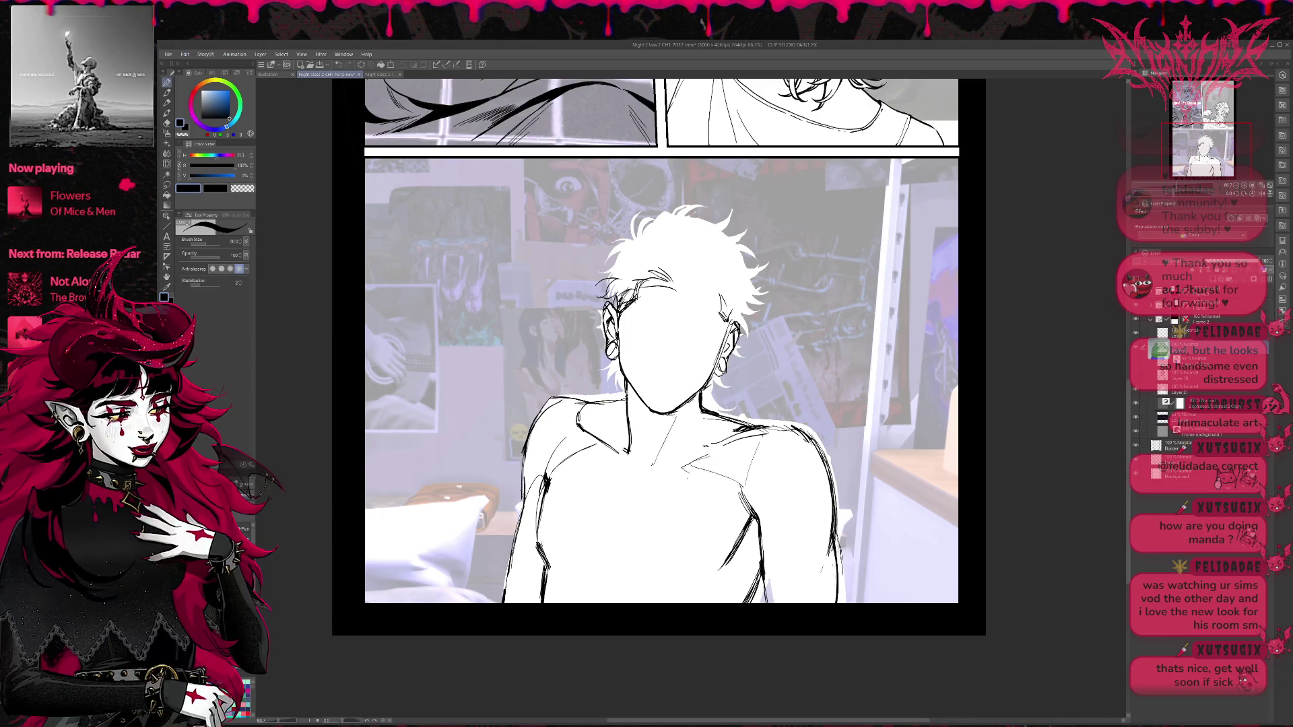
# Reshape the left shoulder contour, erasing stray lines and re-inking it with short strokes.
pyautogui.moveTo(853, 409); pyautogui.dragTo(841, 410)
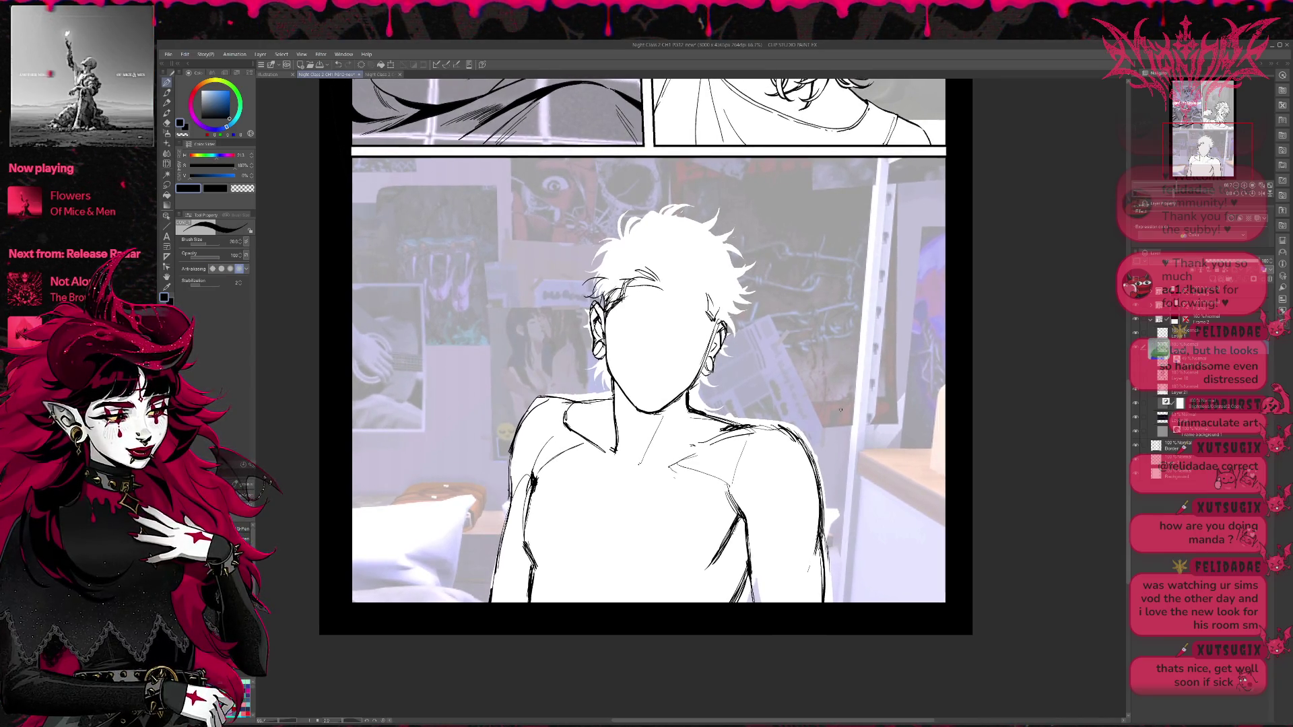
pyautogui.press('e')
pyautogui.moveTo(512, 413)
pyautogui.mouseDown()
pyautogui.moveTo(562, 402)
pyautogui.moveTo(512, 452)
pyautogui.mouseUp()
pyautogui.press('p')
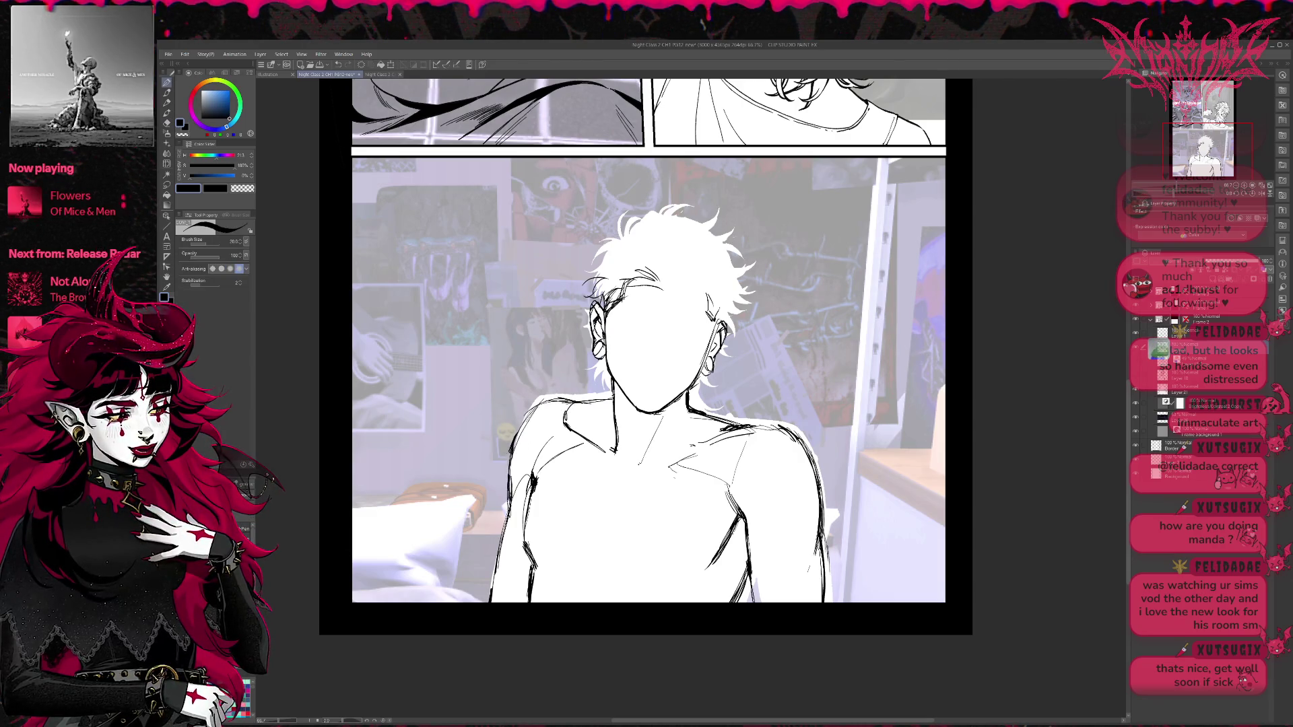
pyautogui.press('e')
pyautogui.moveTo(529, 512)
pyautogui.mouseDown()
pyautogui.moveTo(519, 448)
pyautogui.moveTo(515, 458)
pyautogui.mouseUp()
pyautogui.press('p')
pyautogui.moveTo(540, 401); pyautogui.dragTo(509, 458)
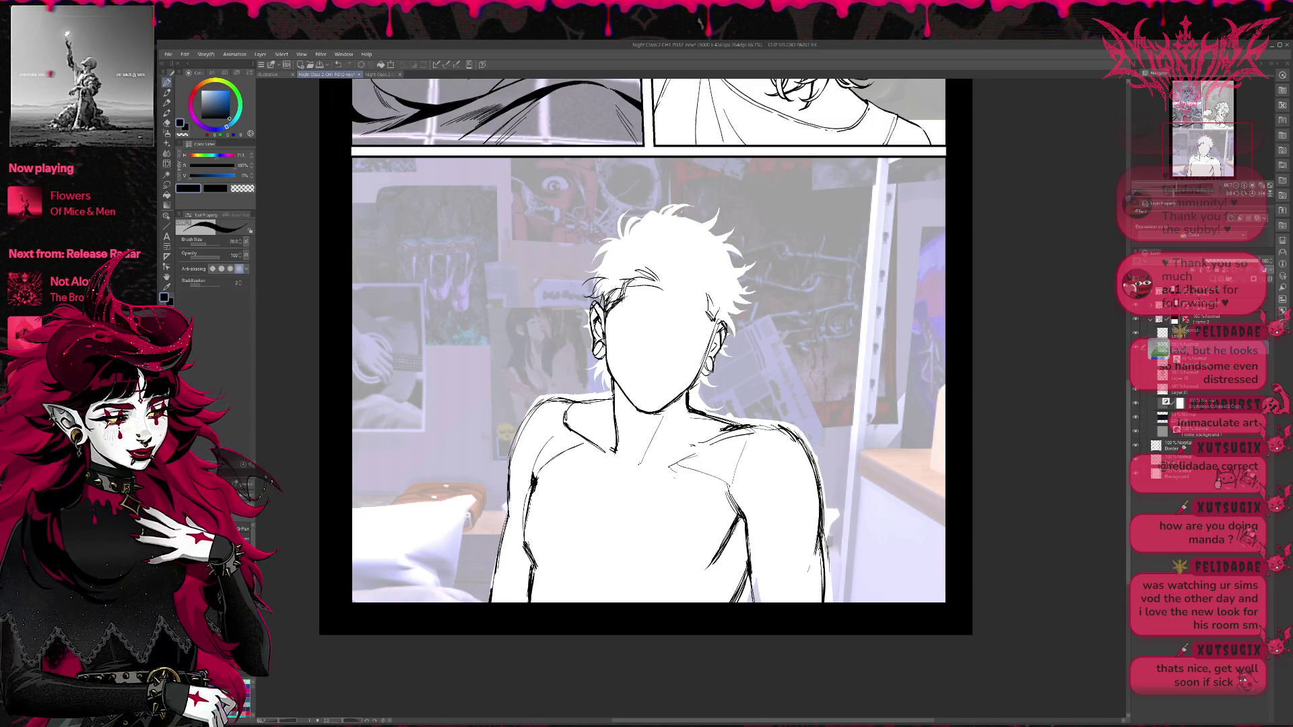
pyautogui.press('e')
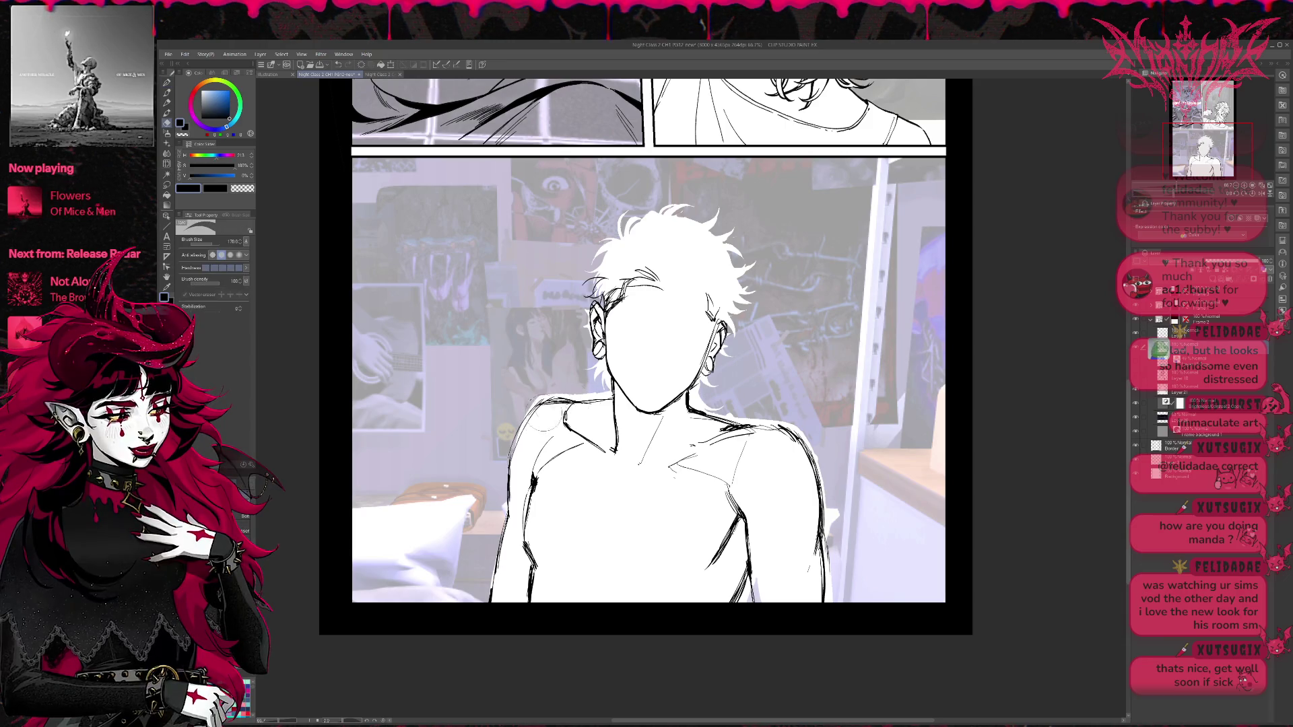
pyautogui.moveTo(559, 401)
pyautogui.mouseDown()
pyautogui.moveTo(538, 424)
pyautogui.moveTo(543, 403)
pyautogui.mouseUp()
pyautogui.press('p')
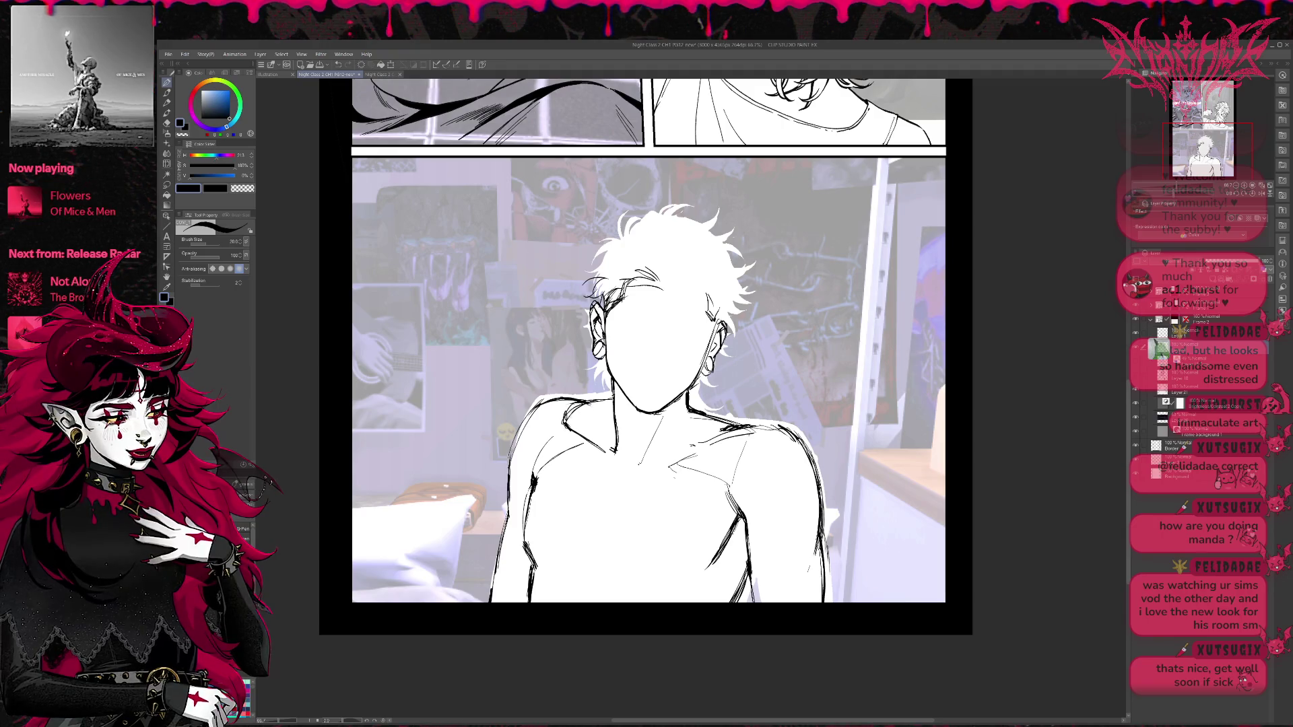
pyautogui.moveTo(603, 402)
pyautogui.mouseDown()
pyautogui.moveTo(563, 417)
pyautogui.moveTo(582, 409)
pyautogui.mouseUp()
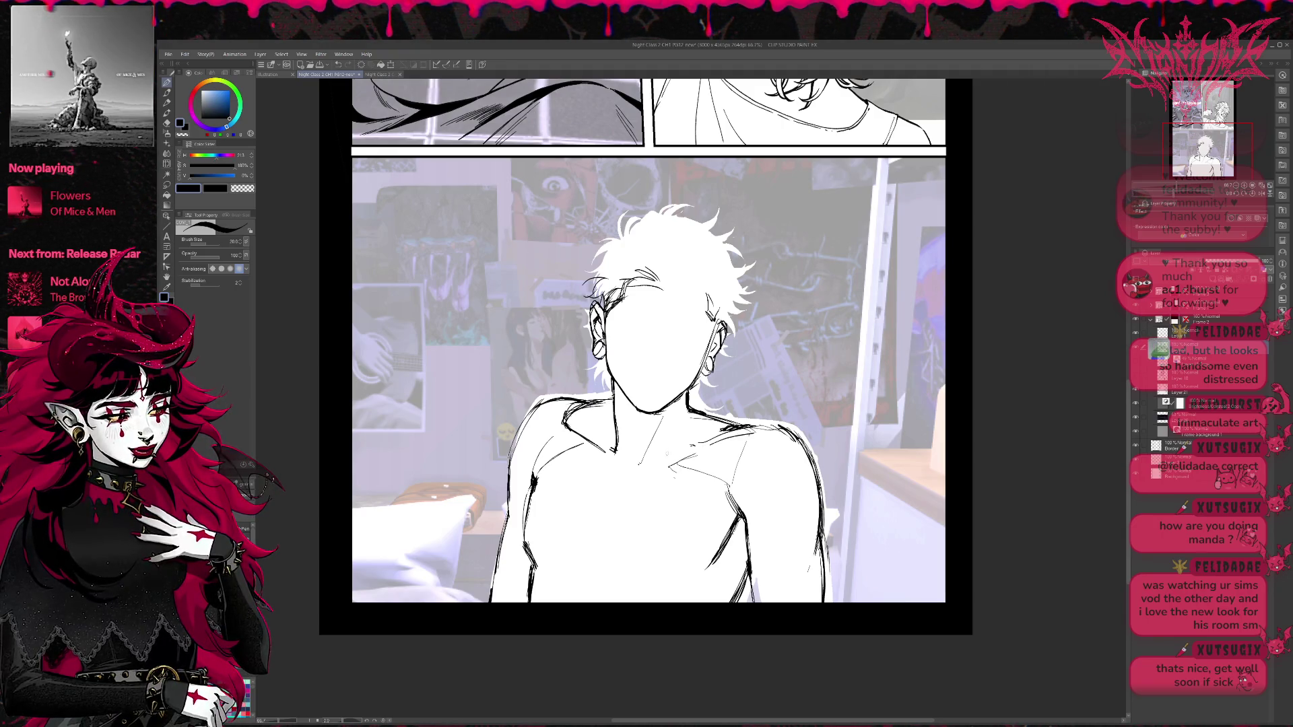
# Ink the collarbone line, wiping leftover chest sketch lines and unwanted collarbone strokes.
pyautogui.moveTo(724, 432); pyautogui.dragTo(663, 458)
pyautogui.press('e')
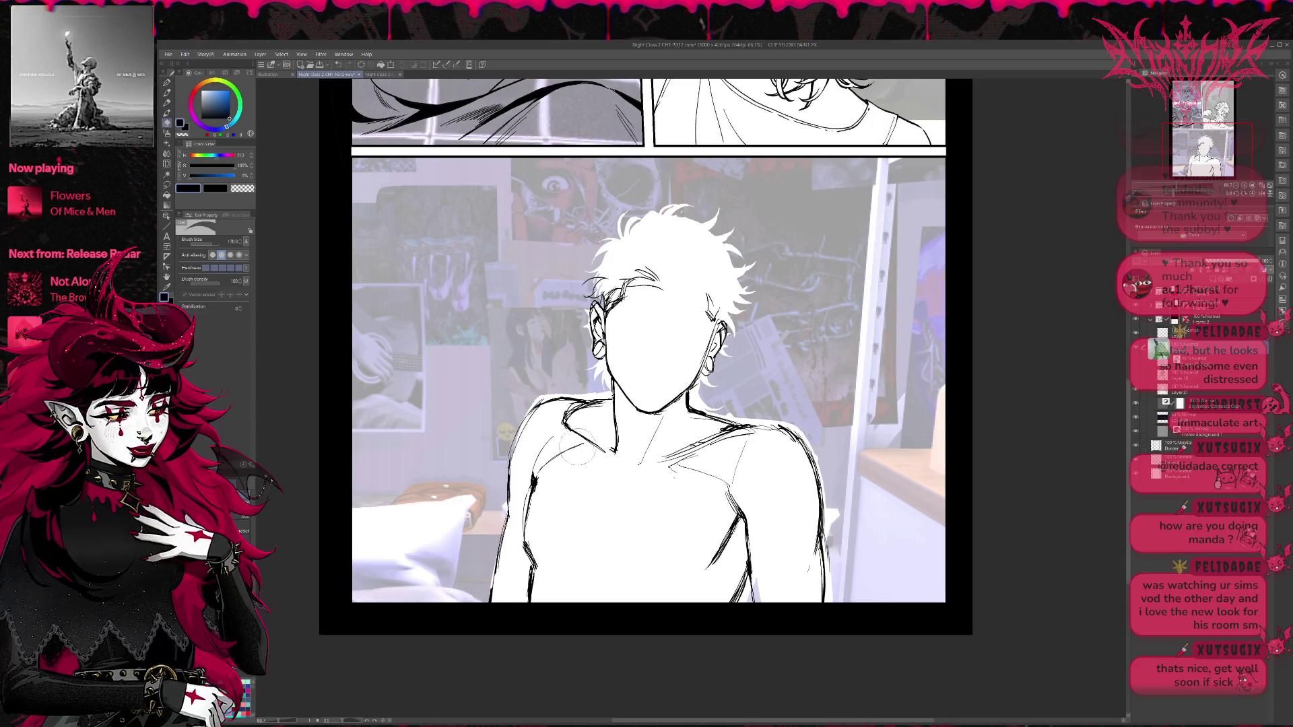
pyautogui.press('p')
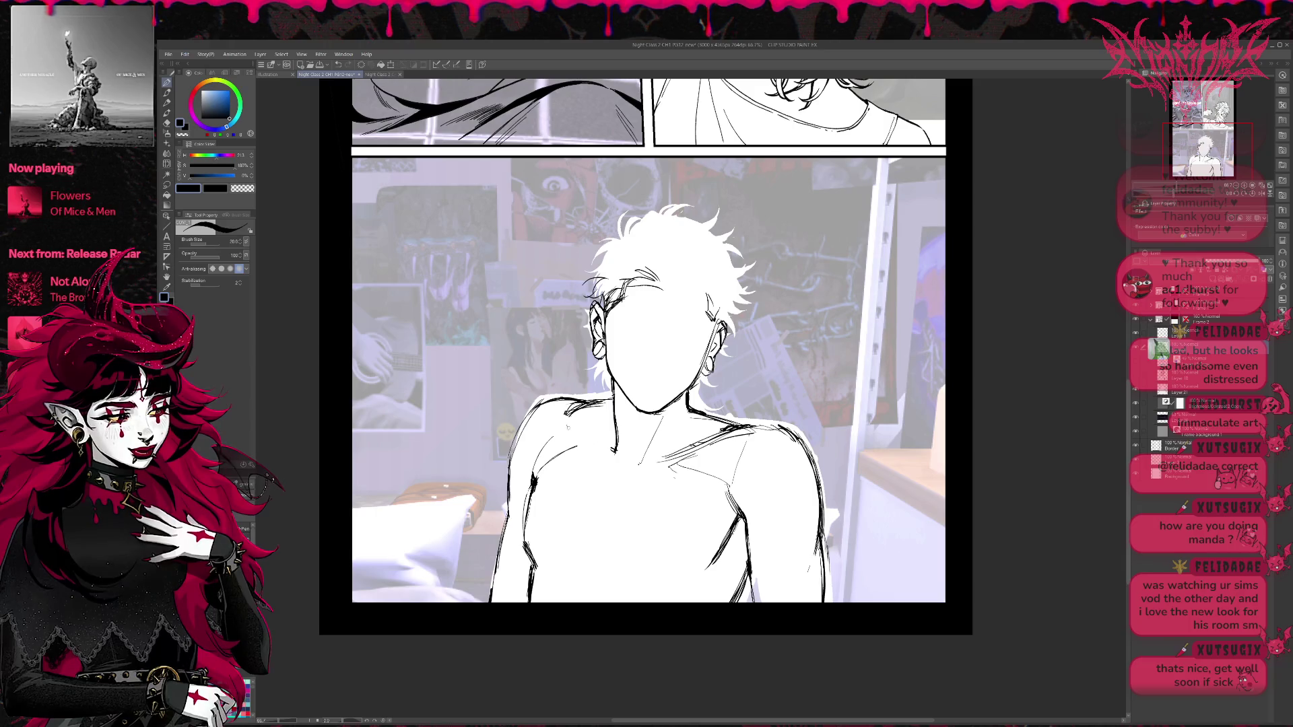
pyautogui.moveTo(570, 429)
pyautogui.mouseDown()
pyautogui.moveTo(602, 446)
pyautogui.moveTo(558, 415)
pyautogui.mouseUp()
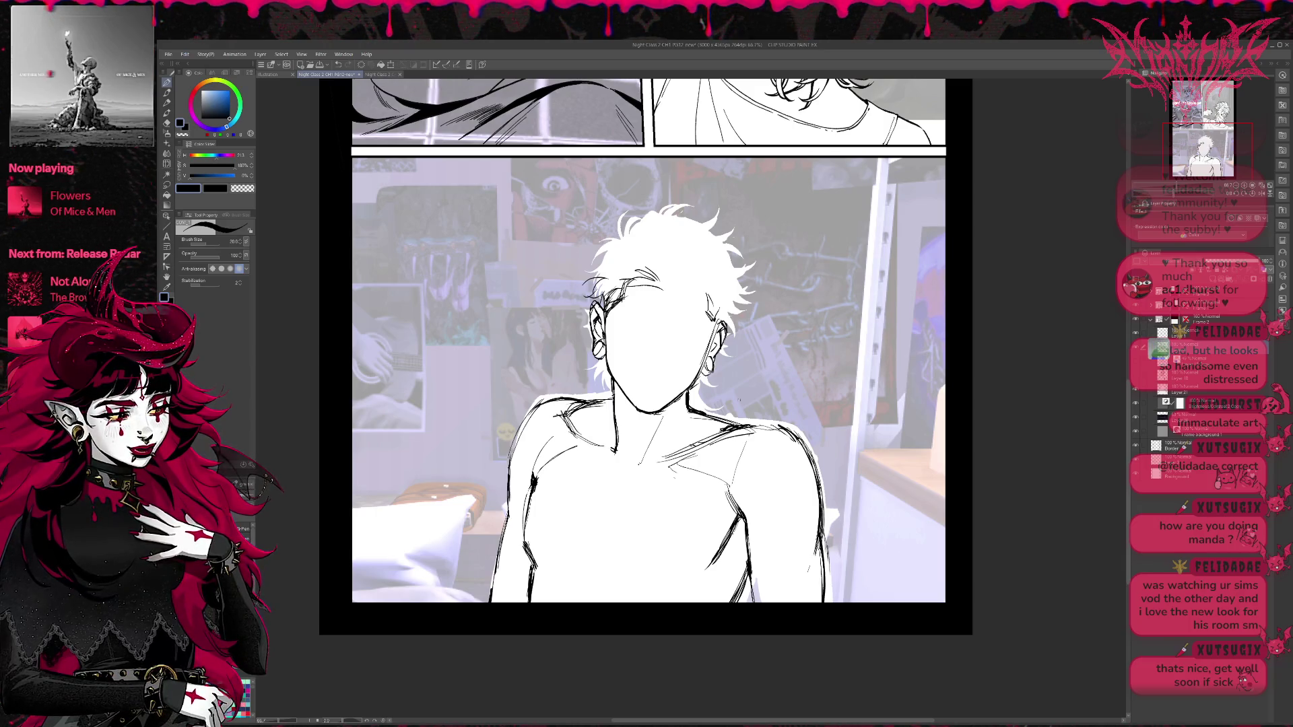
pyautogui.press('e')
pyautogui.moveTo(741, 441); pyautogui.dragTo(673, 473)
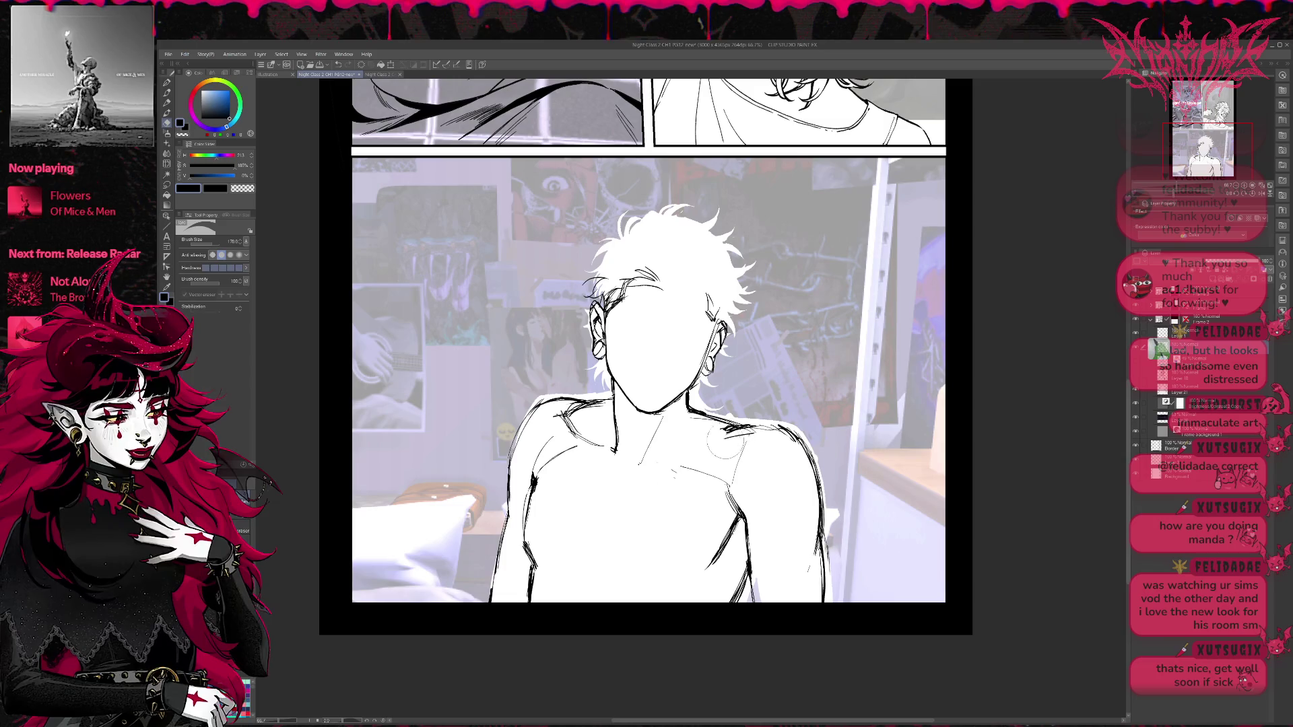
pyautogui.press('p')
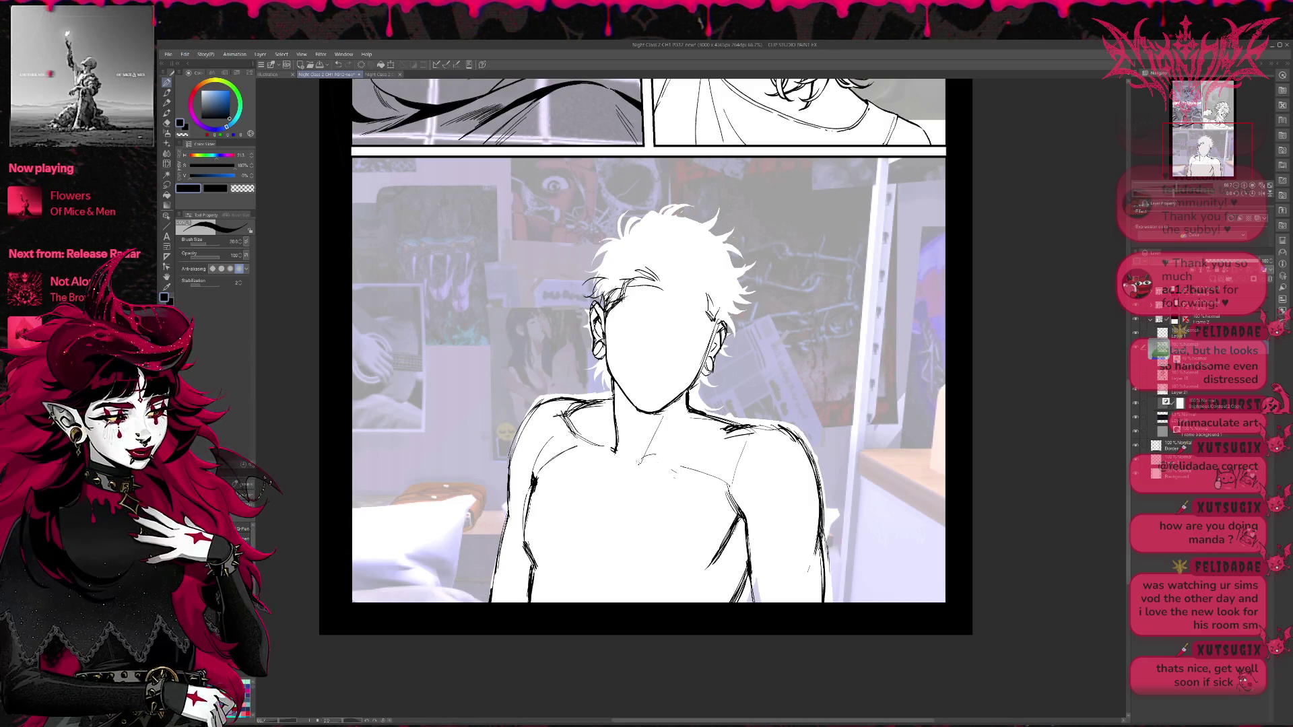
pyautogui.moveTo(633, 463)
pyautogui.mouseDown()
pyautogui.moveTo(710, 452)
pyautogui.moveTo(698, 458)
pyautogui.mouseUp()
pyautogui.press('e')
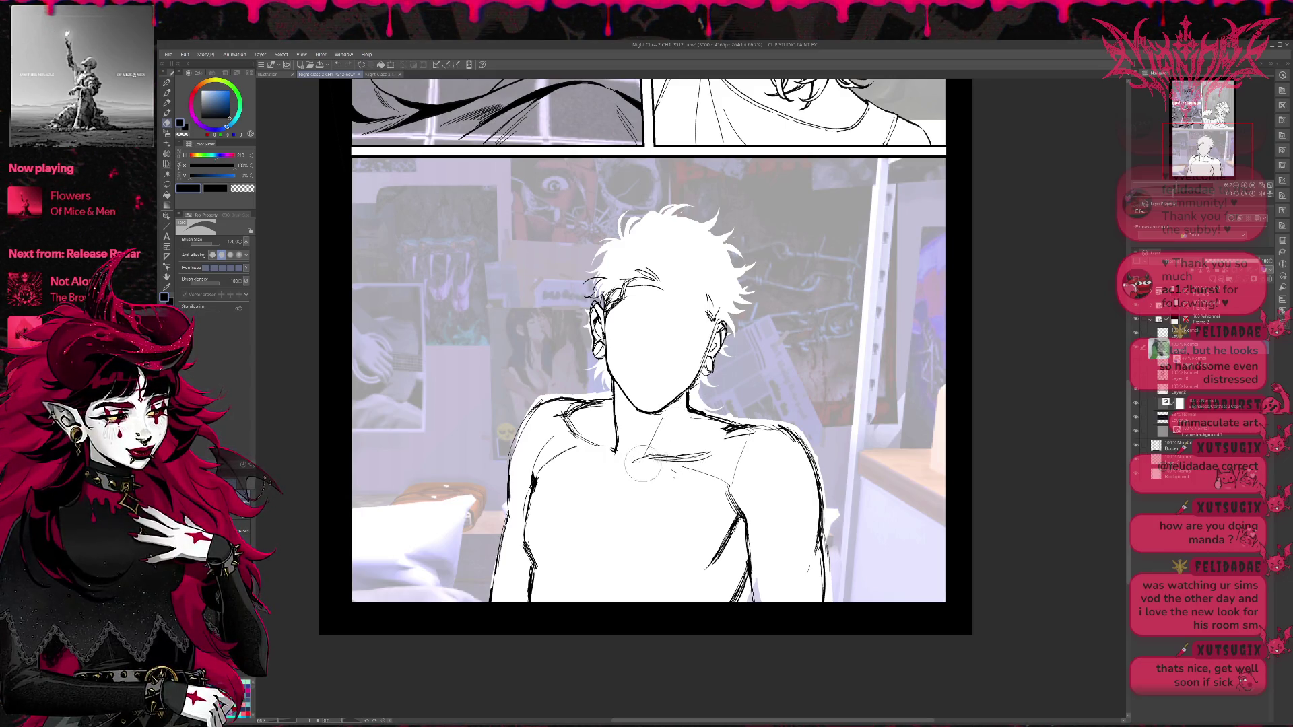
pyautogui.moveTo(644, 465); pyautogui.dragTo(745, 451)
pyautogui.press('p')
# Add a short shoulder stroke, trim the neck line, and flip the canvas horizontally.
pyautogui.press('e')
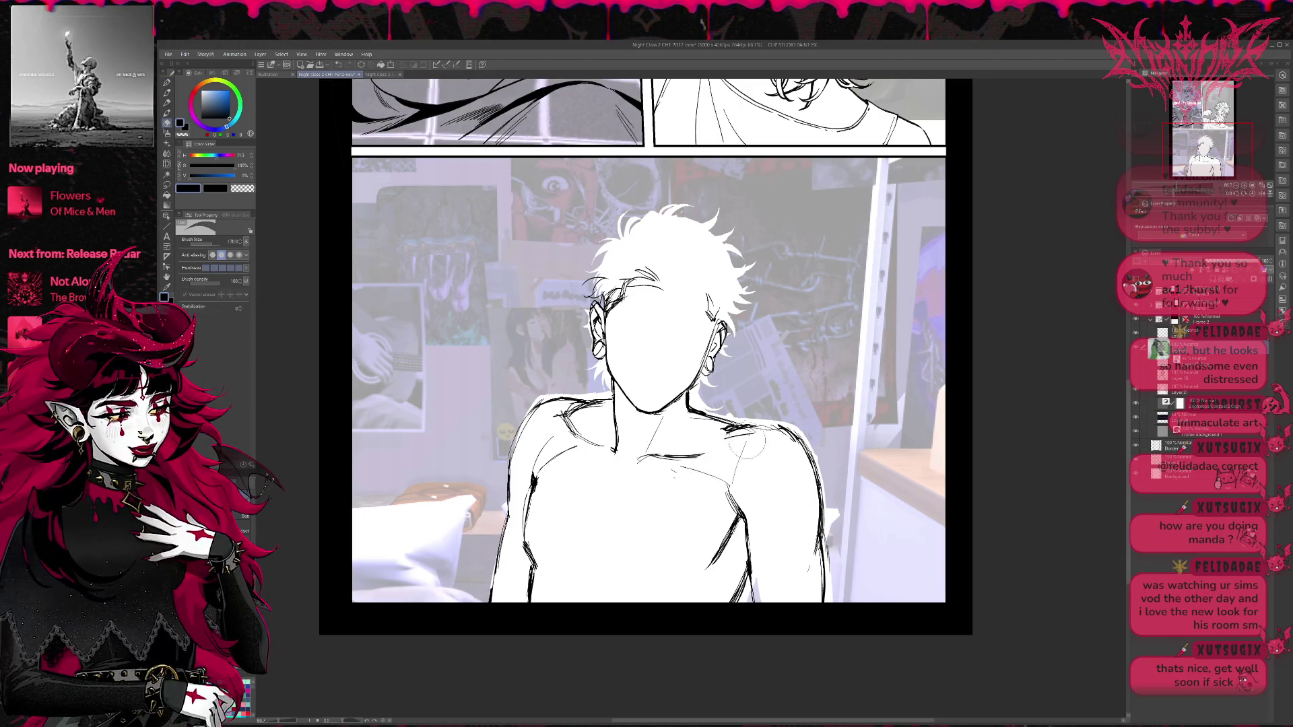
pyautogui.press('p')
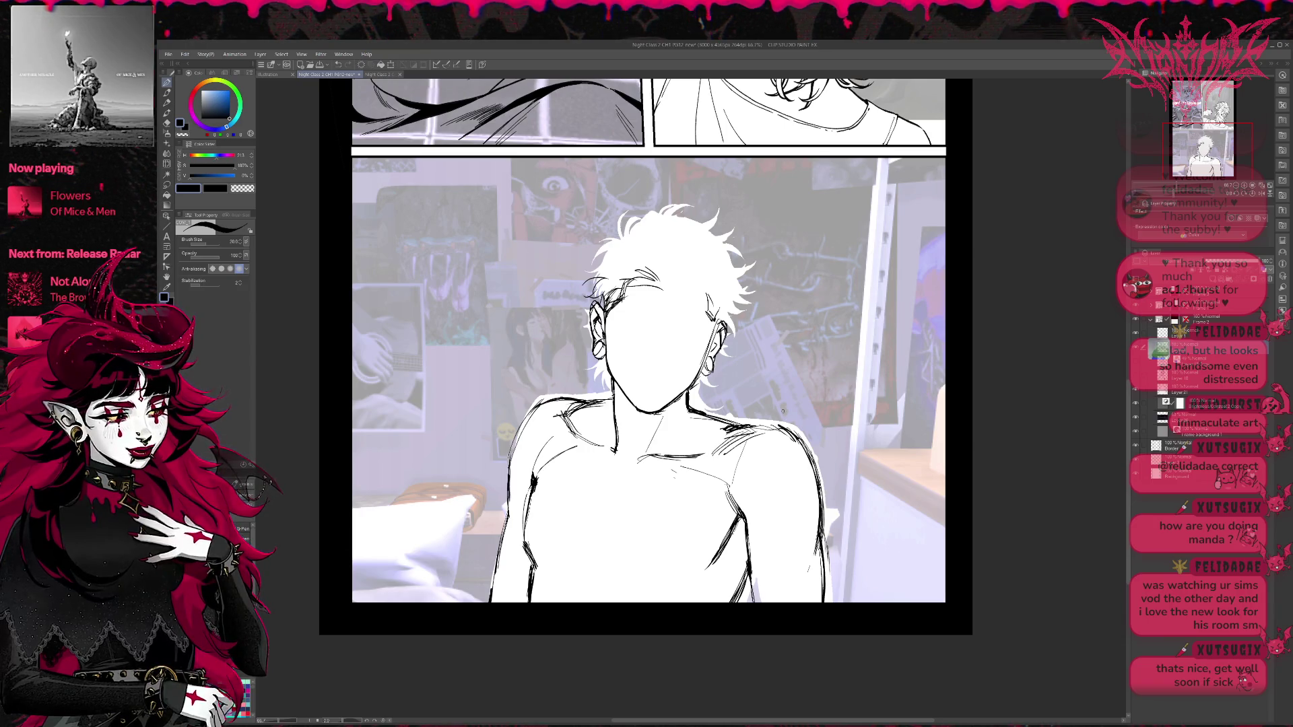
pyautogui.moveTo(554, 413)
pyautogui.mouseDown()
pyautogui.moveTo(606, 406)
pyautogui.moveTo(613, 450)
pyautogui.moveTo(577, 435)
pyautogui.mouseUp()
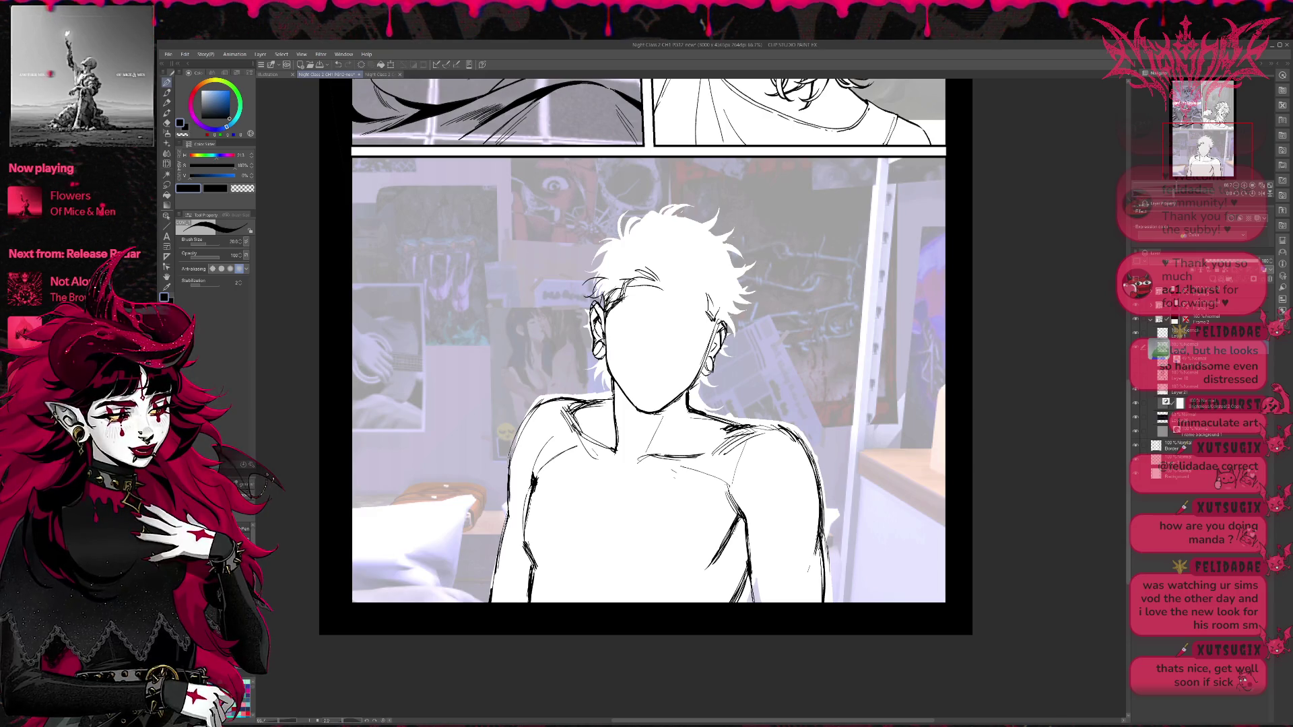
pyautogui.moveTo(634, 382); pyautogui.dragTo(616, 367)
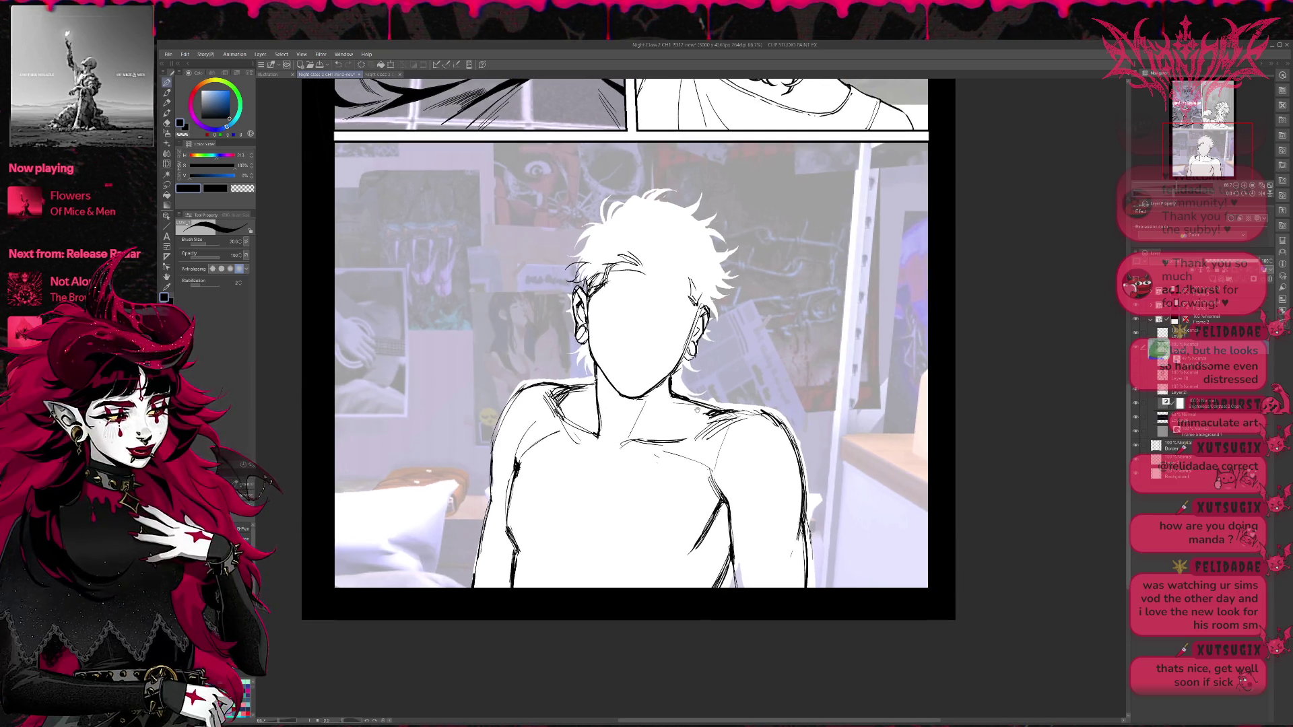
pyautogui.press('e')
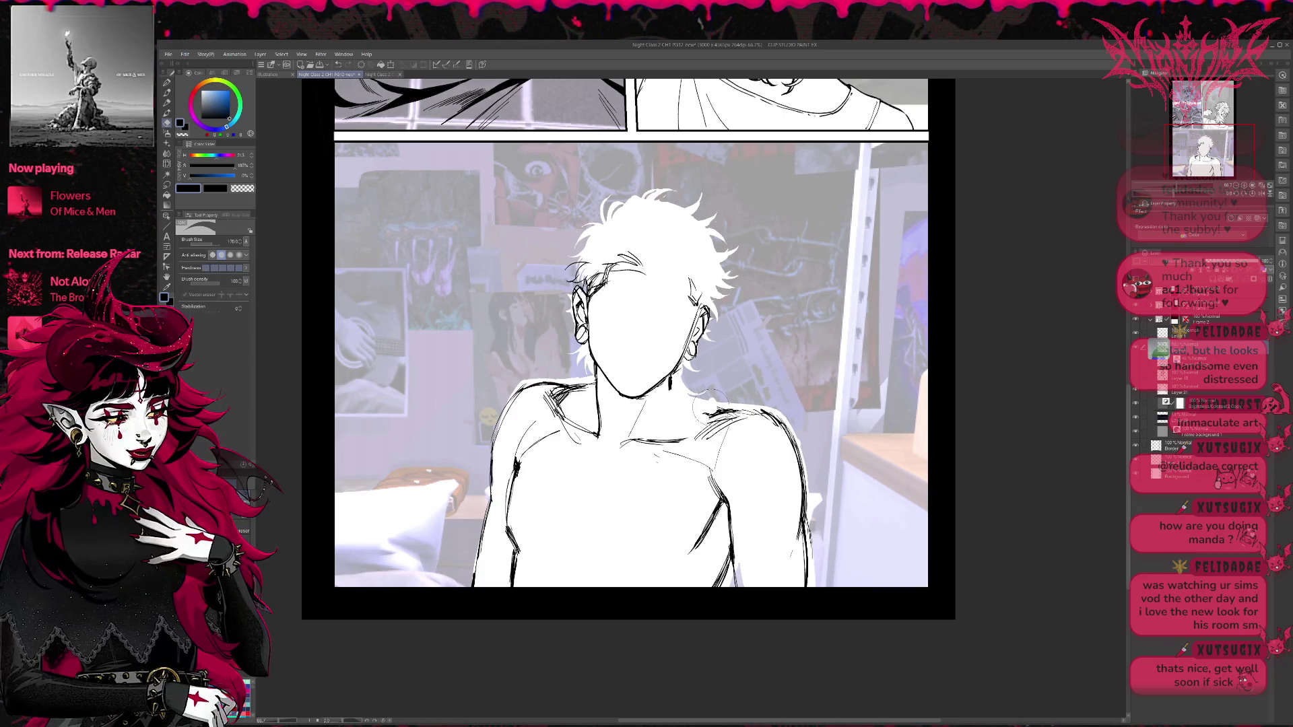
pyautogui.moveTo(665, 389)
pyautogui.mouseDown()
pyautogui.moveTo(674, 377)
pyautogui.moveTo(716, 413)
pyautogui.mouseUp()
pyautogui.press('p')
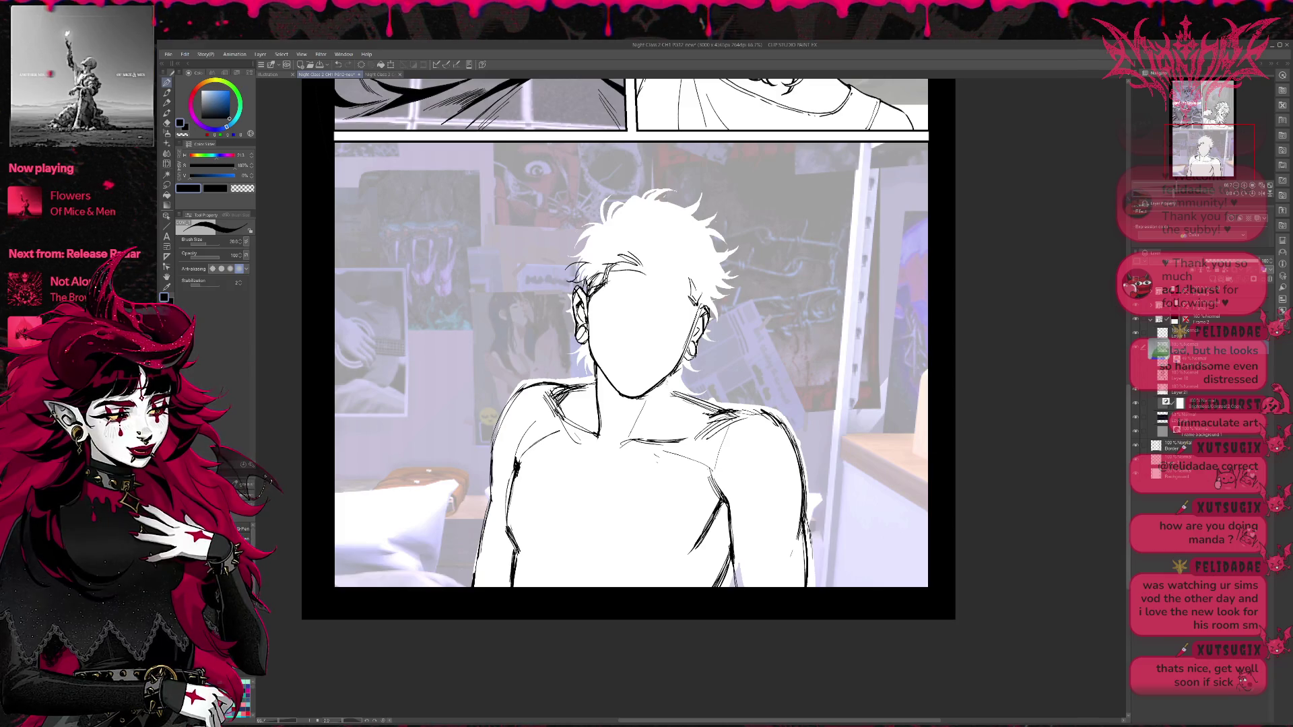
pyautogui.press('e')
pyautogui.click(1259, 193)
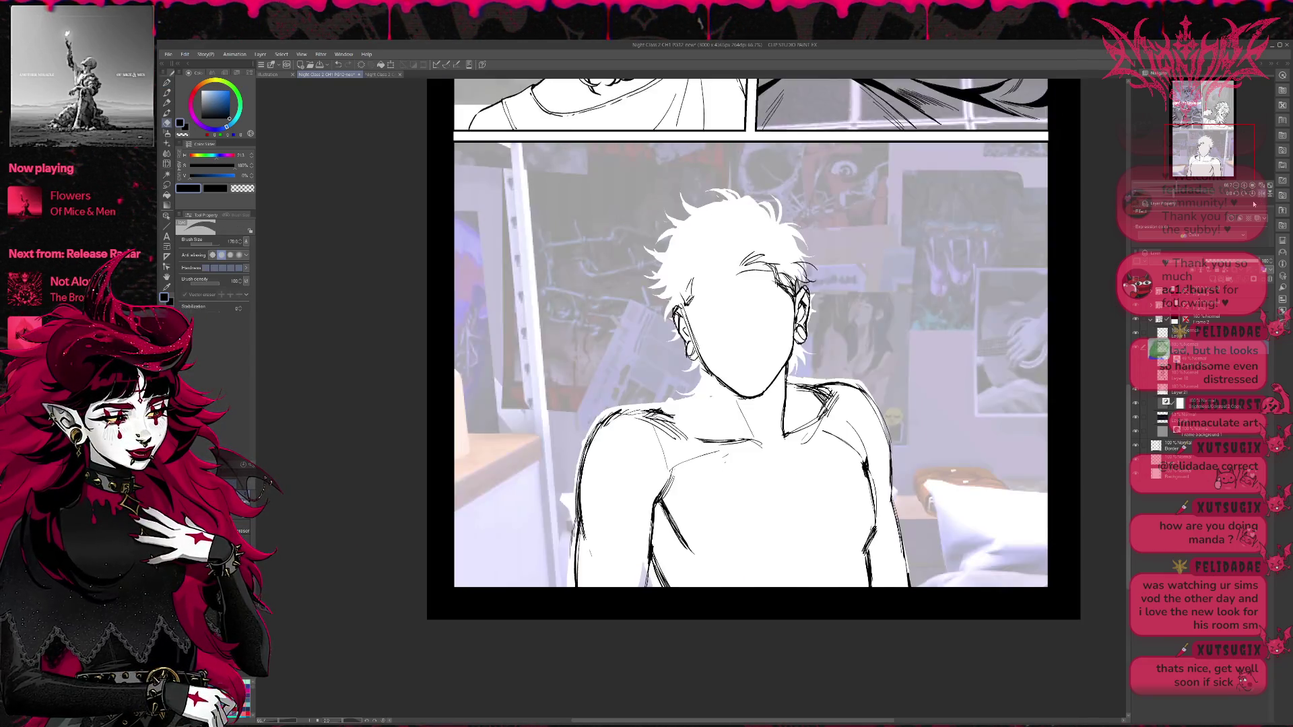
# Ink over gaps in the neck and collarbone and extend the chest line.
pyautogui.press('p')
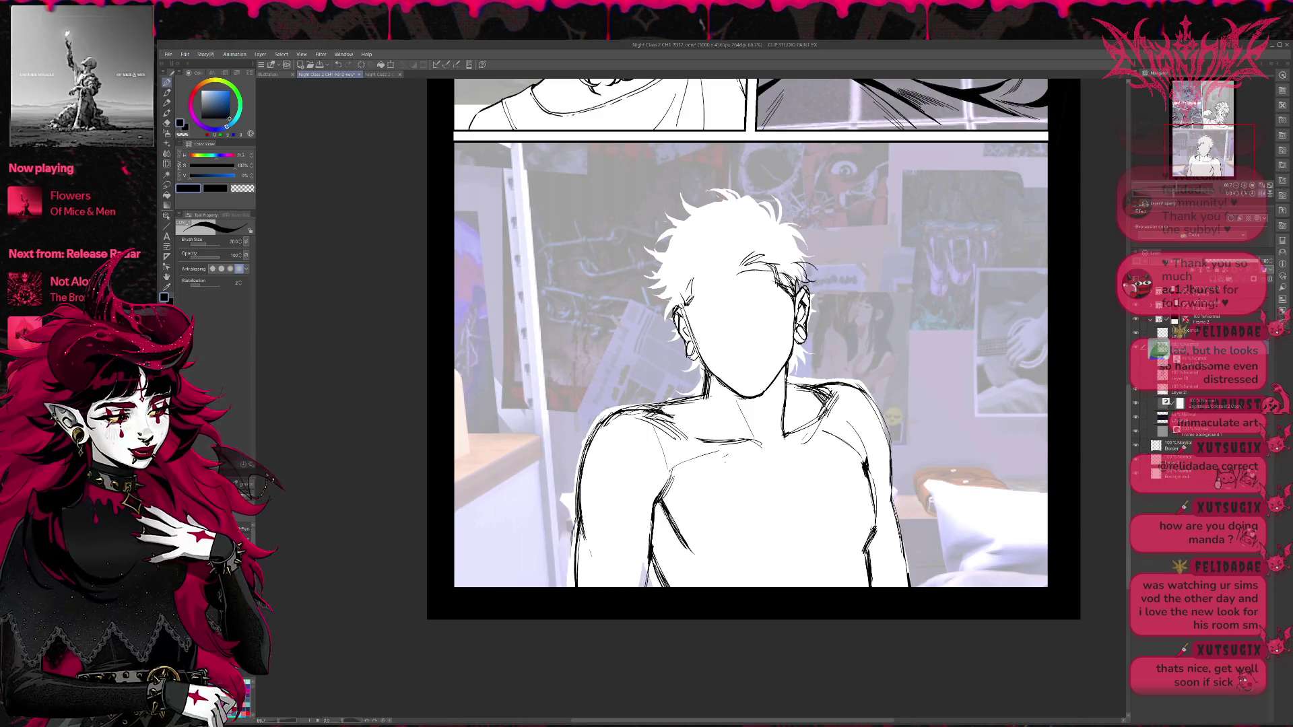
pyautogui.press('e')
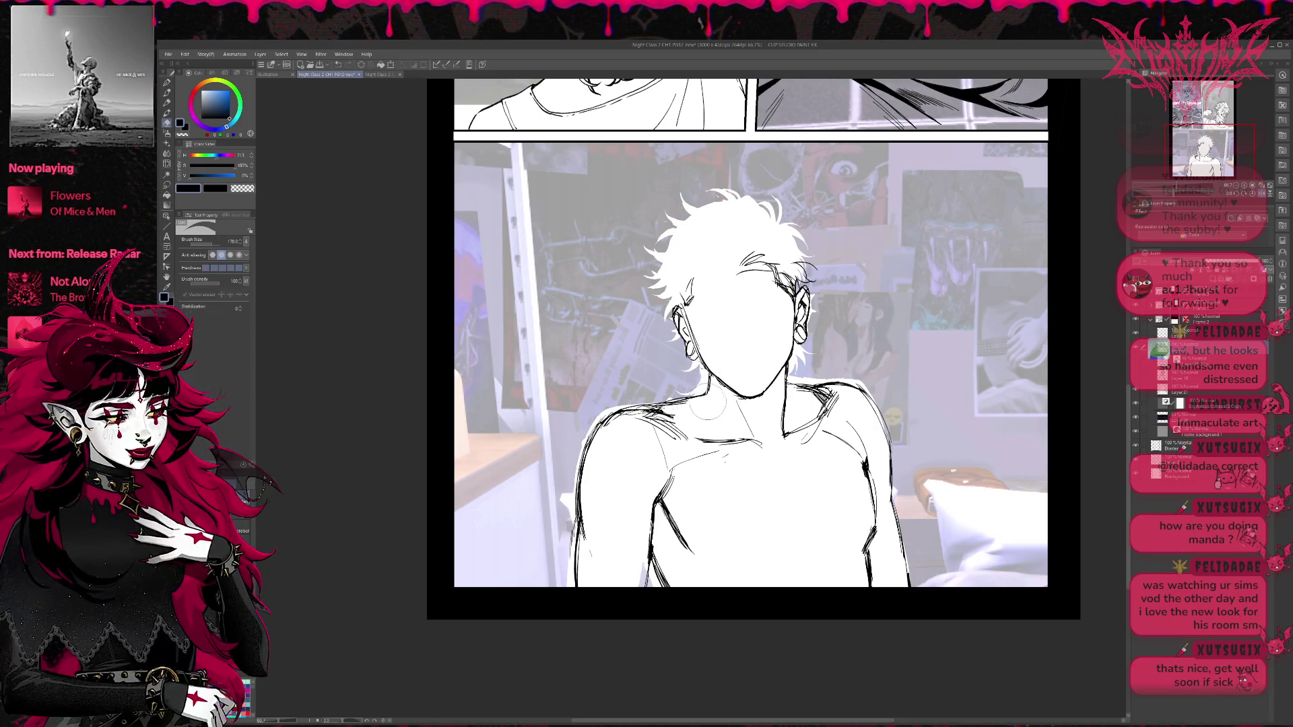
pyautogui.press('p')
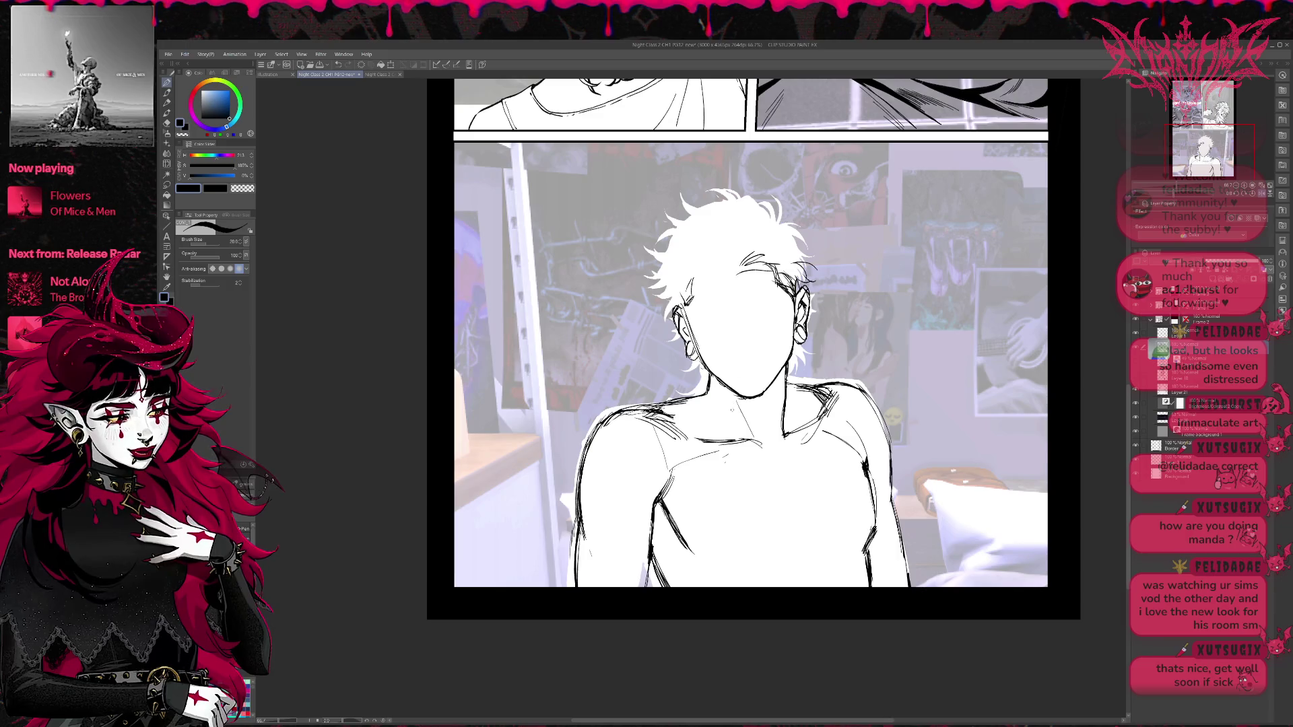
pyautogui.moveTo(710, 374)
pyautogui.mouseDown()
pyautogui.moveTo(735, 427)
pyautogui.moveTo(723, 404)
pyautogui.mouseUp()
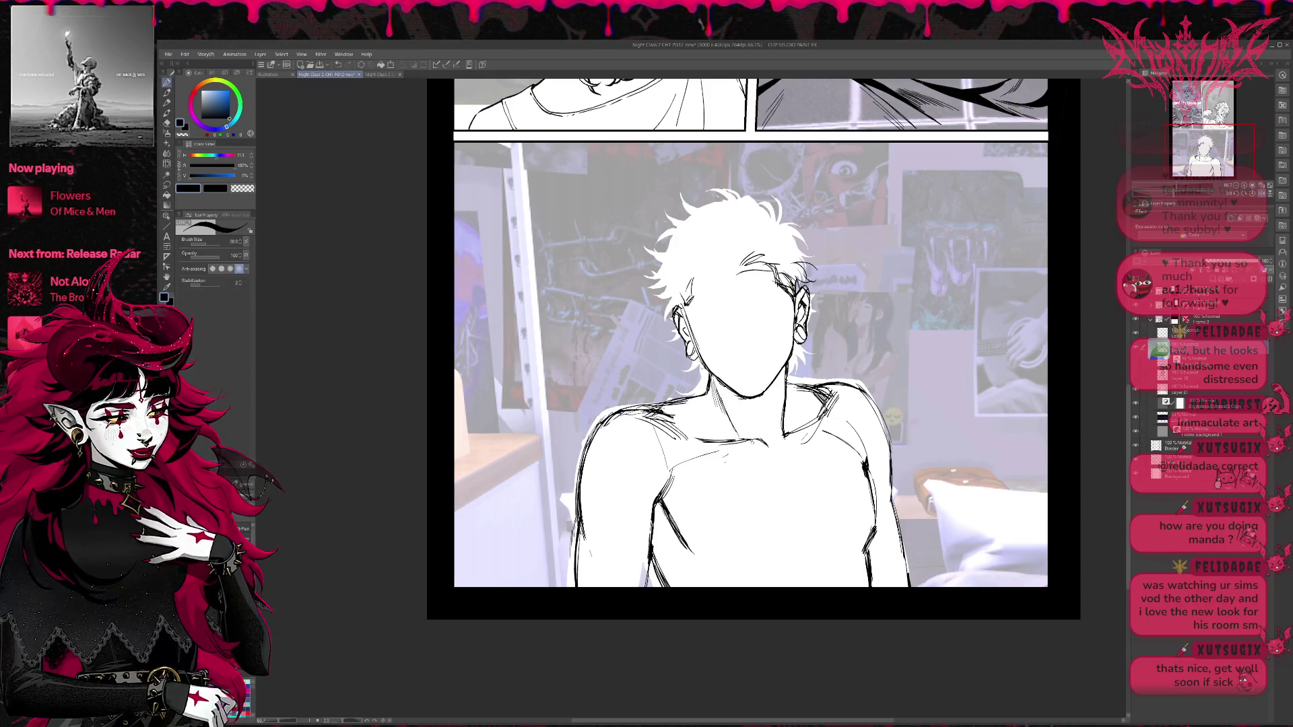
pyautogui.moveTo(751, 440); pyautogui.dragTo(769, 449)
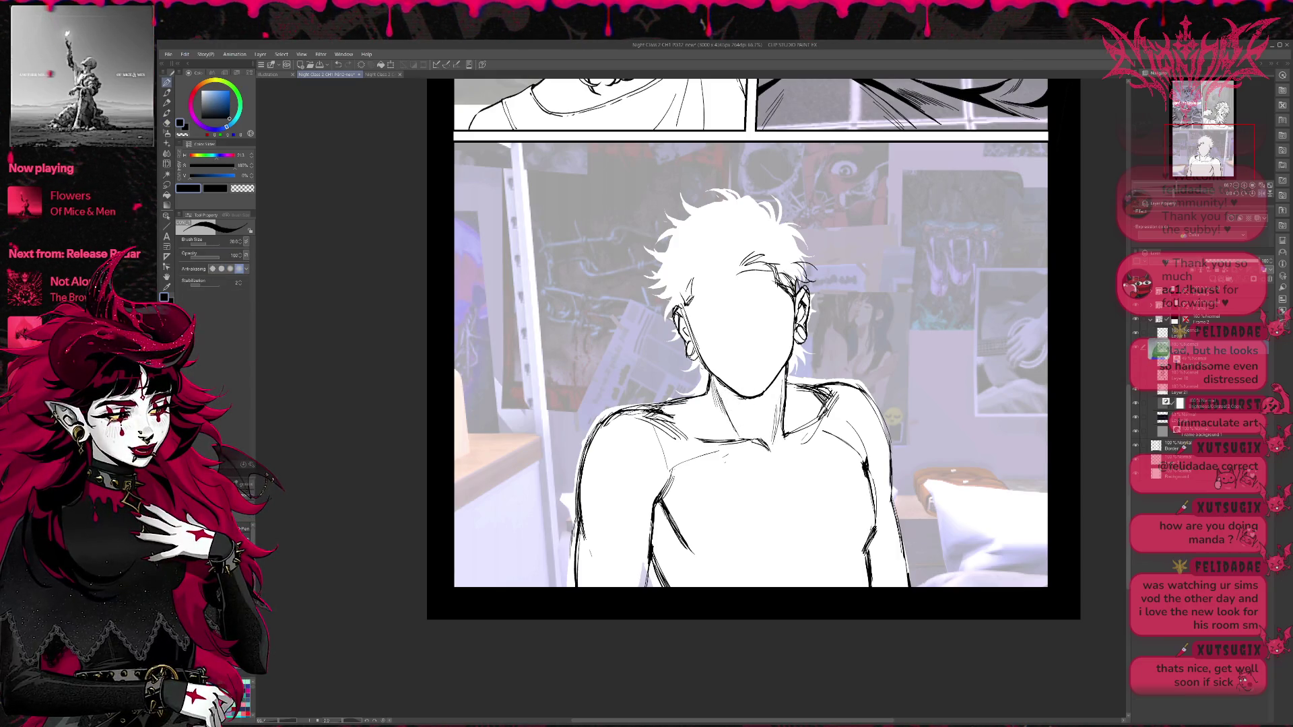
pyautogui.press('e')
pyautogui.press('p')
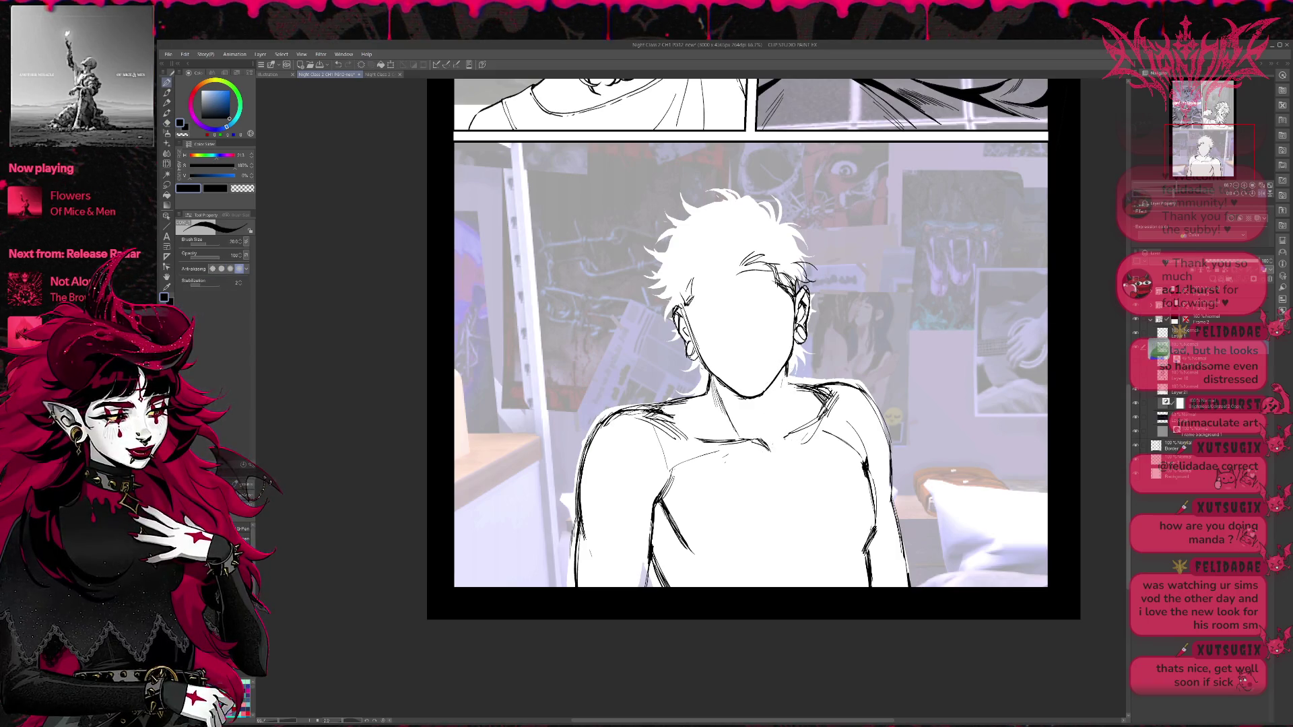
pyautogui.moveTo(779, 383)
pyautogui.mouseDown()
pyautogui.moveTo(782, 444)
pyautogui.moveTo(794, 433)
pyautogui.moveTo(757, 436)
pyautogui.mouseUp()
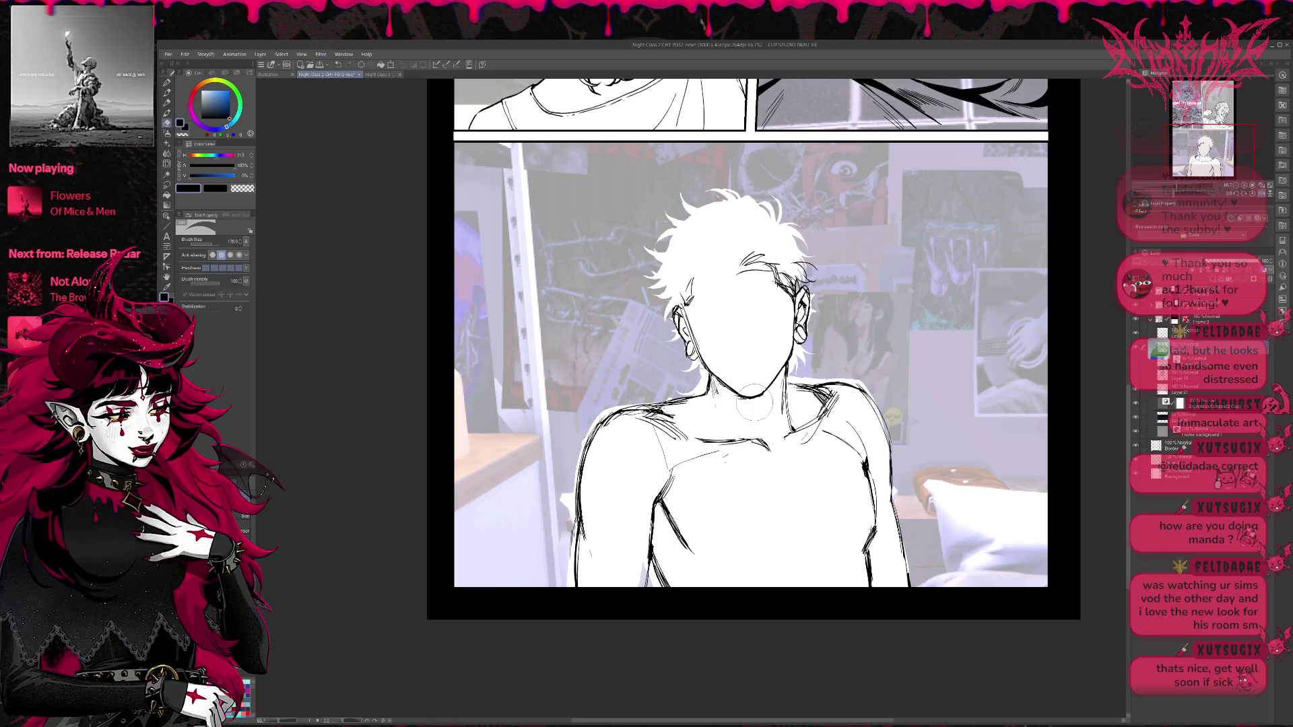
# Ink horizontal strokes across the chest, then add short diagonal hatching on the mirrored view.
pyautogui.press('e')
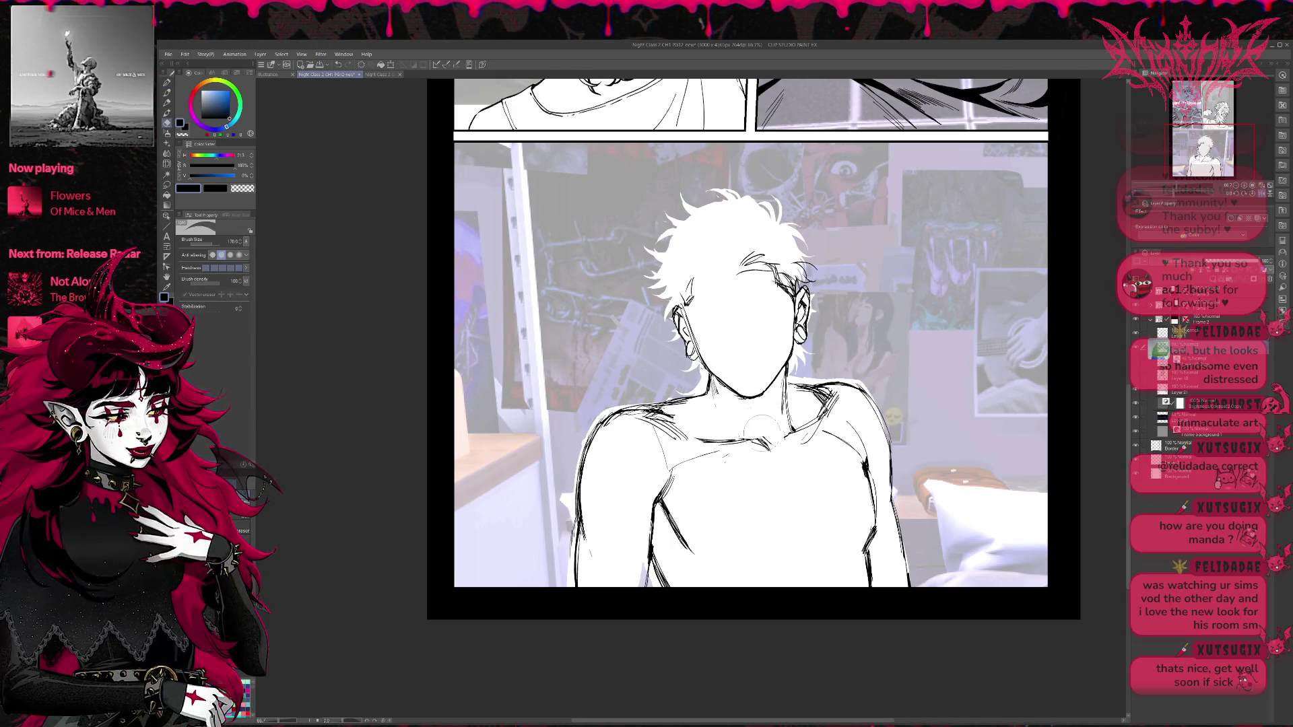
pyautogui.moveTo(747, 434)
pyautogui.mouseDown()
pyautogui.moveTo(775, 464)
pyautogui.moveTo(771, 450)
pyautogui.moveTo(802, 439)
pyautogui.mouseUp()
pyautogui.press('p')
pyautogui.press('e')
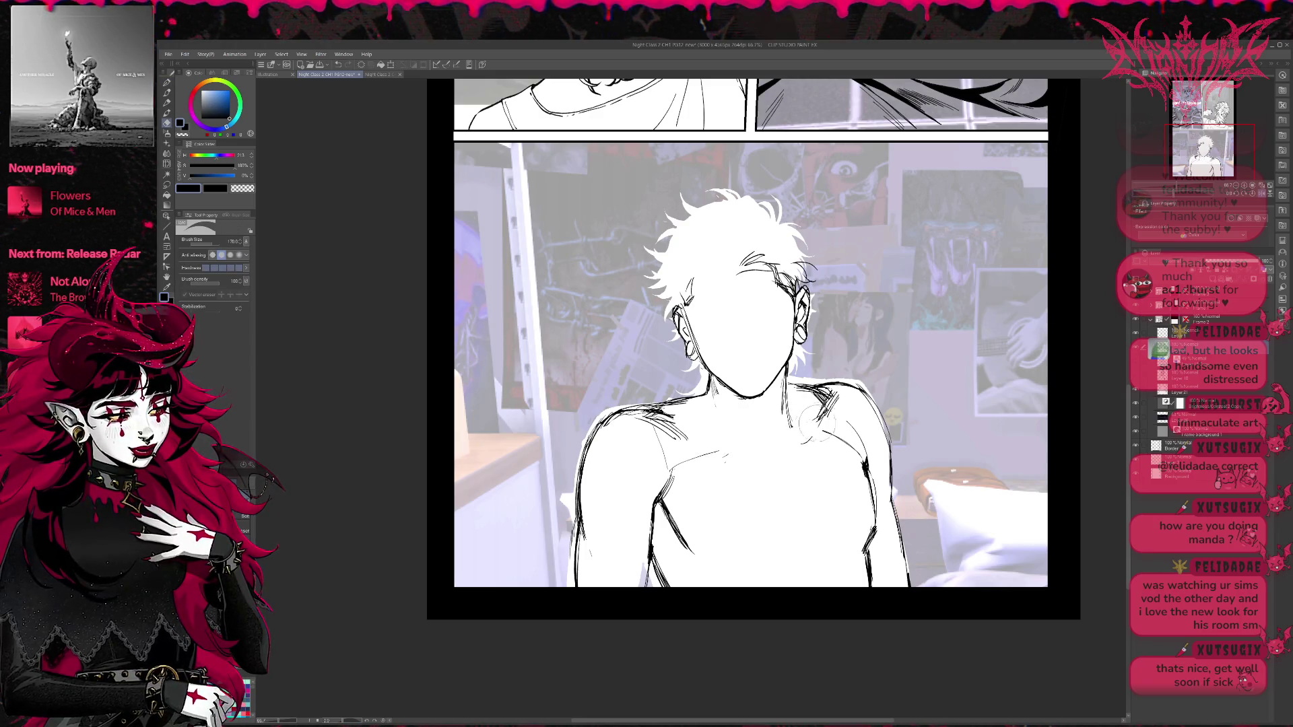
pyautogui.press('p')
pyautogui.moveTo(688, 438)
pyautogui.mouseDown()
pyautogui.moveTo(801, 431)
pyautogui.moveTo(826, 416)
pyautogui.moveTo(807, 423)
pyautogui.mouseUp()
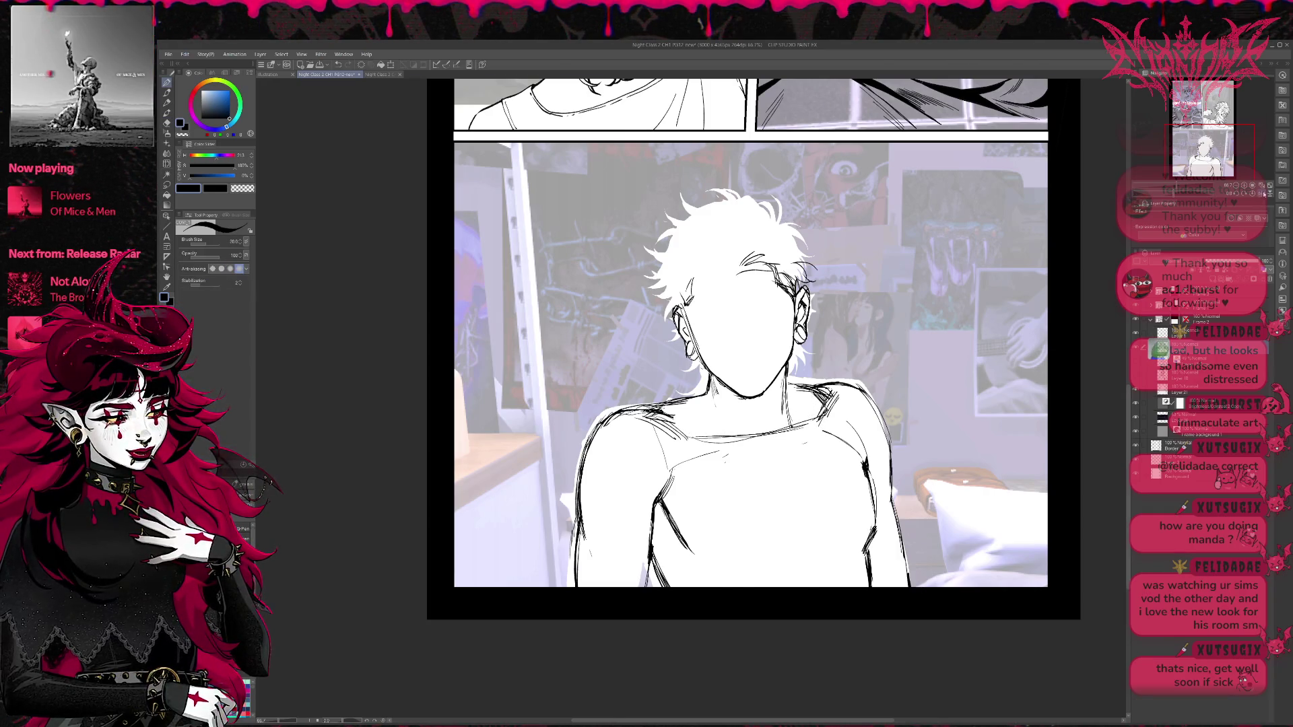
pyautogui.press('h')
pyautogui.moveTo(614, 436); pyautogui.dragTo(654, 393)
pyautogui.moveTo(614, 436); pyautogui.dragTo(665, 398)
pyautogui.moveTo(652, 445)
pyautogui.mouseDown()
pyautogui.moveTo(662, 412)
pyautogui.moveTo(673, 463)
pyautogui.mouseUp()
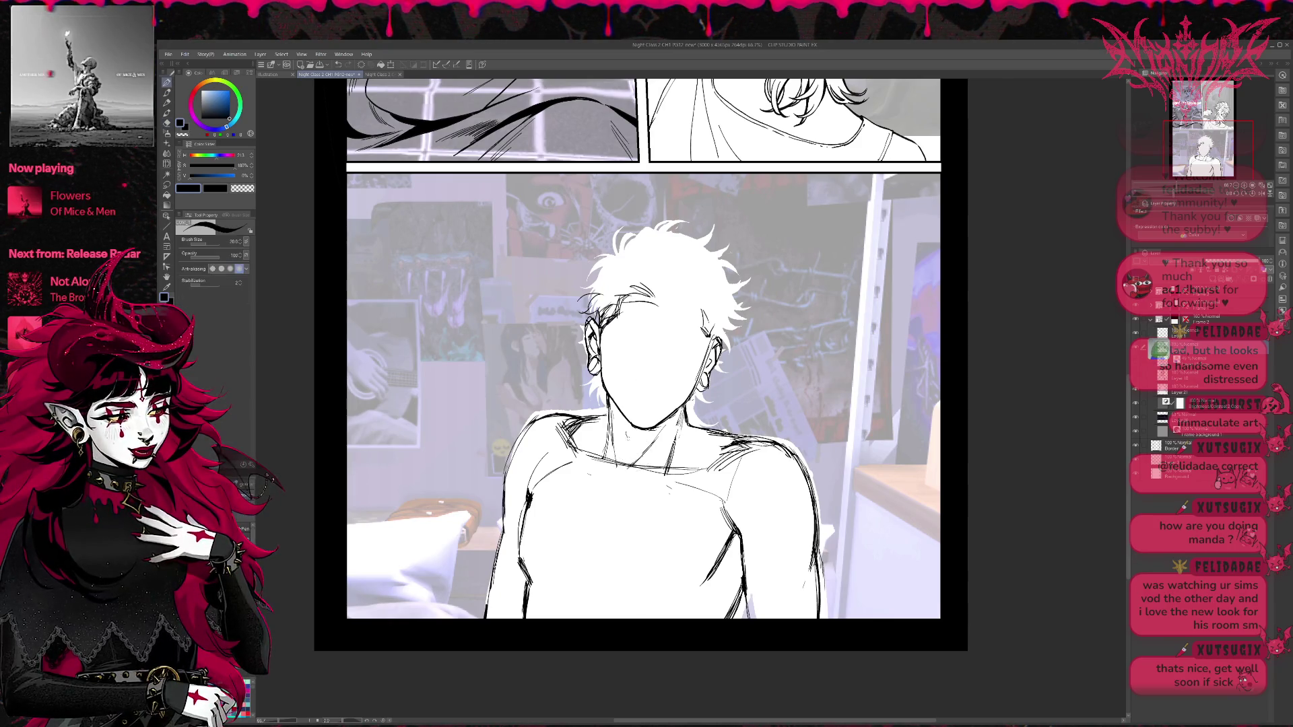
# Hatch shading on both sides of the neck and collar area.
pyautogui.moveTo(645, 436)
pyautogui.mouseDown()
pyautogui.moveTo(623, 450)
pyautogui.moveTo(627, 464)
pyautogui.mouseUp()
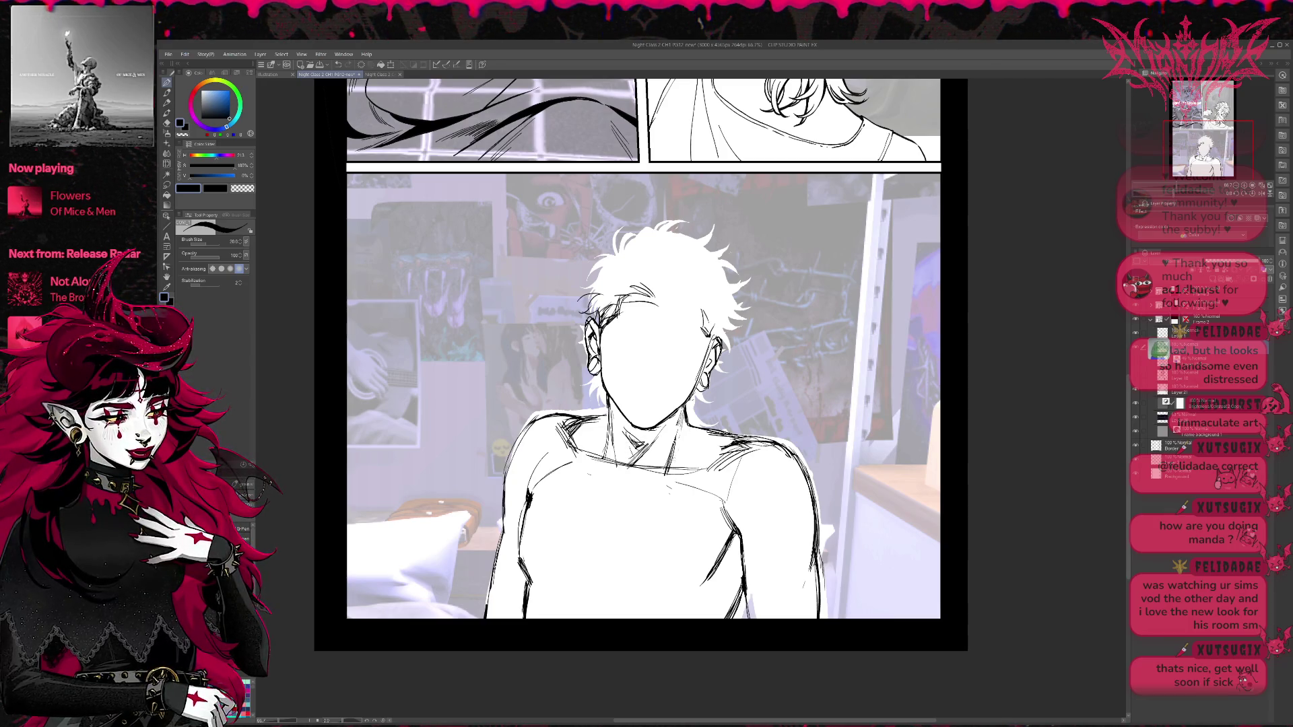
pyautogui.moveTo(692, 425)
pyautogui.mouseDown()
pyautogui.moveTo(676, 451)
pyautogui.moveTo(679, 439)
pyautogui.mouseUp()
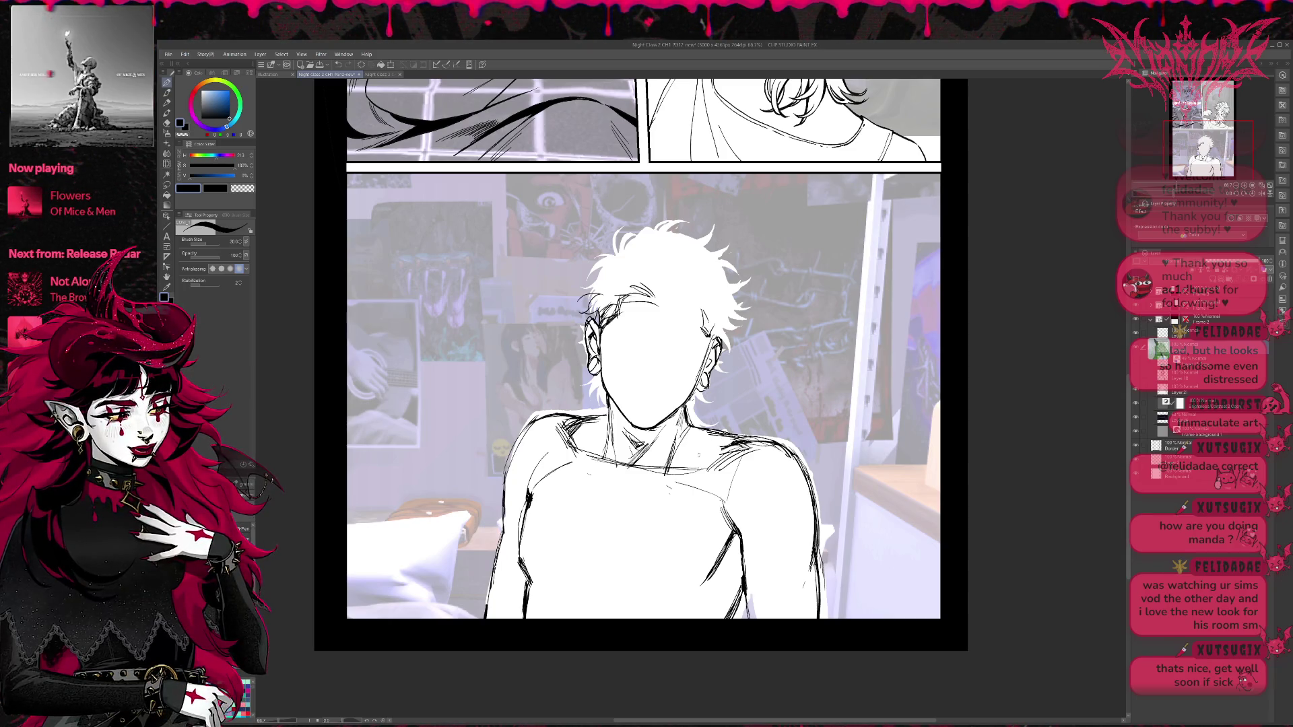
pyautogui.moveTo(704, 424); pyautogui.dragTo(690, 456)
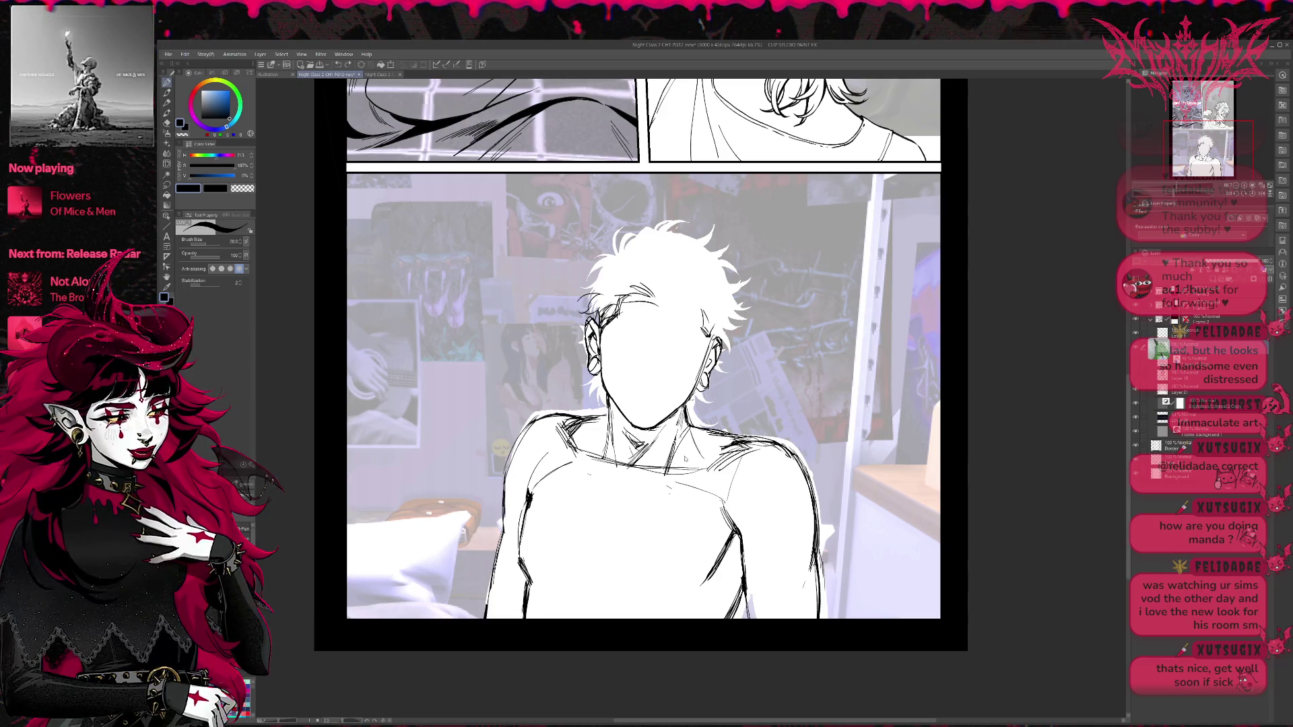
pyautogui.moveTo(691, 441); pyautogui.dragTo(666, 467)
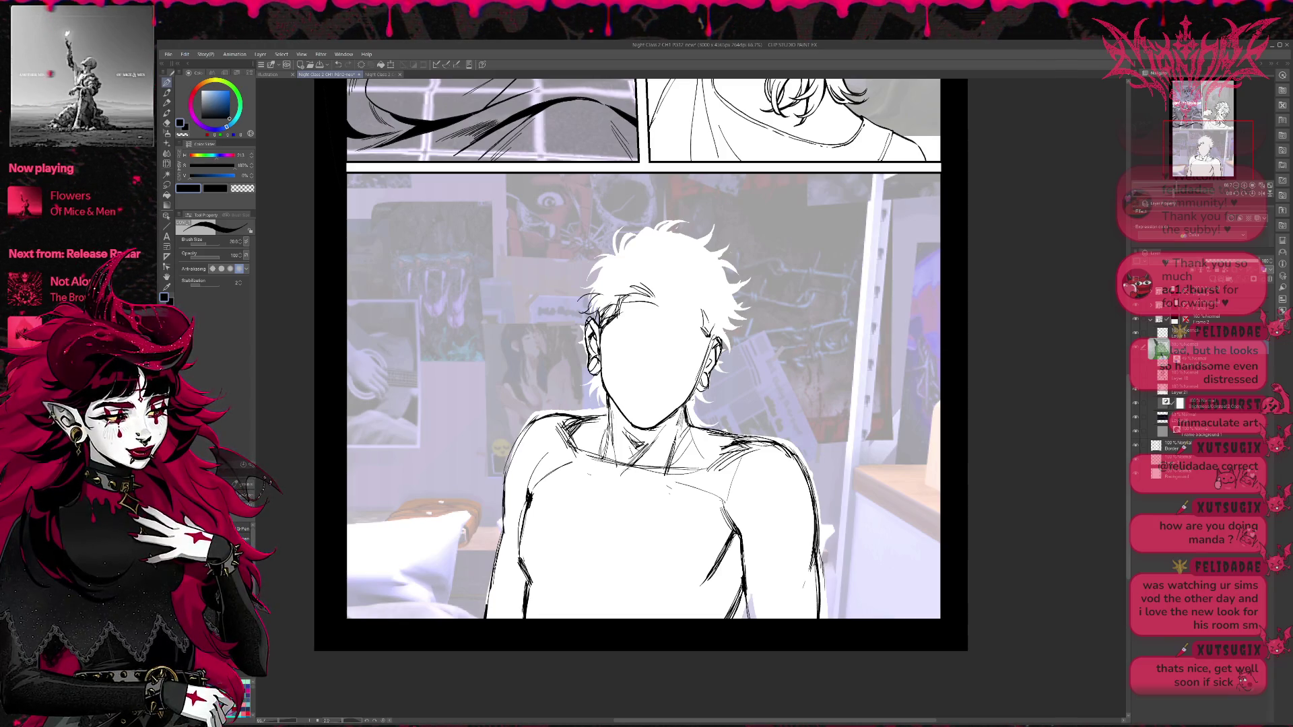
# Darken the collarbone lines, hatch the left collarbone, draw a vertical chest line, and hide the sketch.
pyautogui.moveTo(624, 474); pyautogui.dragTo(665, 473)
pyautogui.moveTo(584, 459); pyautogui.dragTo(615, 480)
pyautogui.moveTo(561, 442); pyautogui.dragTo(587, 458)
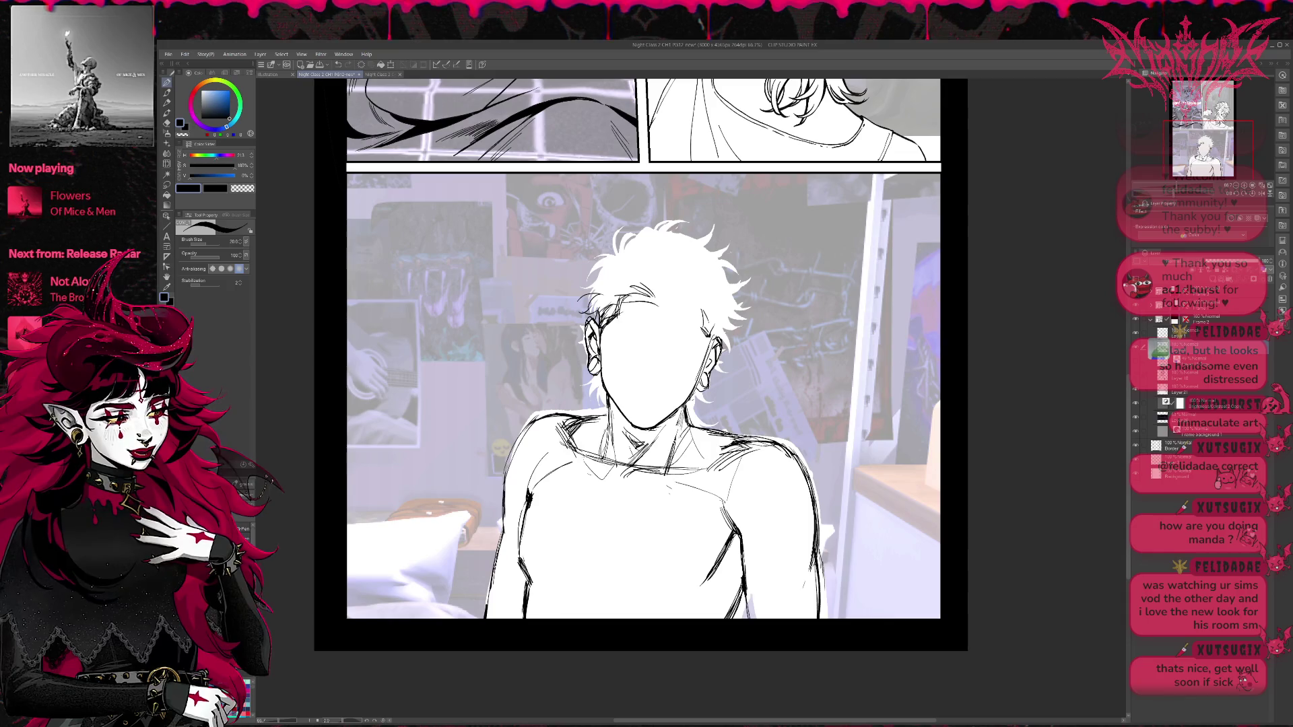
pyautogui.moveTo(716, 468); pyautogui.dragTo(636, 478)
pyautogui.moveTo(647, 470)
pyautogui.mouseDown()
pyautogui.moveTo(626, 485)
pyautogui.moveTo(692, 477)
pyautogui.mouseUp()
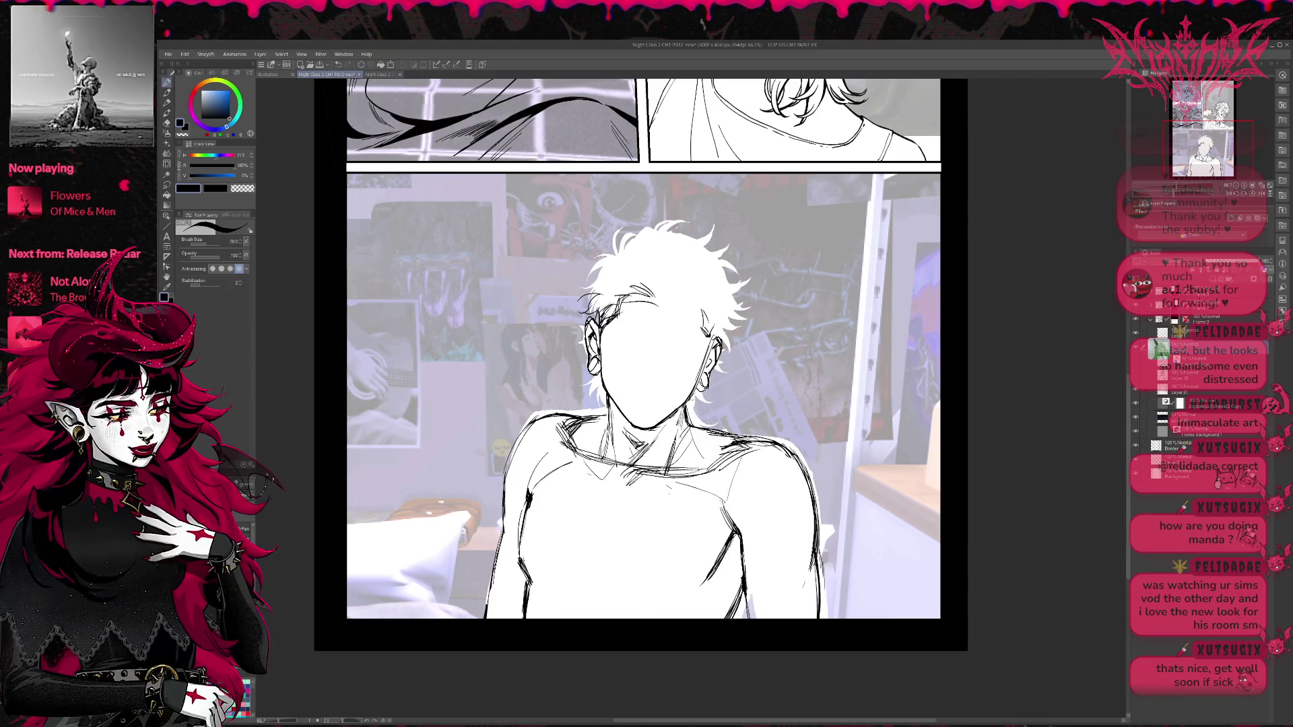
pyautogui.moveTo(610, 504); pyautogui.dragTo(592, 570)
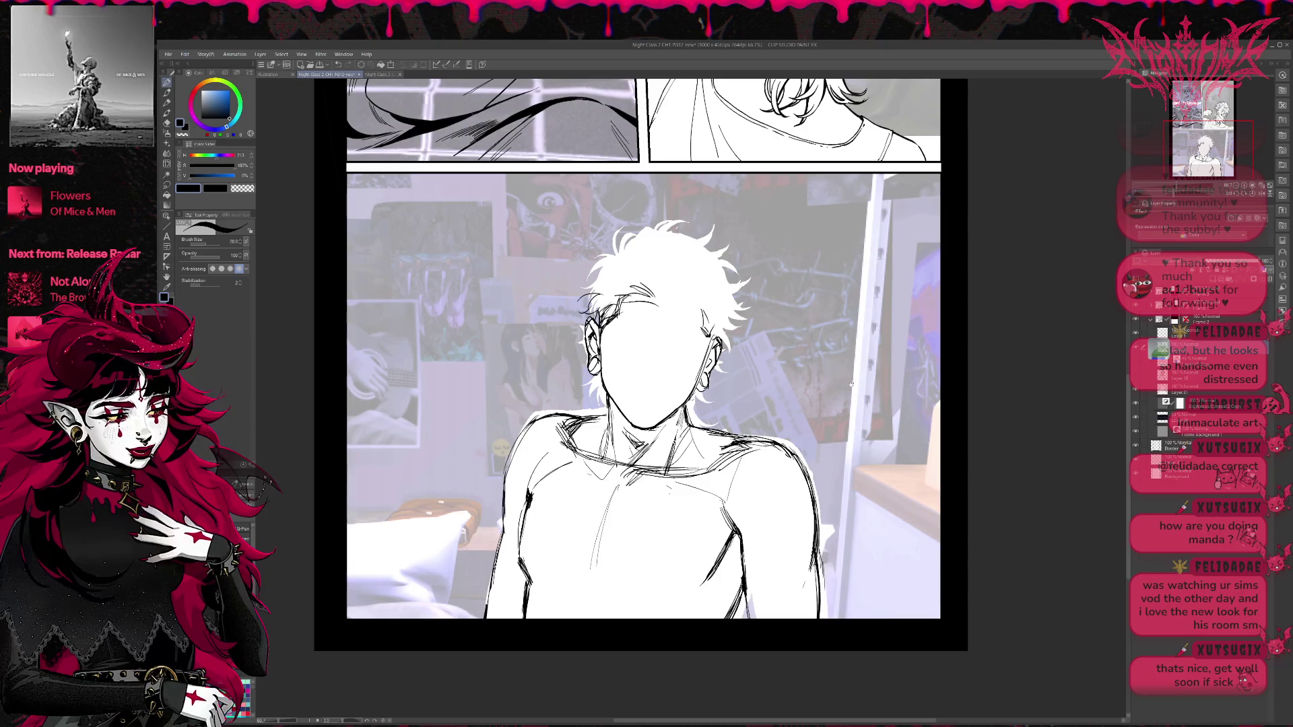
pyautogui.moveTo(850, 384); pyautogui.dragTo(873, 390)
pyautogui.click(1136, 349)
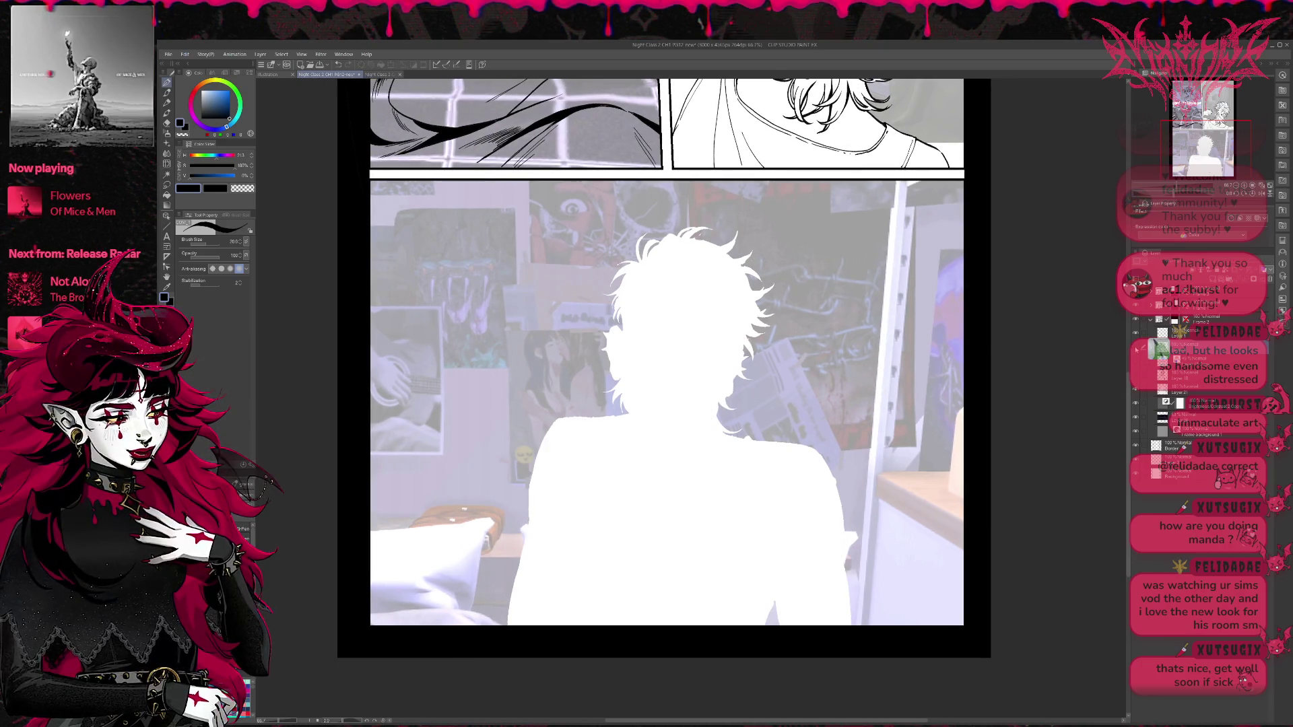
# Toggle layer visibility to show the blue lineart and hide the black rough sketch.
pyautogui.click(1136, 334)
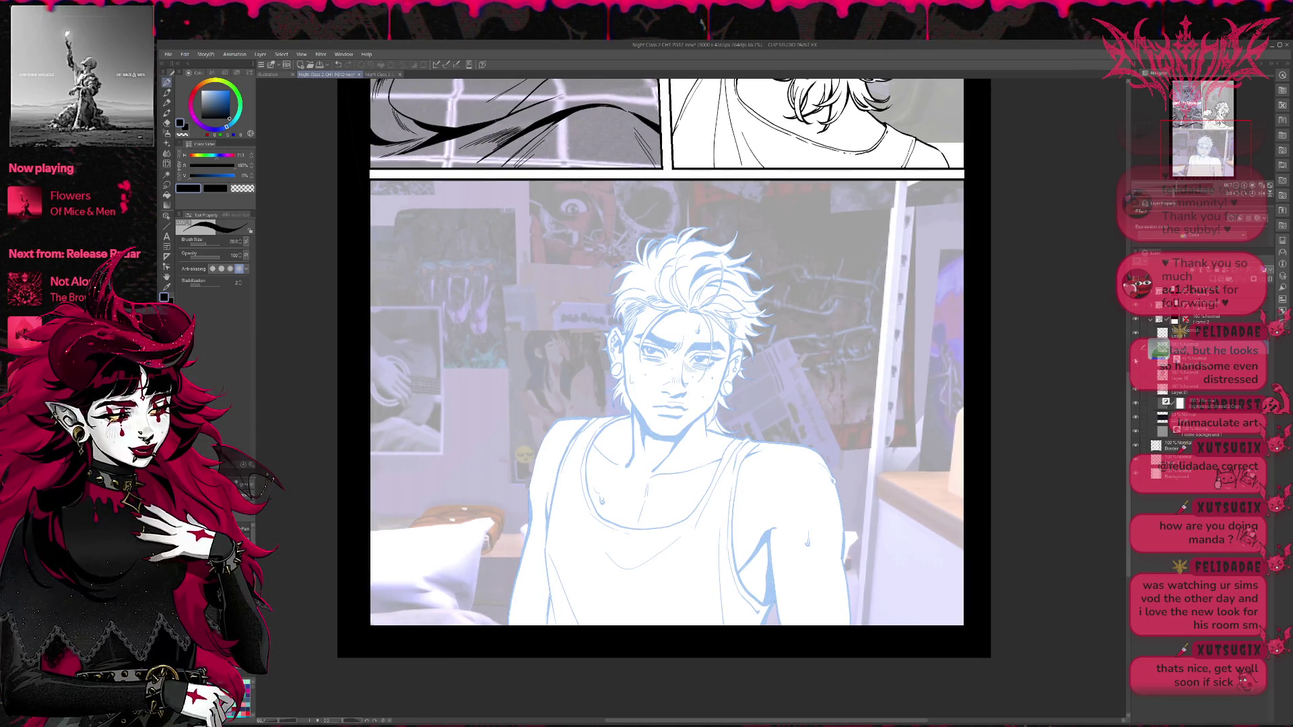
pyautogui.click(1137, 364)
pyautogui.click(1136, 367)
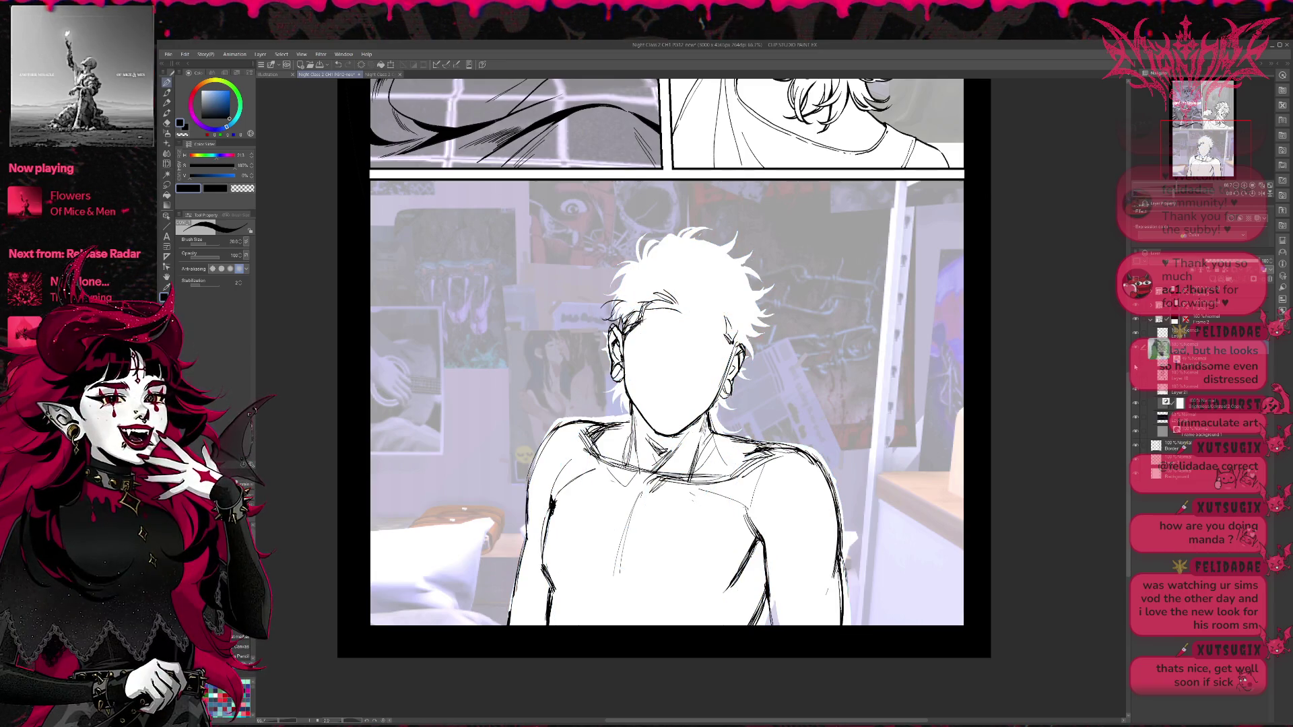
pyautogui.click(1137, 349)
pyautogui.click(1136, 333)
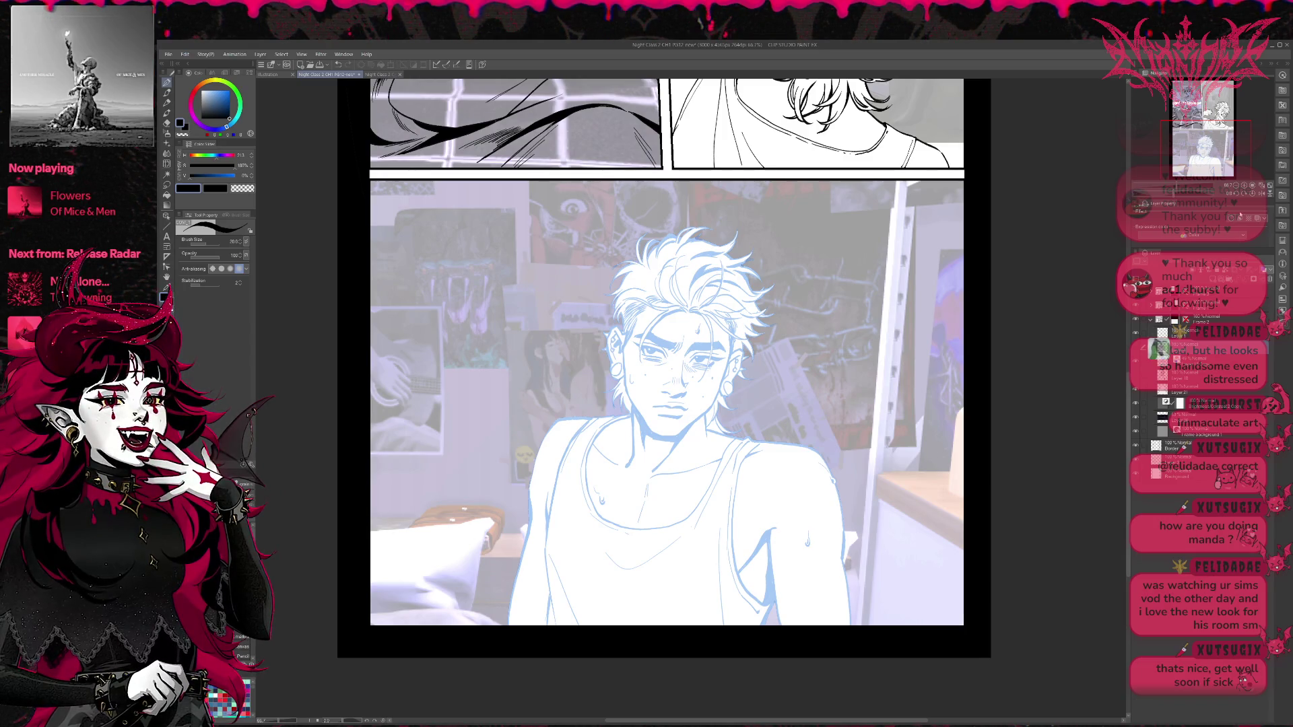
# Mirror the canvas and compare the drawing with and without the face and tank-top lineart.
pyautogui.press('h')
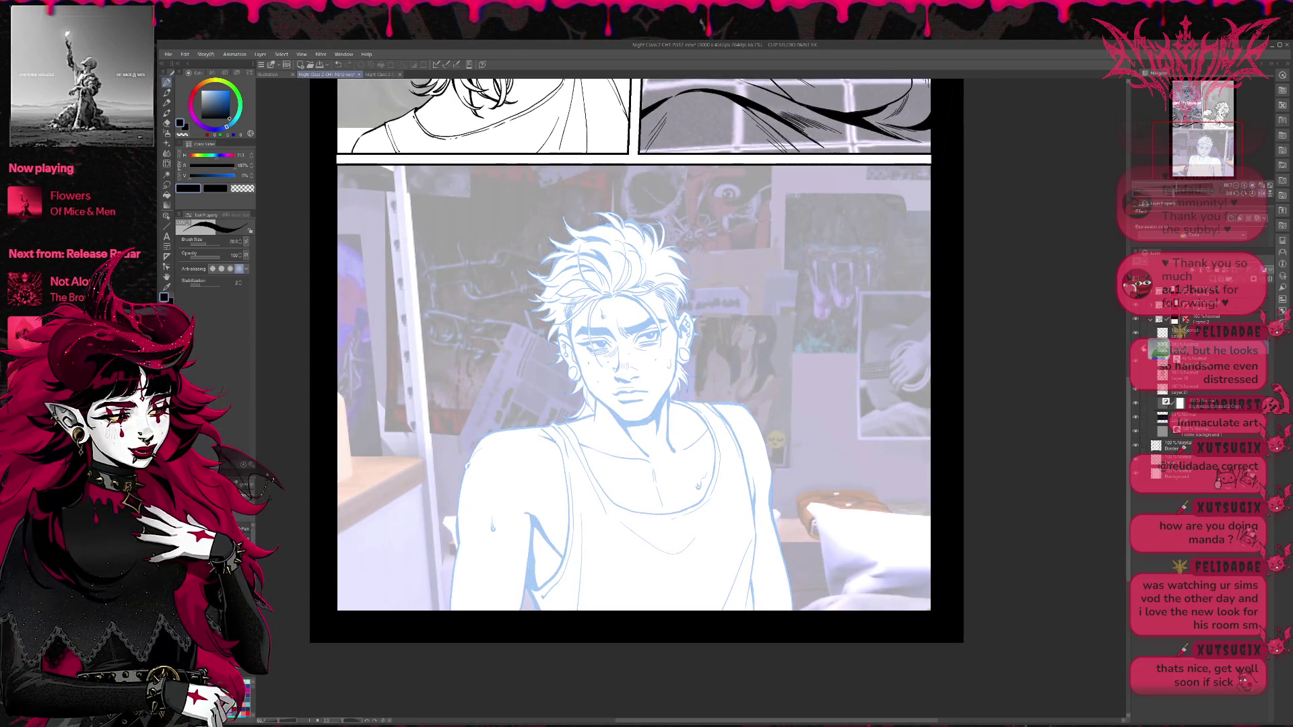
pyautogui.hotkey('ctrl', 'y')
pyautogui.hotkey('ctrl', 'y')
pyautogui.hotkey('ctrl', 'y')
pyautogui.hotkey('ctrl', 'y')
pyautogui.hotkey('ctrl', 'y')
pyautogui.hotkey('ctrl', 'z')
pyautogui.hotkey('ctrl', 'z')
pyautogui.hotkey('ctrl', 'z')
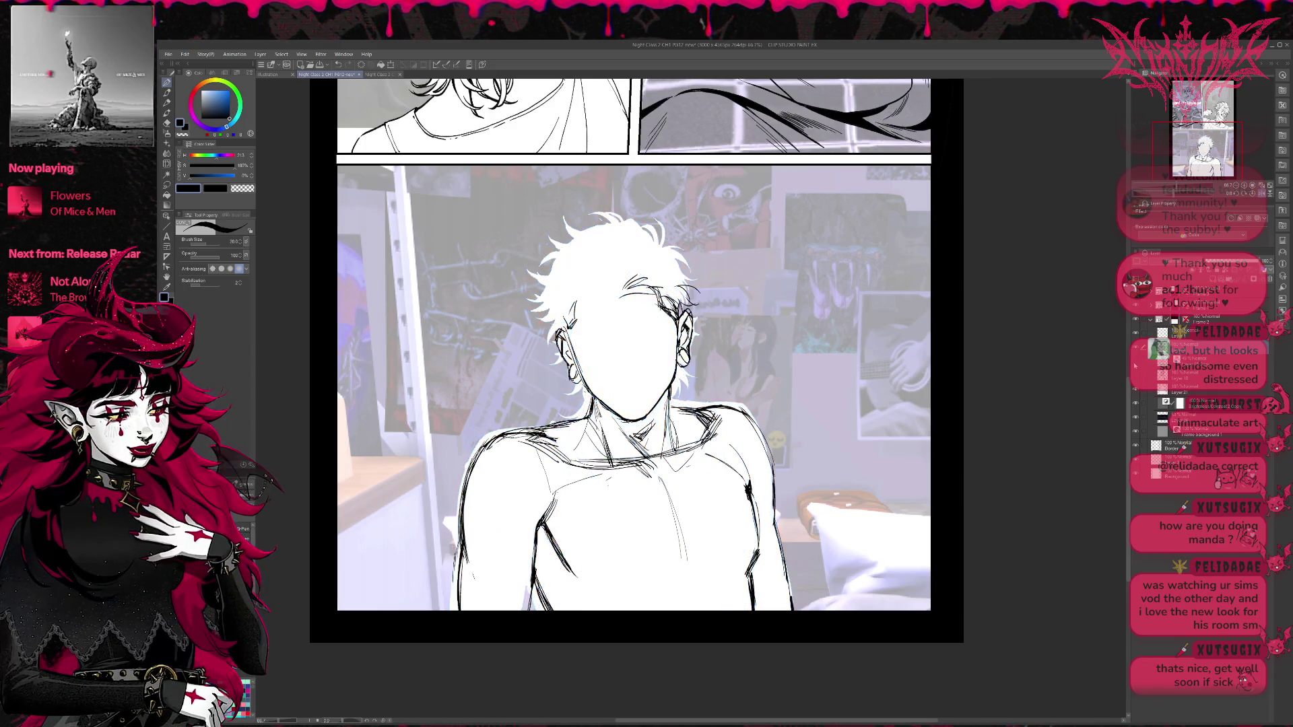
pyautogui.hotkey('ctrl', 'y')
pyautogui.hotkey('ctrl', 'y')
pyautogui.hotkey('ctrl', 'y')
pyautogui.hotkey('ctrl', 'y')
pyautogui.hotkey('ctrl', 'y')
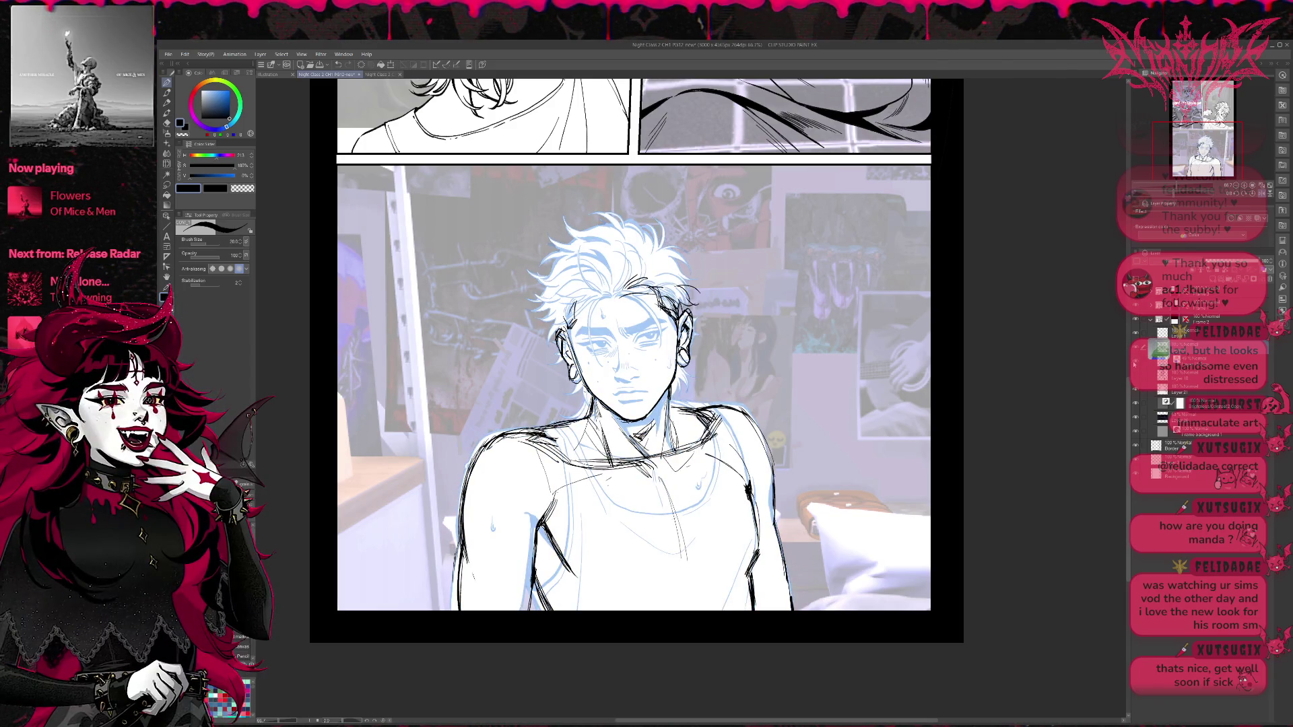
pyautogui.hotkey('ctrl', 'z')
pyautogui.hotkey('ctrl', 'z')
pyautogui.hotkey('ctrl', 'z')
pyautogui.hotkey('ctrl', 'z')
pyautogui.hotkey('ctrl', 'z')
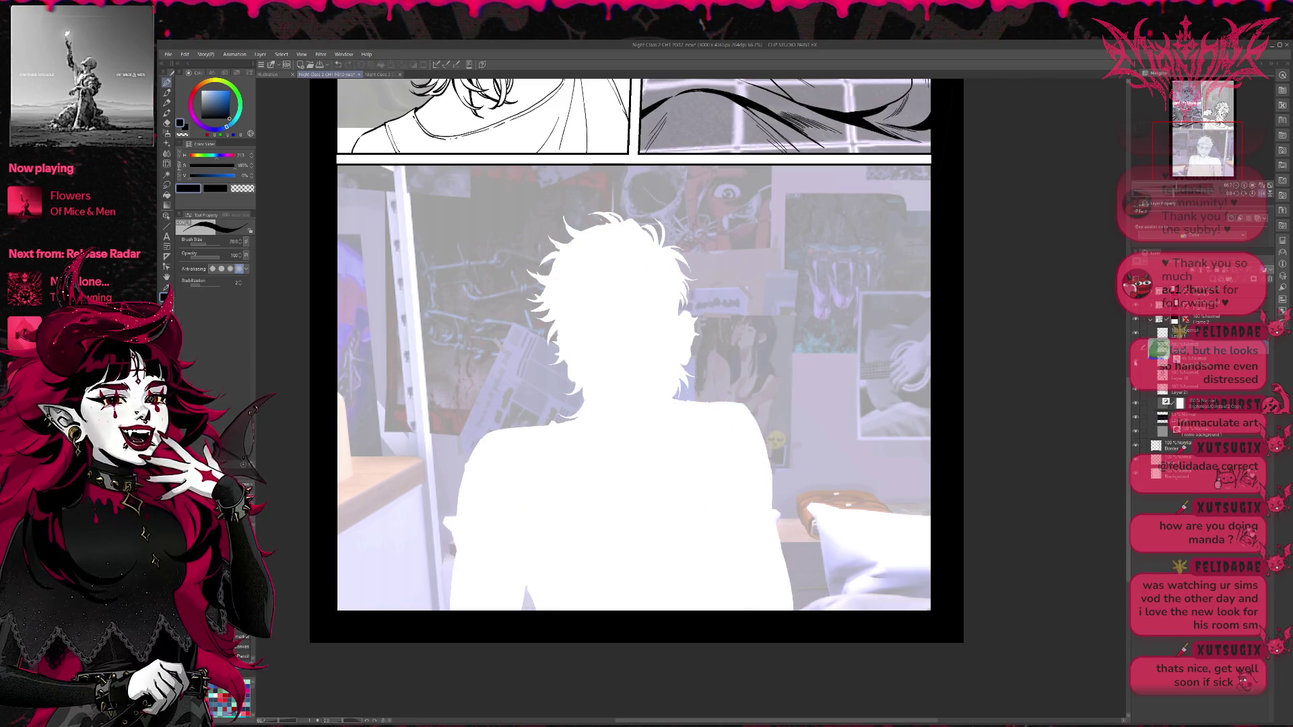
pyautogui.hotkey('ctrl', 'y')
pyautogui.hotkey('ctrl', 'y')
pyautogui.hotkey('ctrl', 'y')
pyautogui.hotkey('ctrl', 'z')
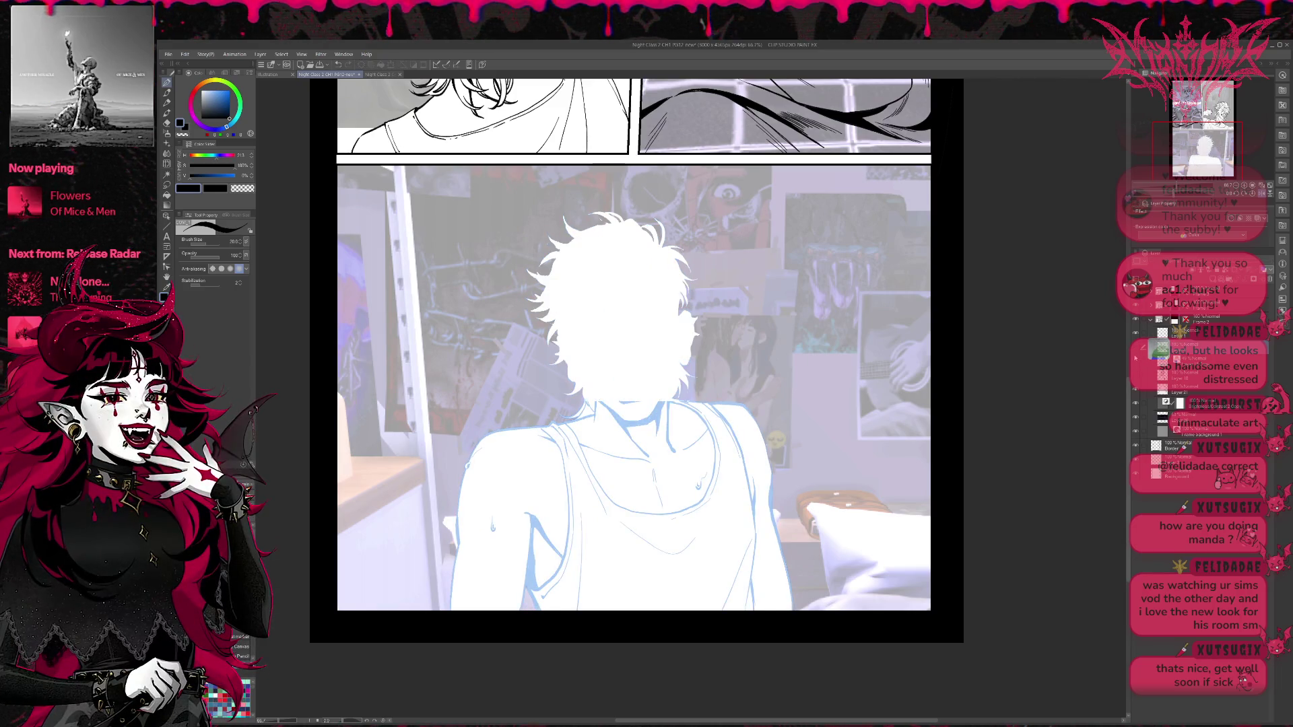
pyautogui.hotkey('ctrl', 'z')
pyautogui.hotkey('ctrl', 'z')
pyautogui.hotkey('ctrl', 'z')
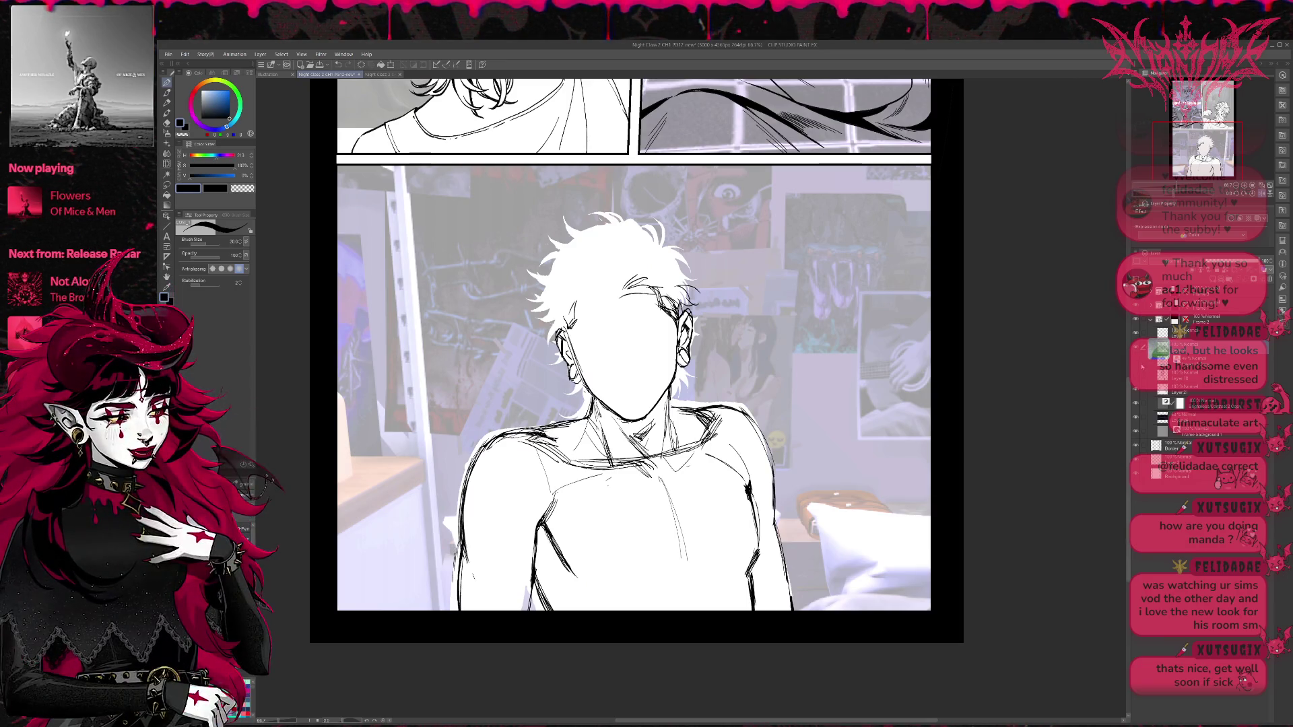
pyautogui.hotkey('ctrl', 'y')
pyautogui.hotkey('ctrl', 'y')
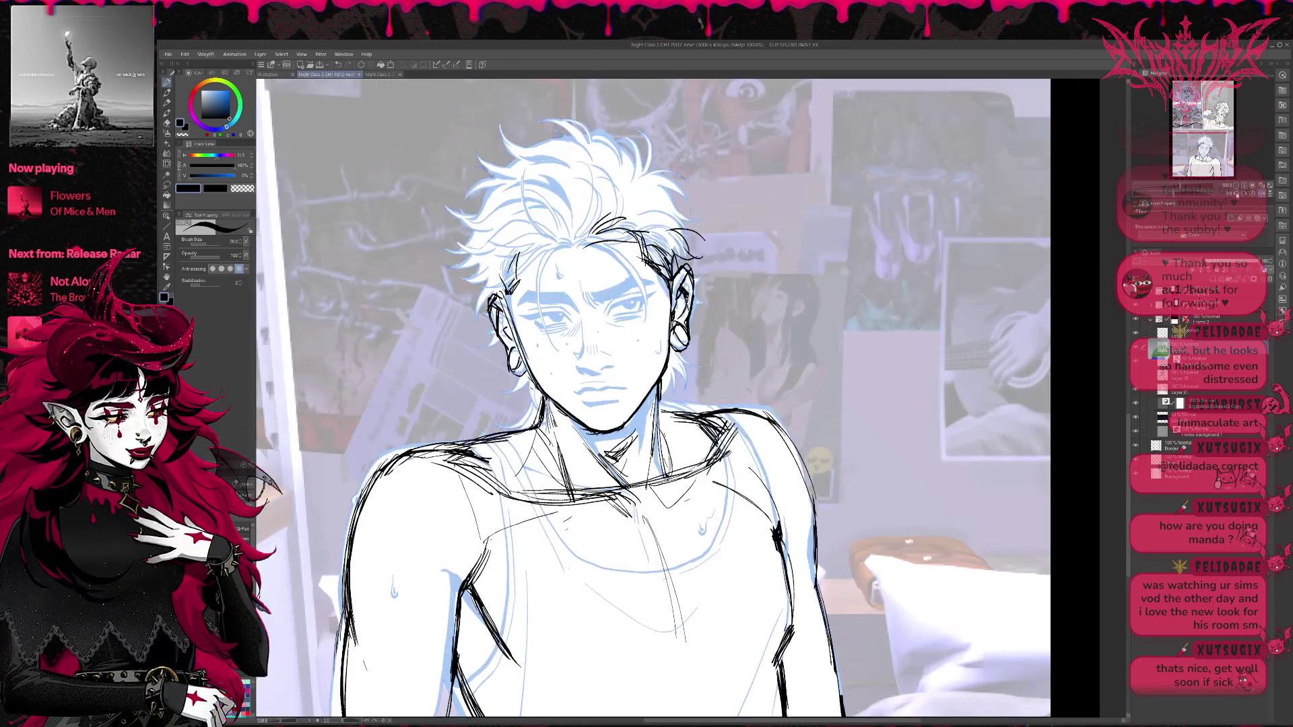
# Zoom in and ink the left side of the face, jaw, lower ear and earring.
pyautogui.hotkey('ctrl', '=')
pyautogui.press('e')
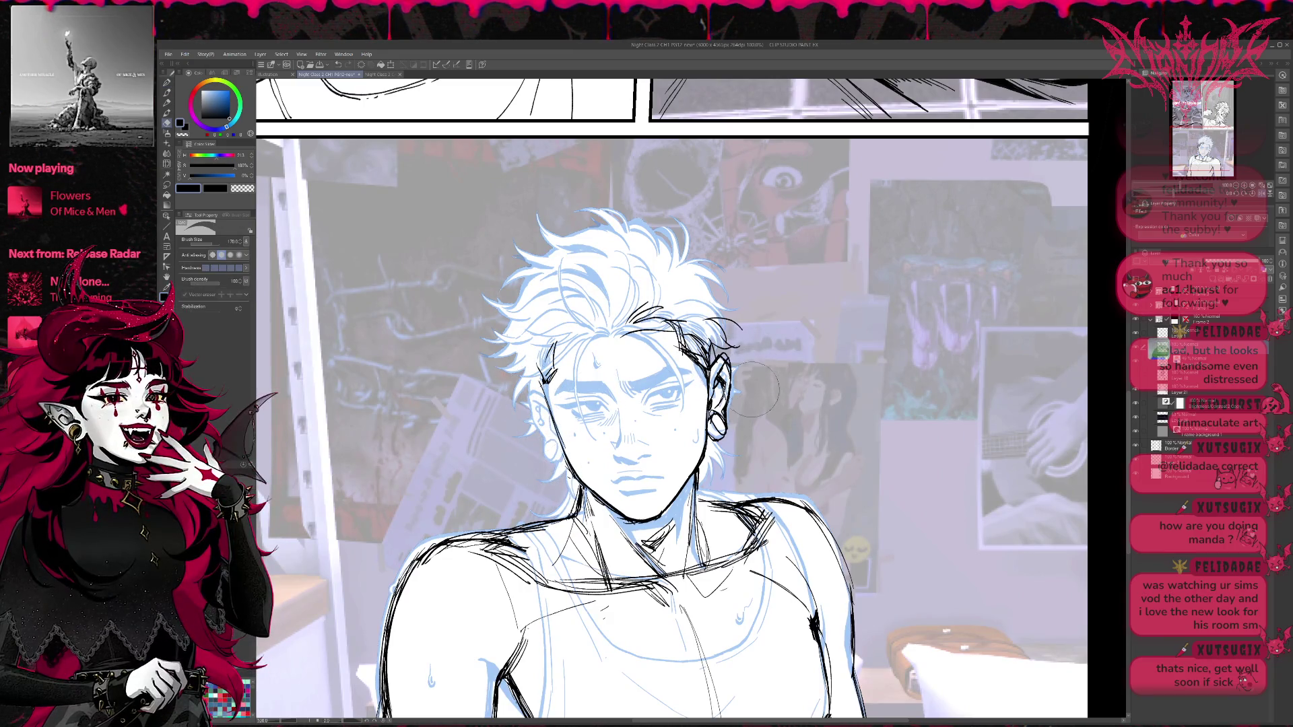
pyautogui.press('p')
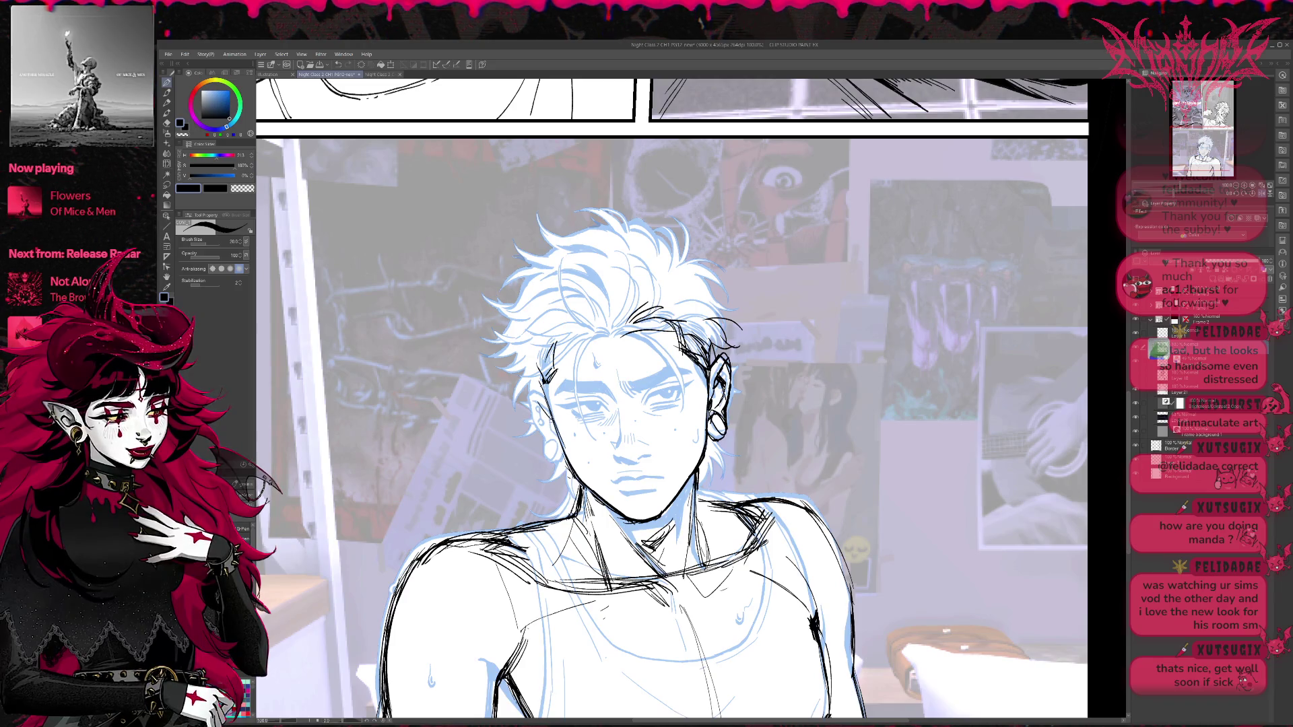
pyautogui.moveTo(539, 385)
pyautogui.mouseDown()
pyautogui.moveTo(528, 403)
pyautogui.moveTo(564, 468)
pyautogui.moveTo(554, 465)
pyautogui.mouseUp()
pyautogui.moveTo(543, 462); pyautogui.dragTo(567, 475)
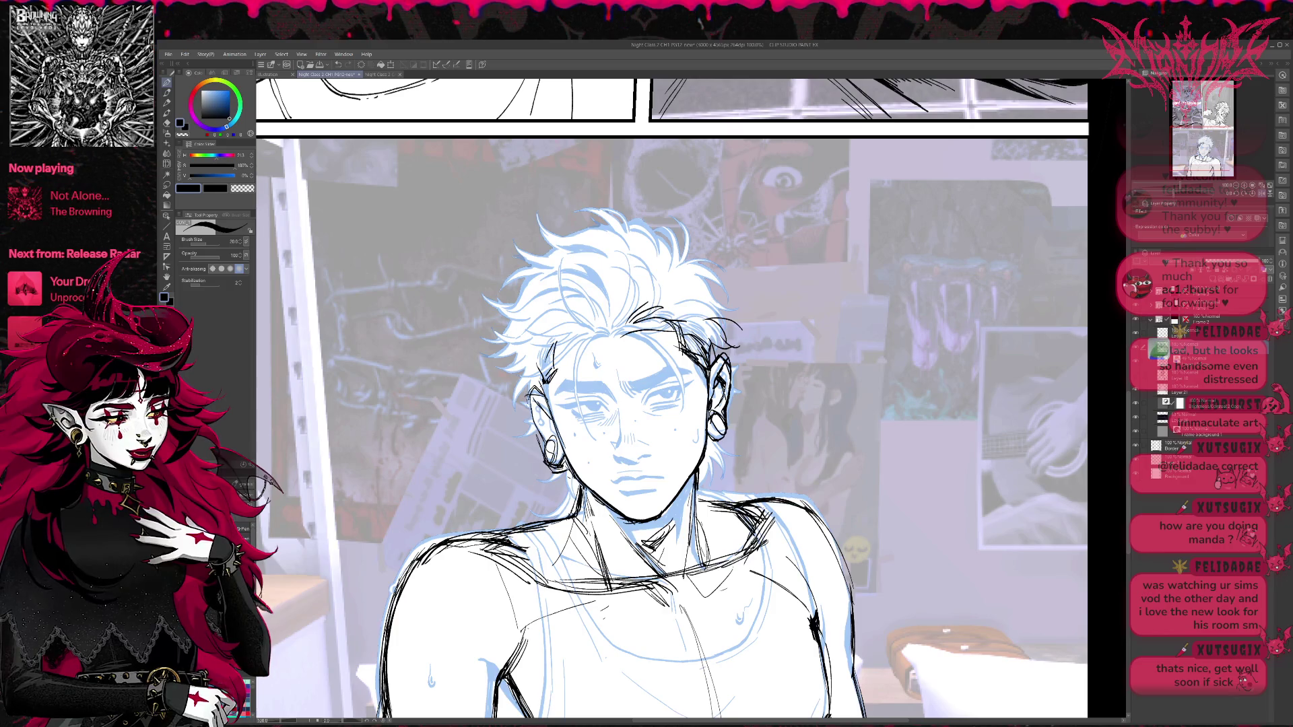
pyautogui.moveTo(529, 382)
pyautogui.mouseDown()
pyautogui.moveTo(529, 419)
pyautogui.moveTo(551, 441)
pyautogui.mouseUp()
pyautogui.moveTo(539, 405); pyautogui.dragTo(552, 442)
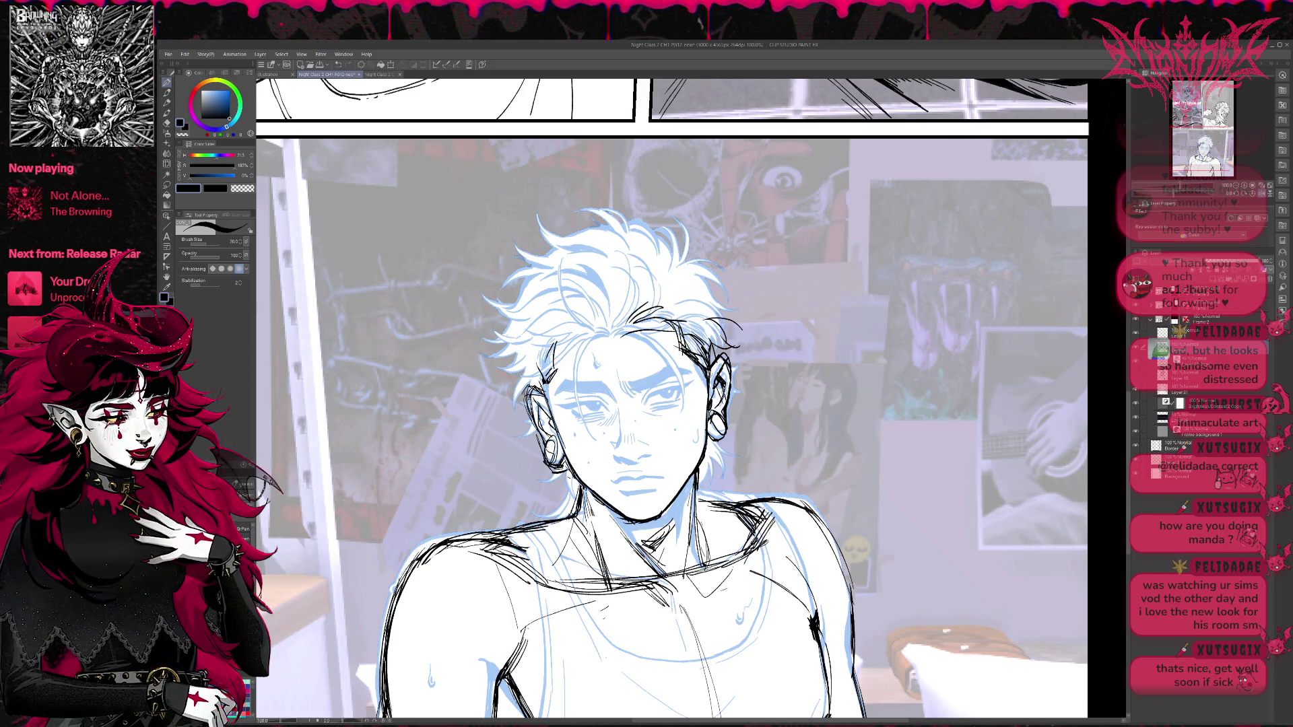
# Ink the right ear's back edge and hair strokes beside both ears, and thicken the lower eyelid line.
pyautogui.moveTo(731, 379); pyautogui.dragTo(726, 432)
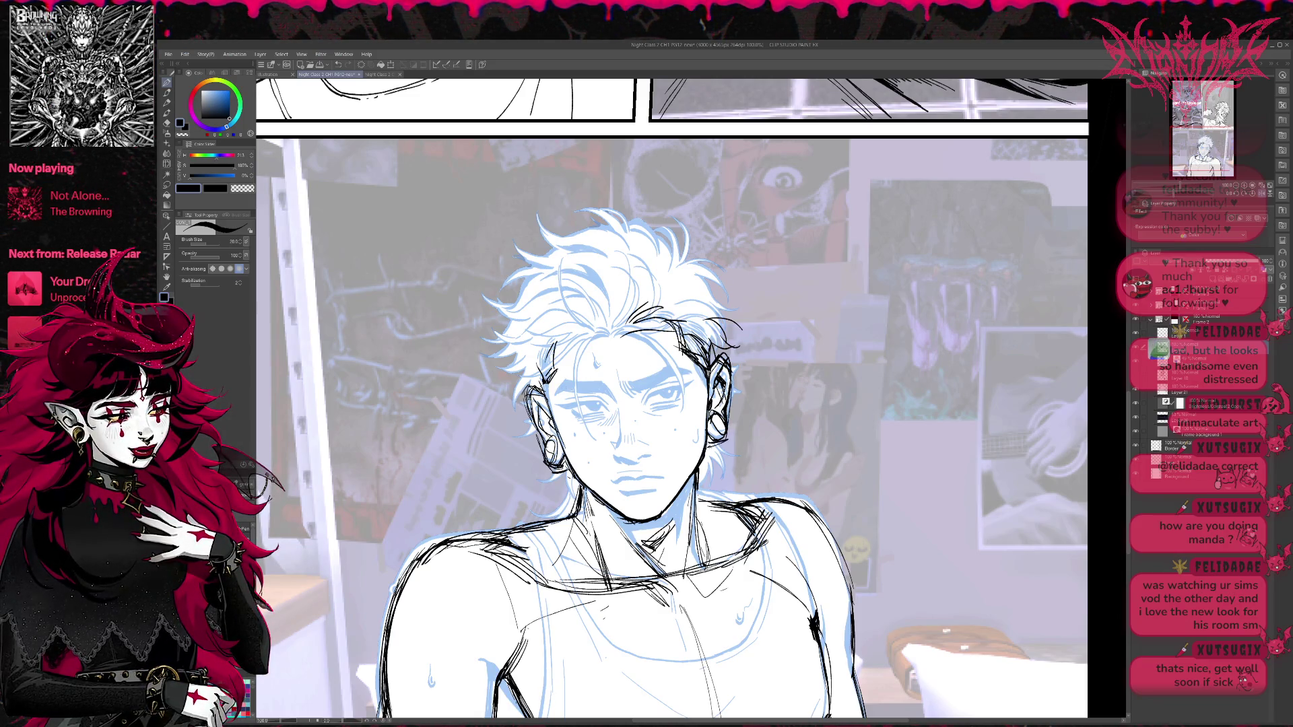
pyautogui.moveTo(742, 353); pyautogui.dragTo(733, 385)
pyautogui.moveTo(526, 402); pyautogui.dragTo(508, 390)
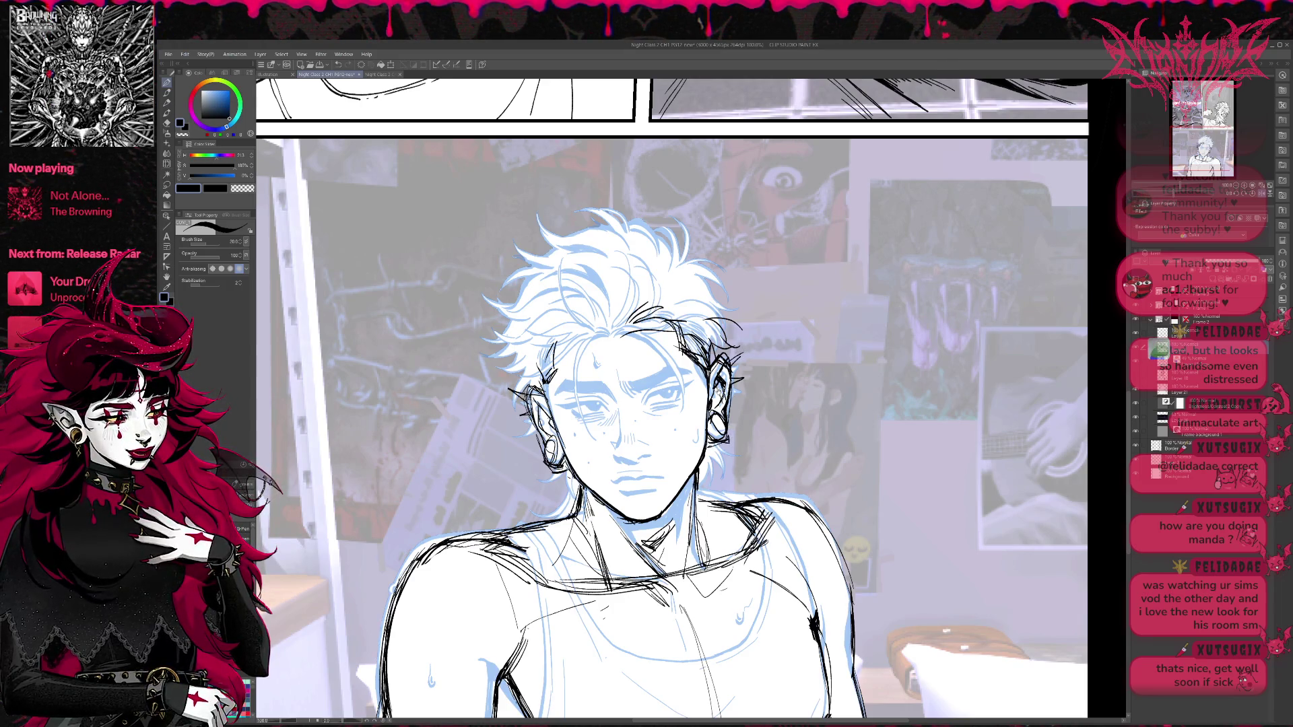
pyautogui.moveTo(673, 404); pyautogui.dragTo(663, 408)
pyautogui.moveTo(563, 394)
pyautogui.mouseDown()
pyautogui.moveTo(604, 398)
pyautogui.moveTo(539, 403)
pyautogui.moveTo(561, 381)
pyautogui.moveTo(601, 402)
pyautogui.moveTo(687, 372)
pyautogui.mouseUp()
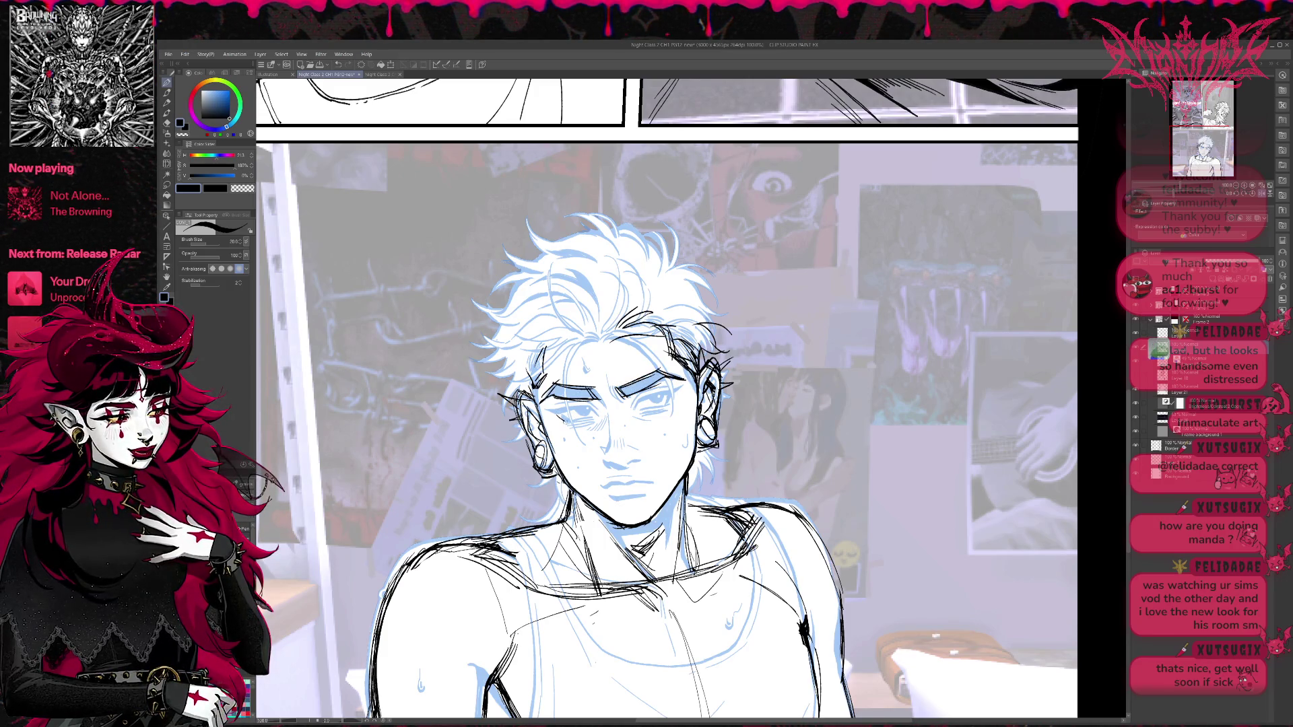
pyautogui.moveTo(557, 414)
pyautogui.mouseDown()
pyautogui.moveTo(590, 425)
pyautogui.moveTo(669, 401)
pyautogui.mouseUp()
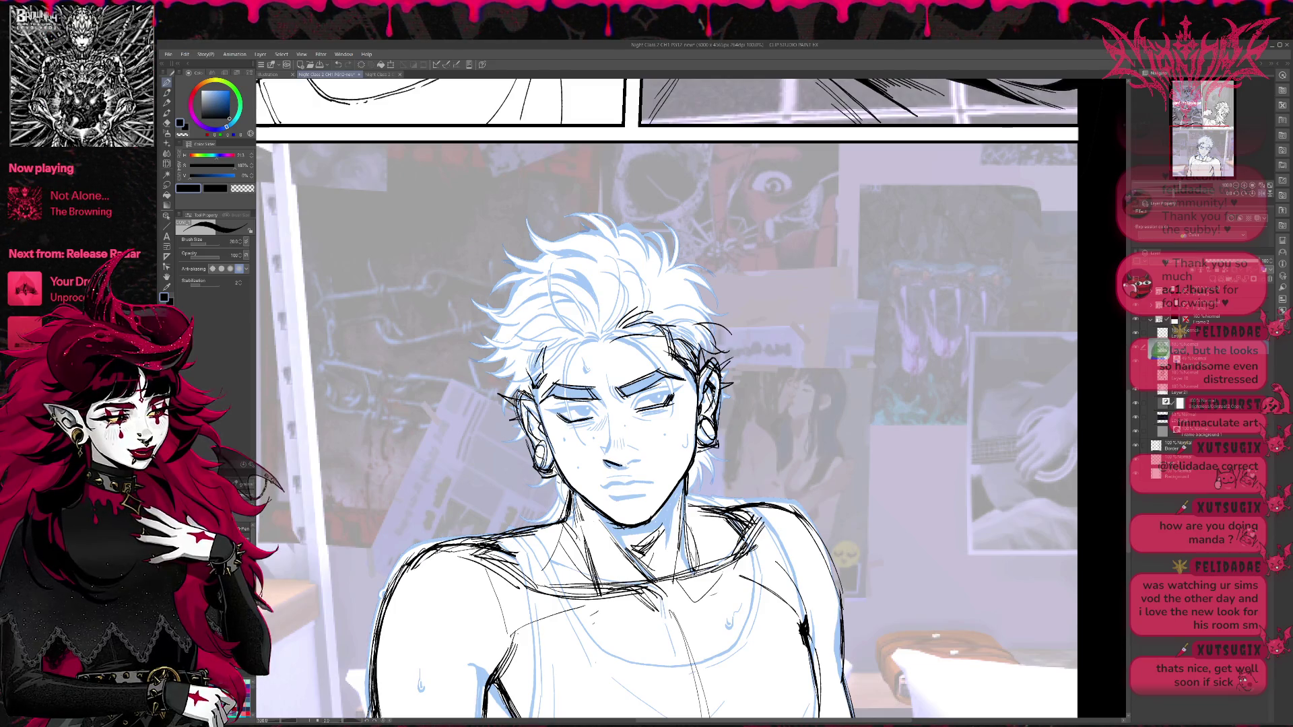
# Ink a short line under the lower lip, then mirror the canvas to check proportions.
pyautogui.press('e')
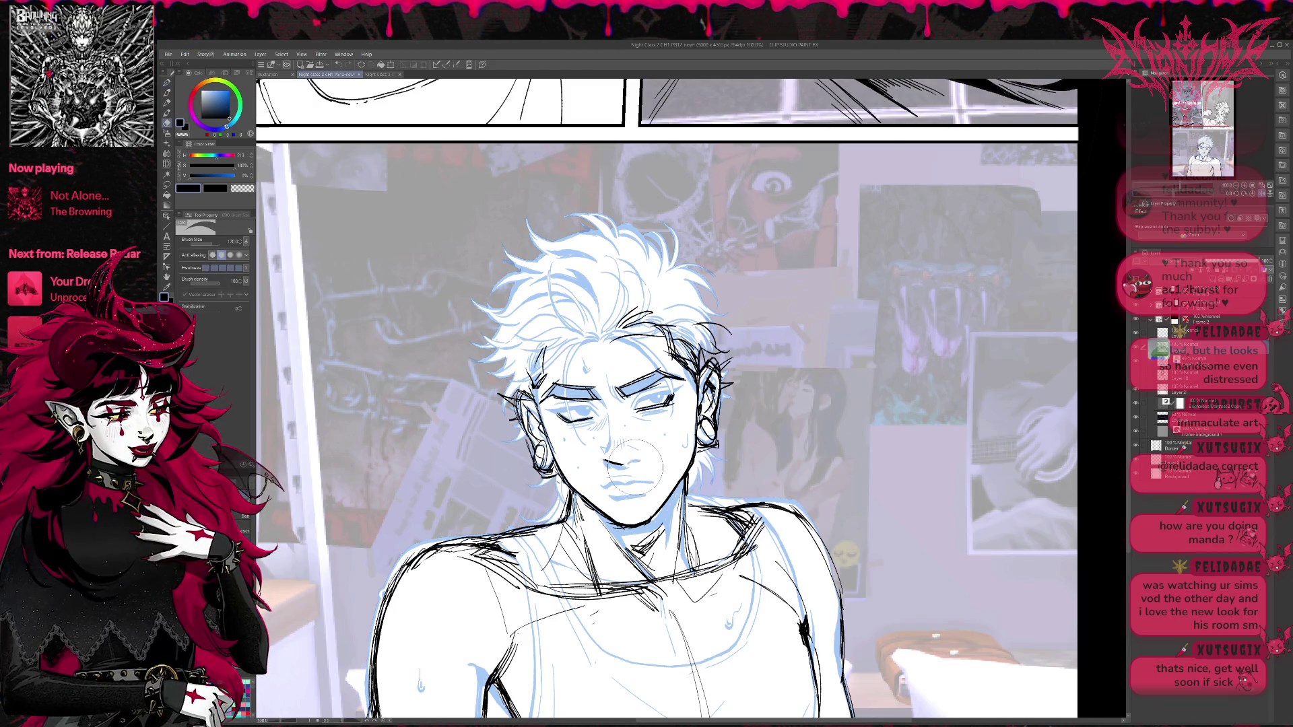
pyautogui.press('p')
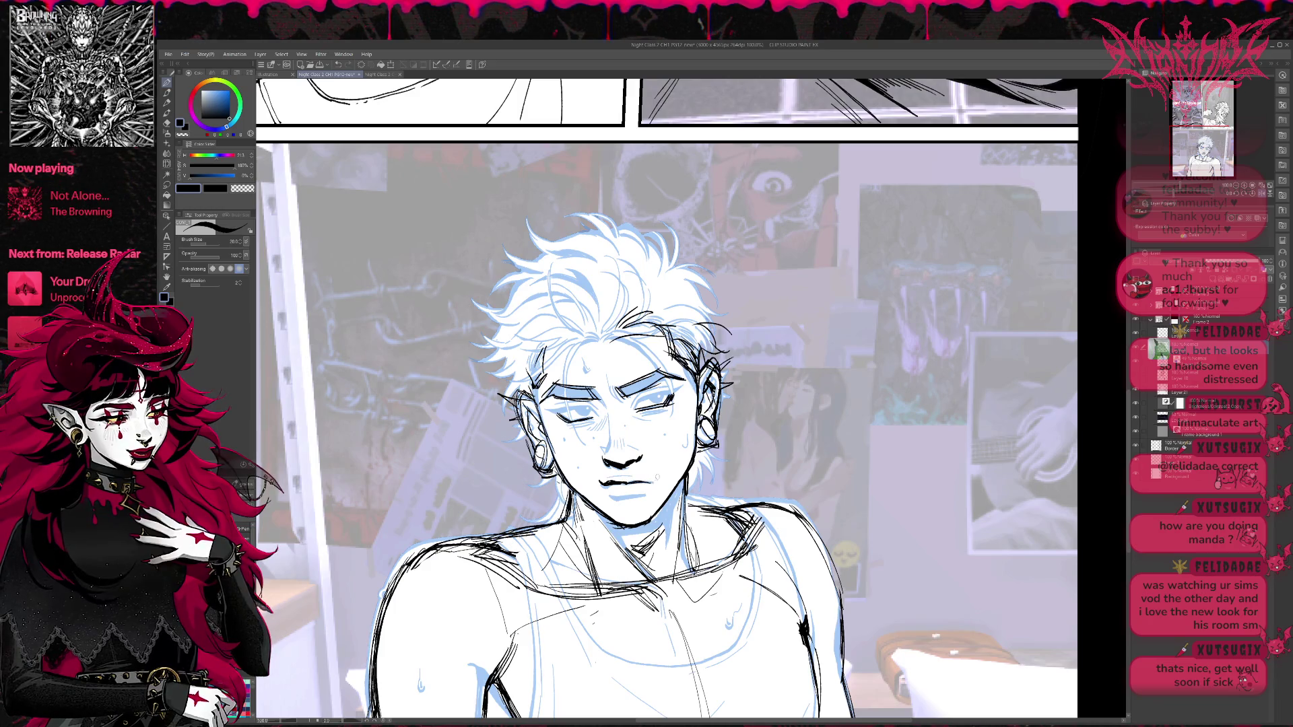
pyautogui.moveTo(612, 497); pyautogui.dragTo(646, 495)
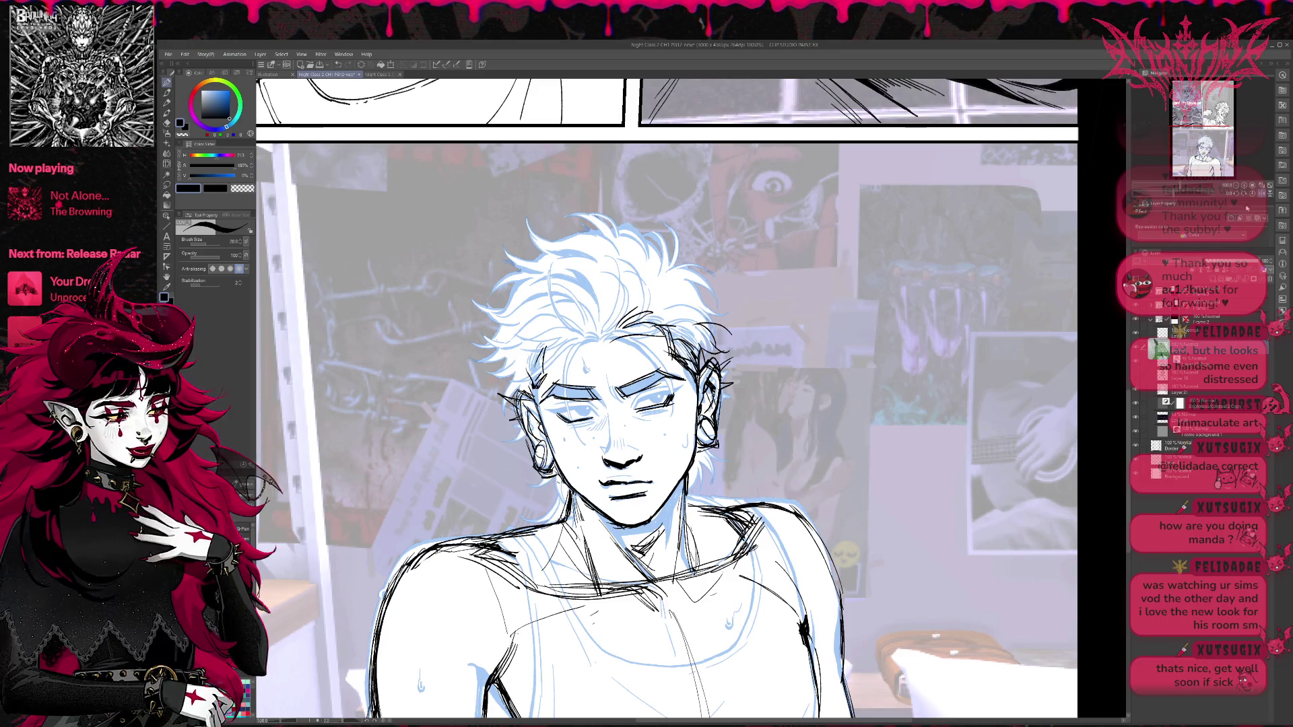
pyautogui.press('h')
pyautogui.moveTo(948, 367); pyautogui.dragTo(889, 394)
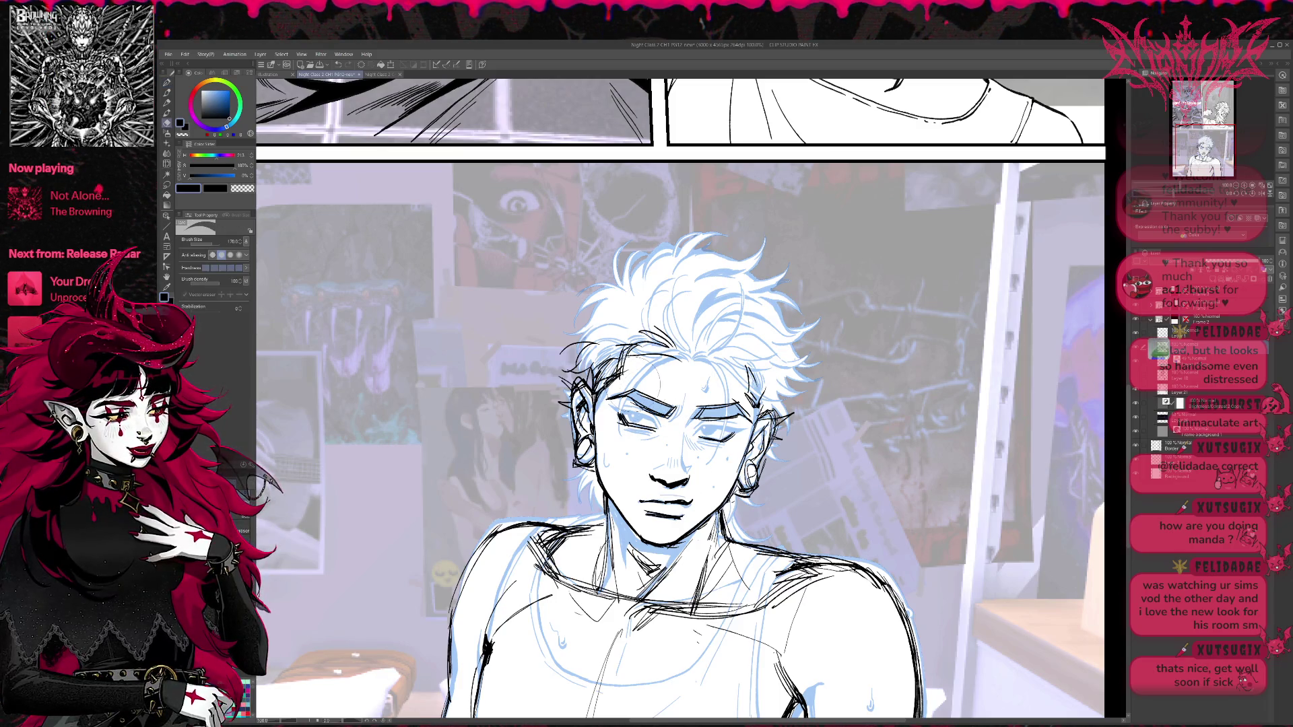
# Ink the eyebrows and the left eye's upper lid, then mirror the view to check.
pyautogui.moveTo(630, 410)
pyautogui.mouseDown()
pyautogui.moveTo(733, 389)
pyautogui.moveTo(630, 399)
pyautogui.moveTo(742, 406)
pyautogui.moveTo(644, 416)
pyautogui.mouseUp()
pyautogui.moveTo(607, 404); pyautogui.dragTo(749, 426)
pyautogui.moveTo(614, 412)
pyautogui.mouseDown()
pyautogui.moveTo(662, 429)
pyautogui.moveTo(713, 423)
pyautogui.mouseUp()
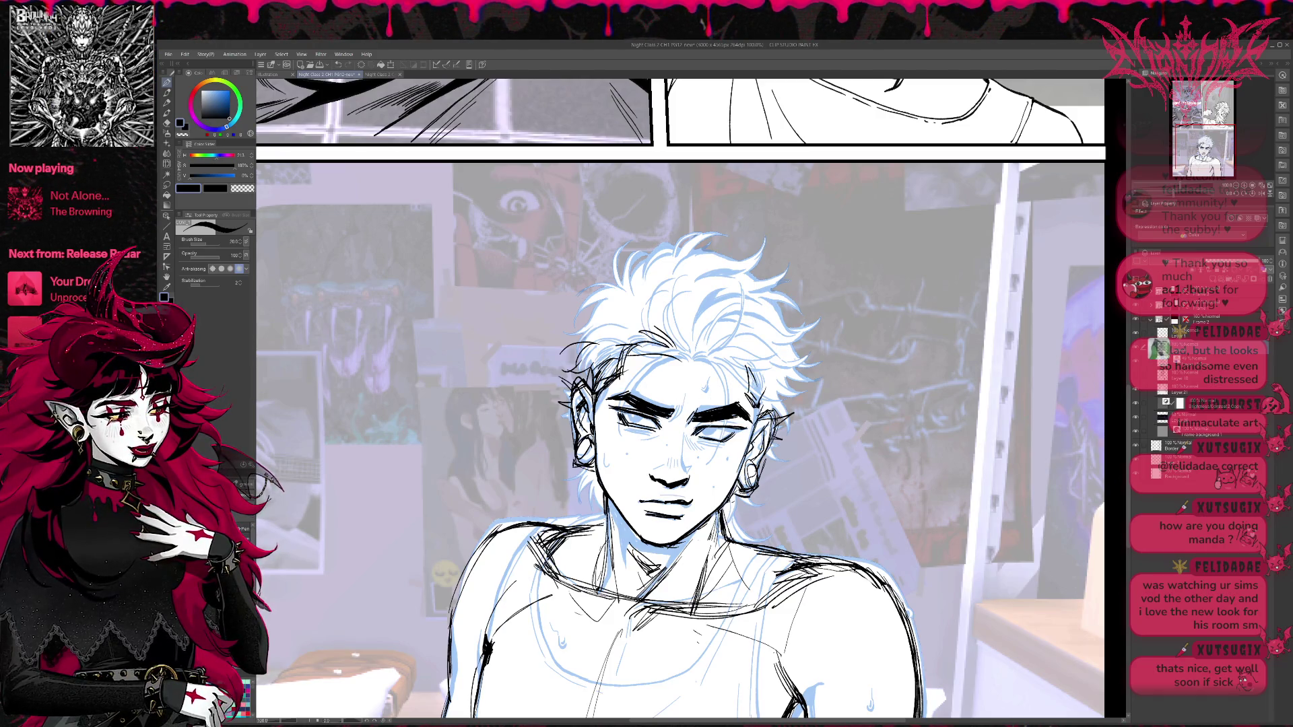
pyautogui.press('h')
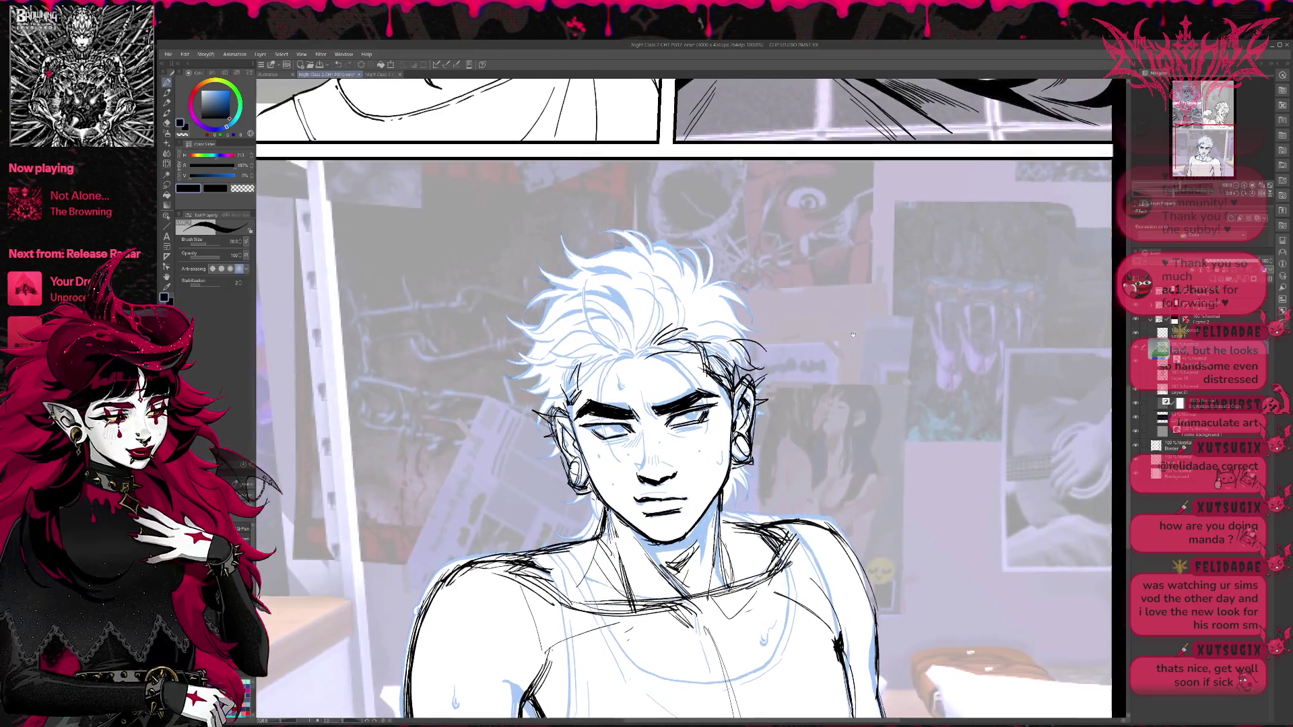
# Try a pupil in the left eye, then erase it.
pyautogui.moveTo(608, 425); pyautogui.dragTo(625, 435)
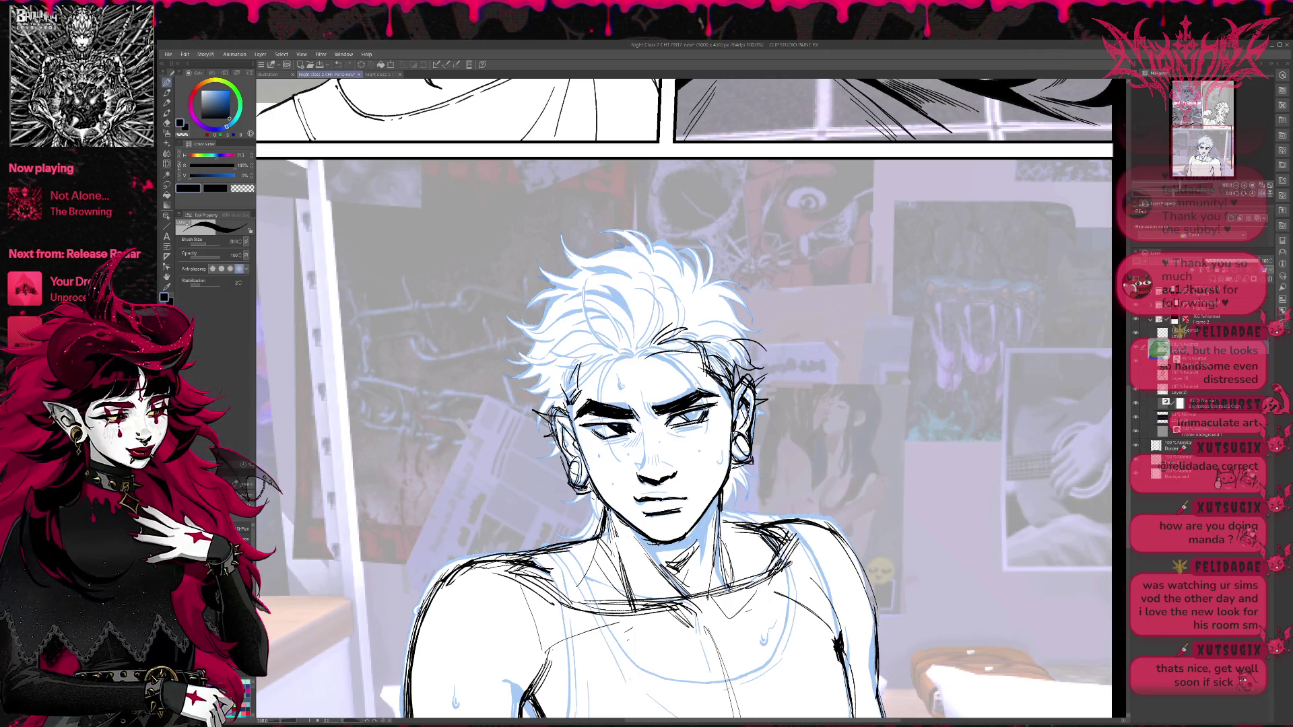
pyautogui.press('e')
pyautogui.moveTo(606, 408)
pyautogui.mouseDown()
pyautogui.moveTo(637, 448)
pyautogui.moveTo(626, 451)
pyautogui.mouseUp()
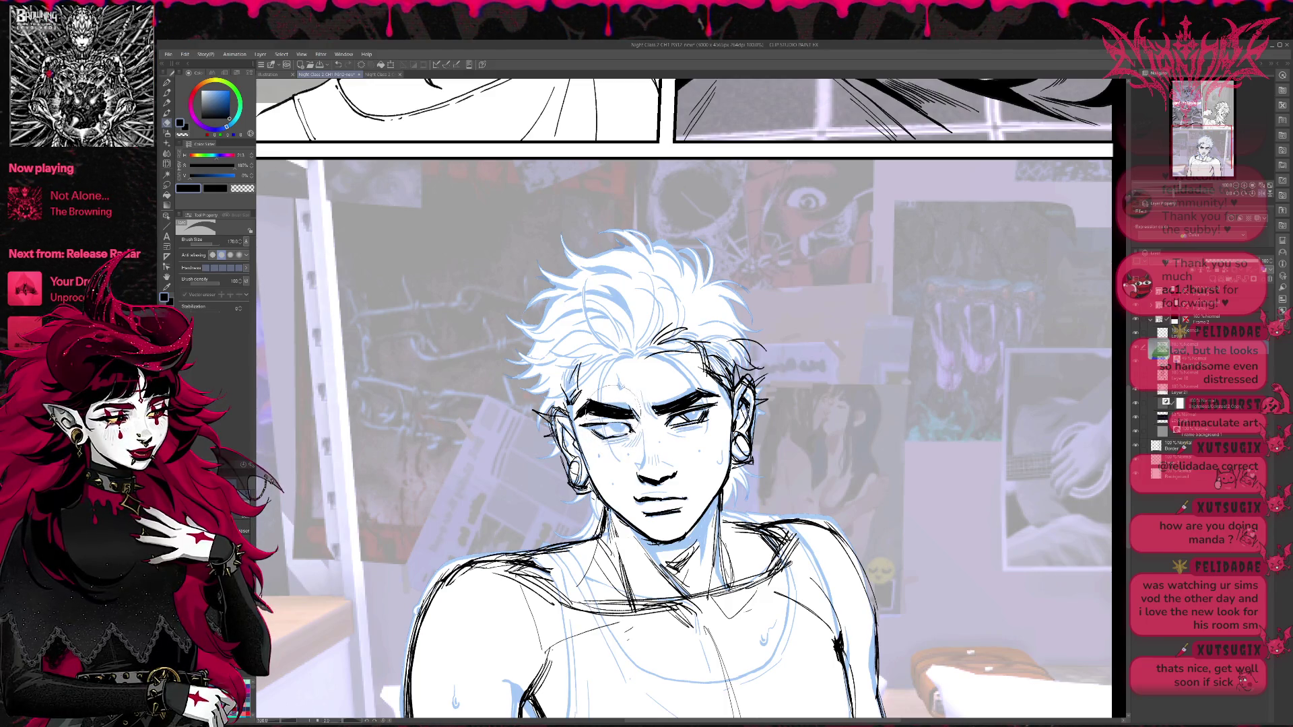
pyautogui.press('p')
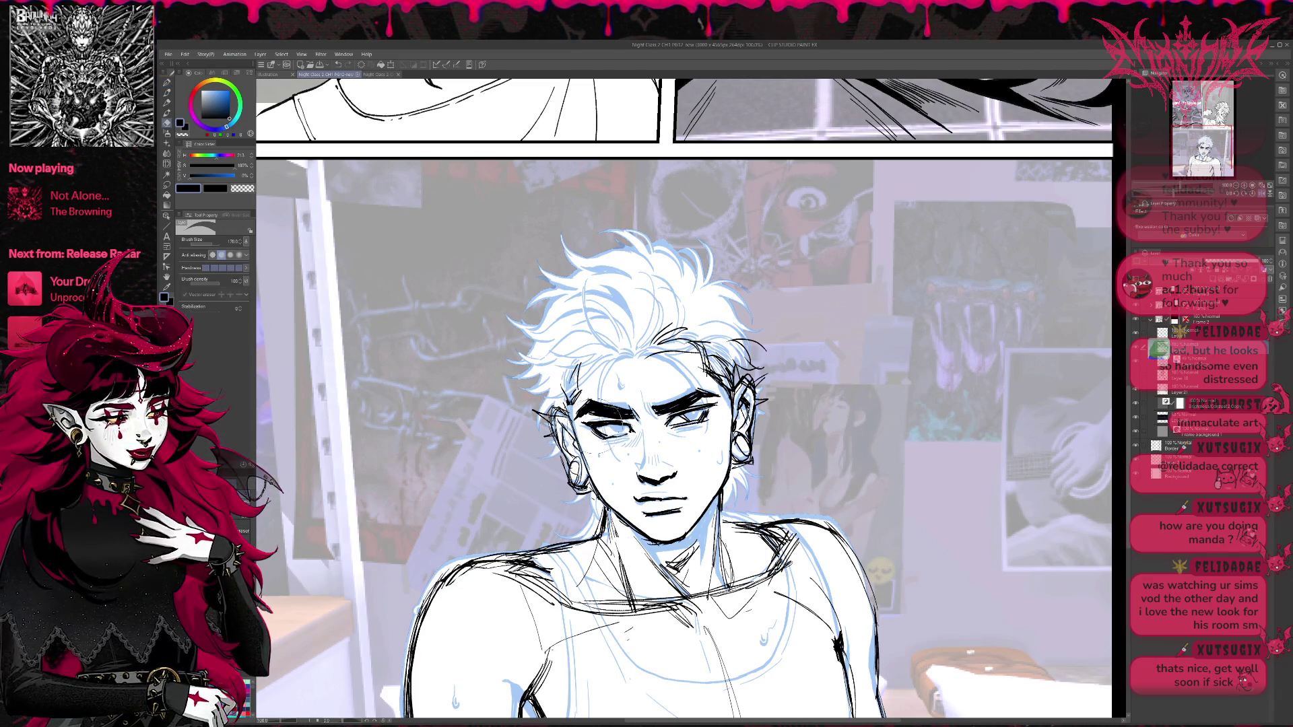
# Redraw the lines around the closed left eye with its lid and lashes, then hide the blue sketch.
pyautogui.moveTo(582, 404); pyautogui.dragTo(627, 414)
pyautogui.moveTo(586, 454); pyautogui.dragTo(626, 458)
pyautogui.moveTo(626, 380); pyautogui.dragTo(674, 404)
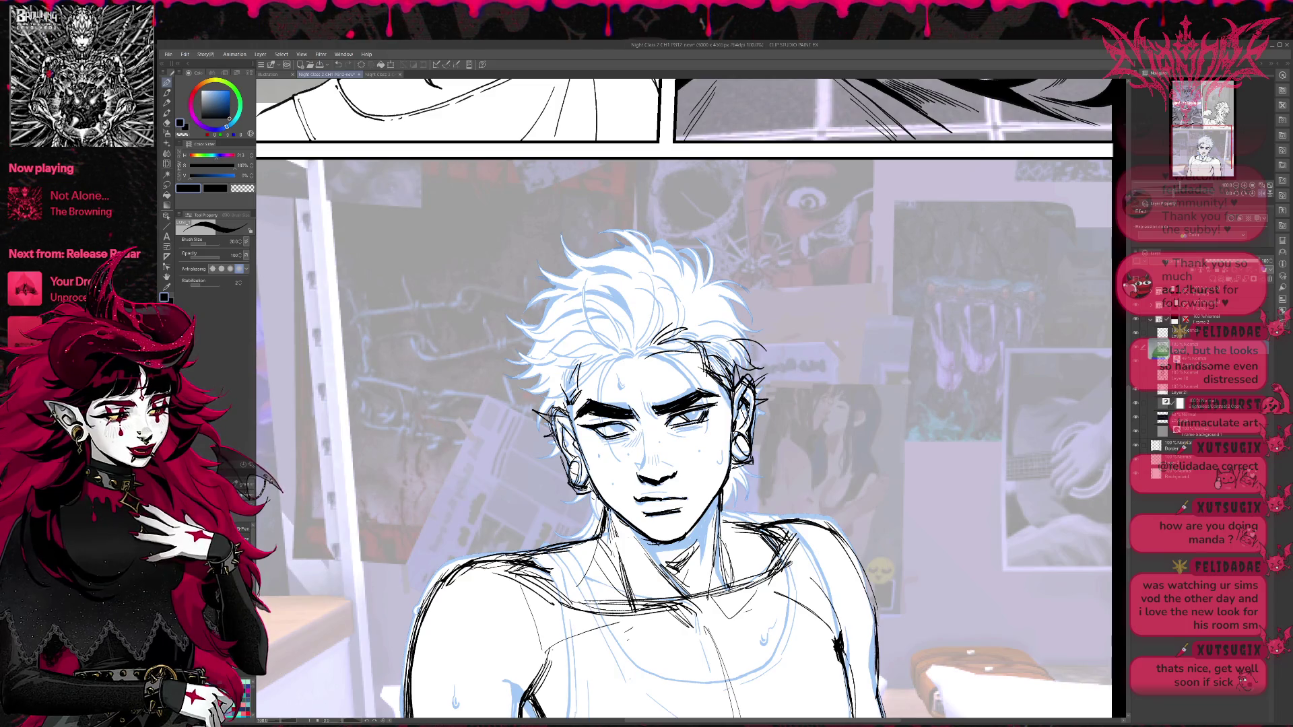
pyautogui.moveTo(691, 401); pyautogui.dragTo(708, 397)
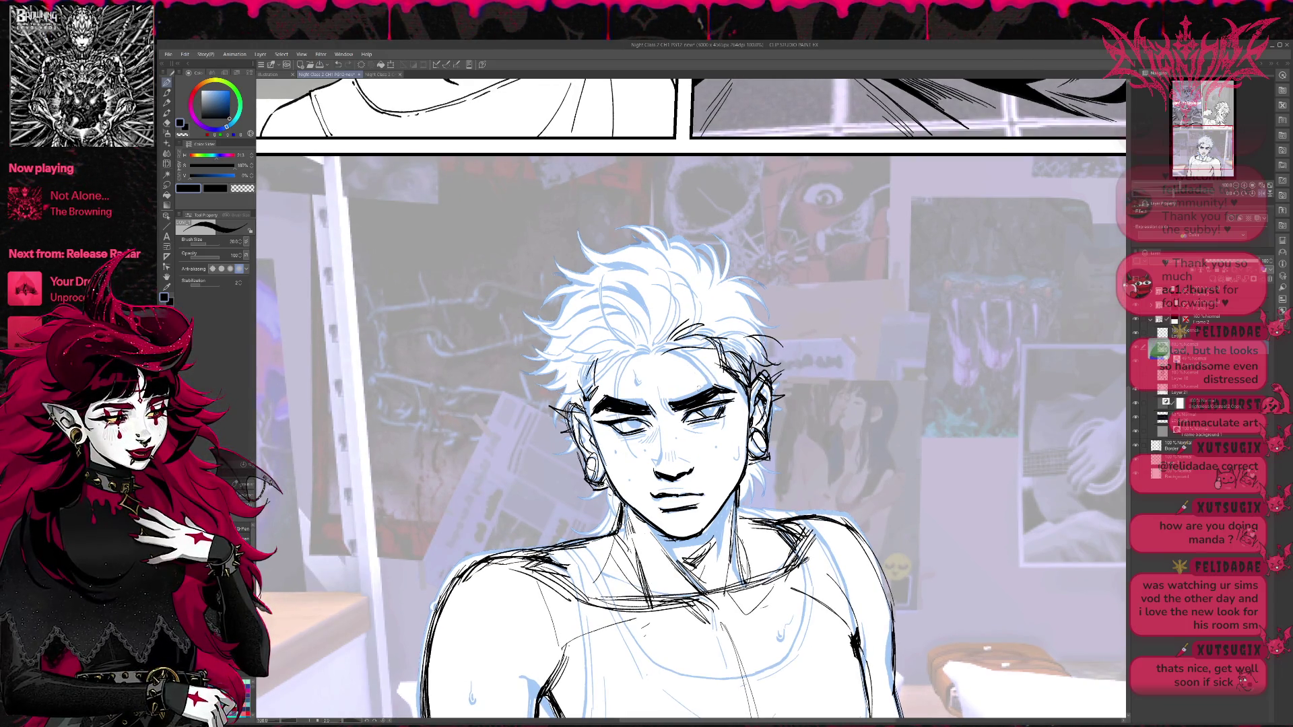
pyautogui.press('e')
pyautogui.moveTo(636, 421); pyautogui.dragTo(610, 437)
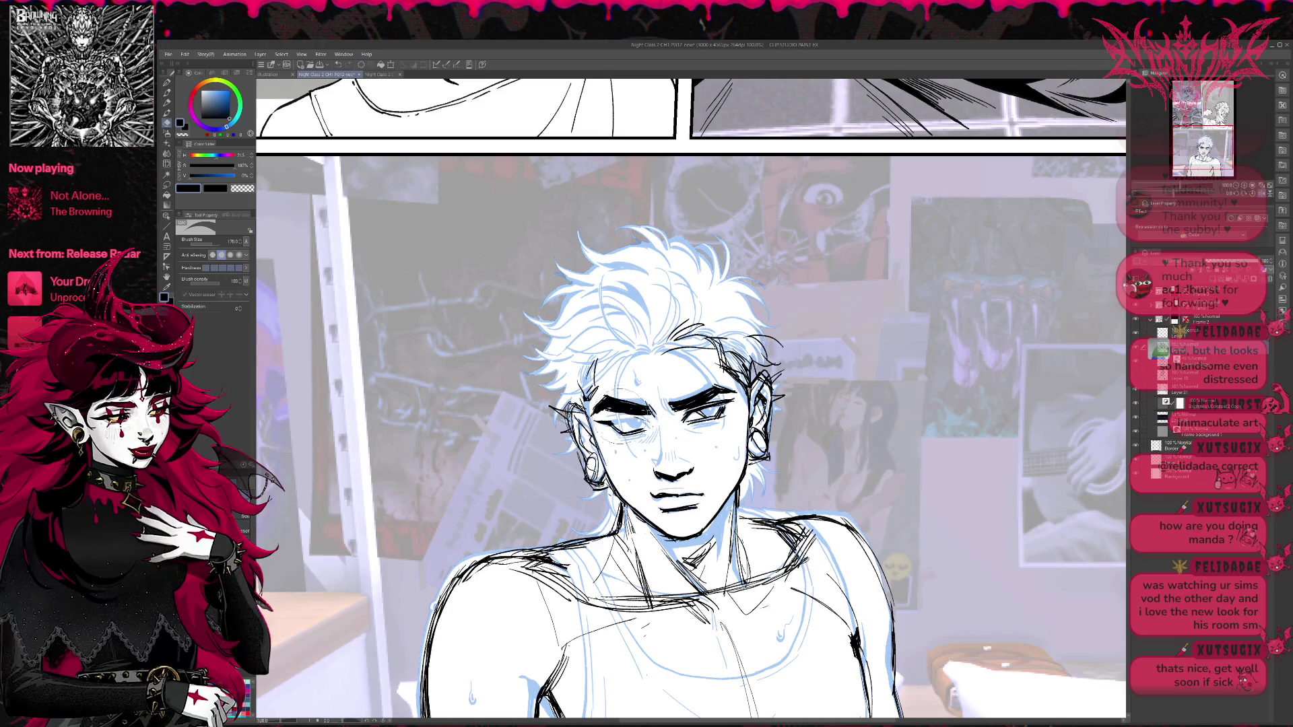
pyautogui.hotkey('alt', 'h')
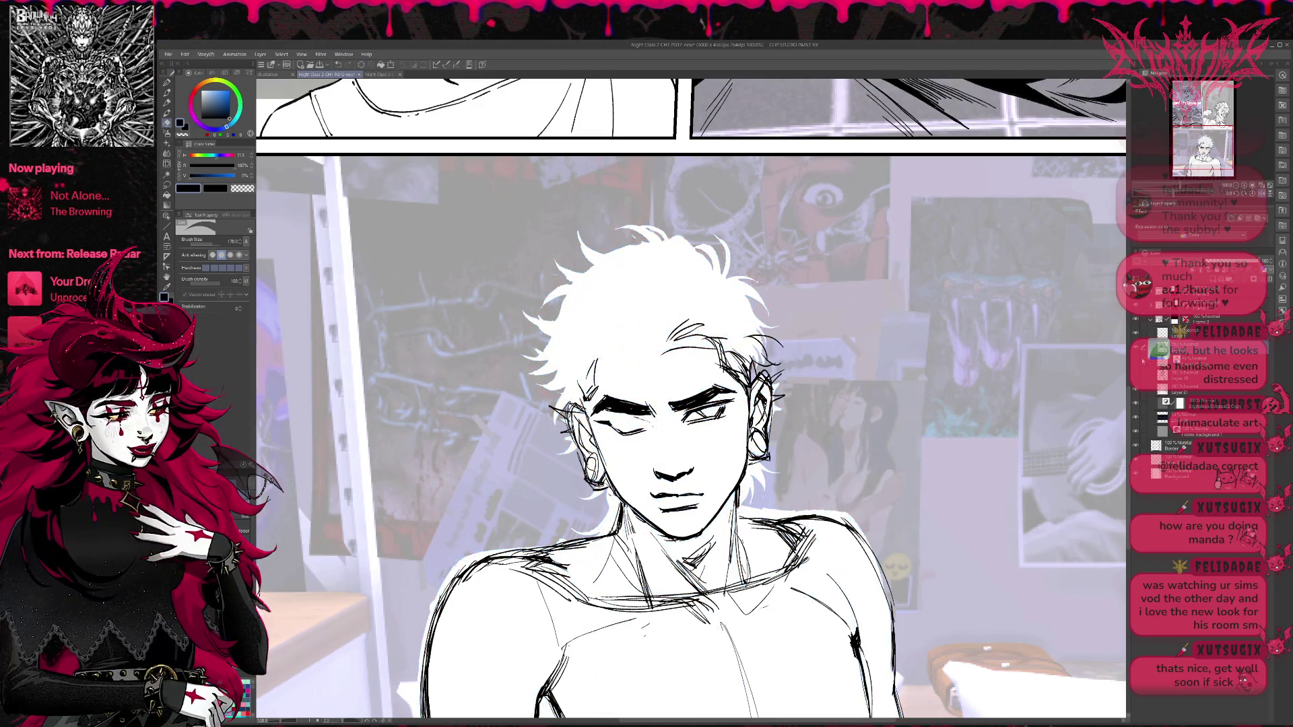
# Mirror the view back and ink the lids and lashes on both eyes.
pyautogui.press('h')
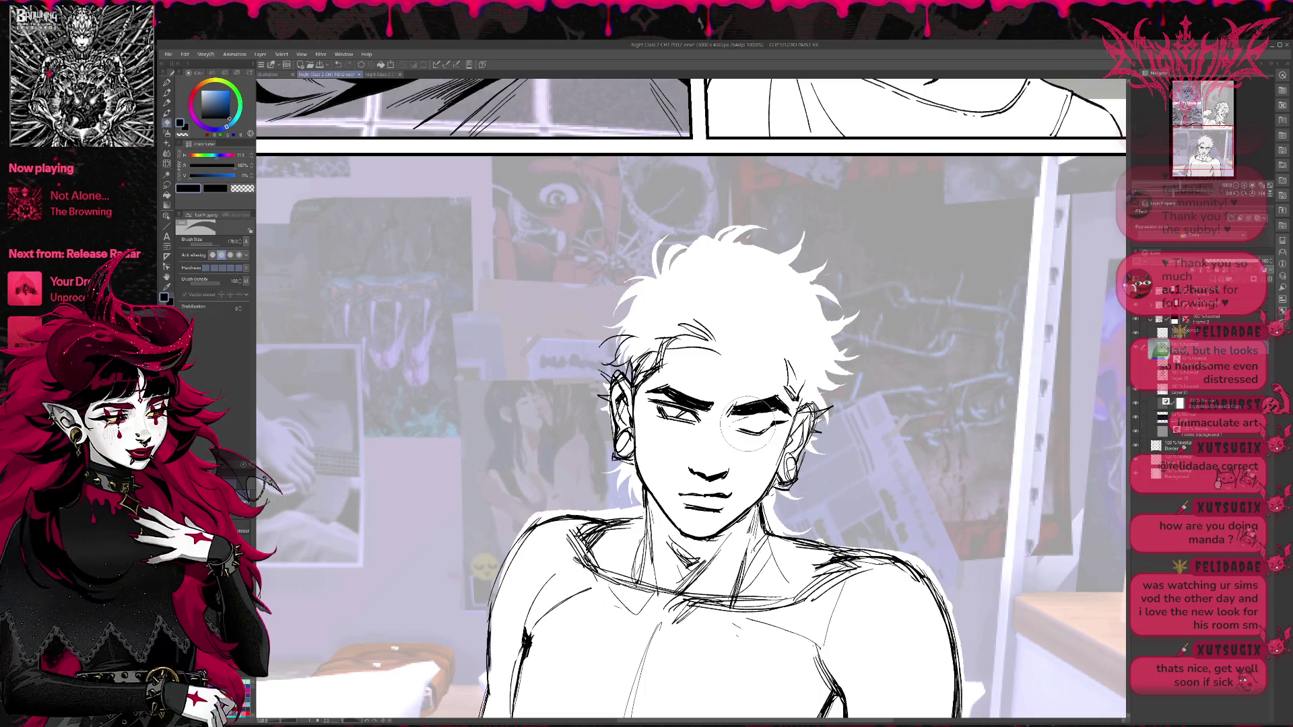
pyautogui.press('p')
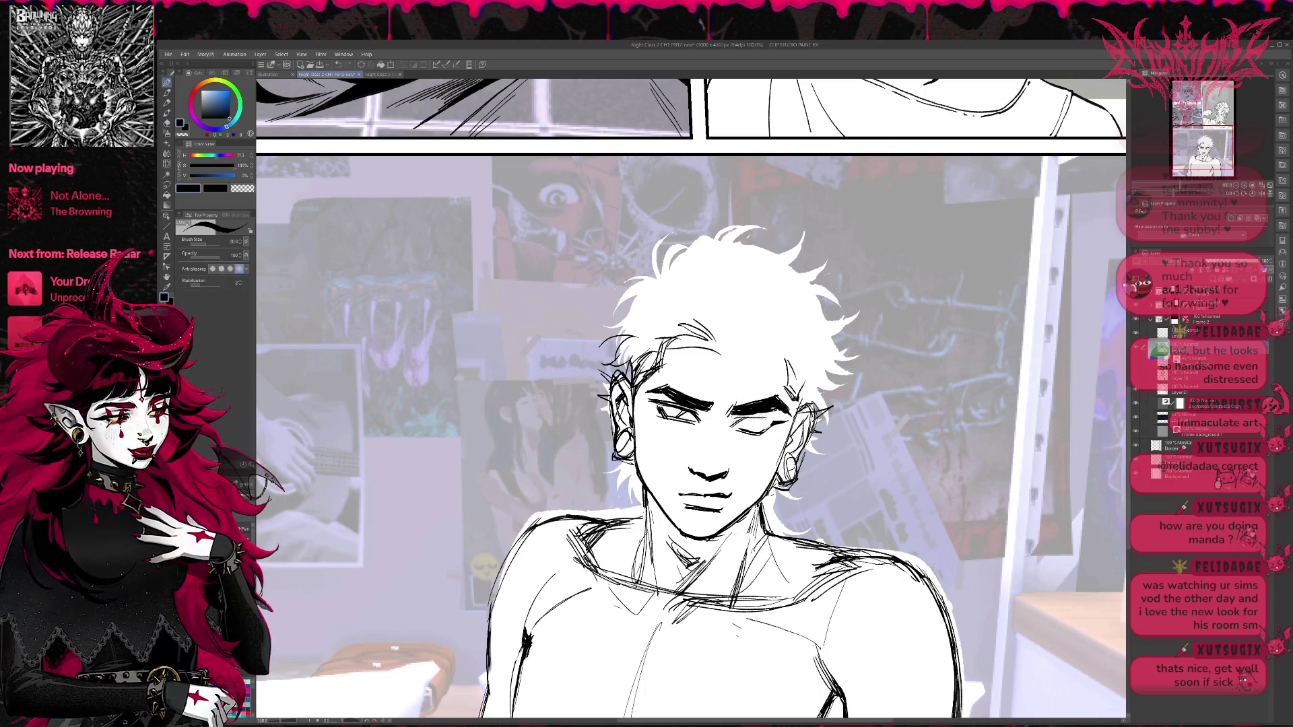
pyautogui.moveTo(729, 423)
pyautogui.mouseDown()
pyautogui.moveTo(784, 417)
pyautogui.moveTo(788, 429)
pyautogui.moveTo(747, 431)
pyautogui.moveTo(757, 431)
pyautogui.mouseUp()
pyautogui.hscroll(1, 691, 435)
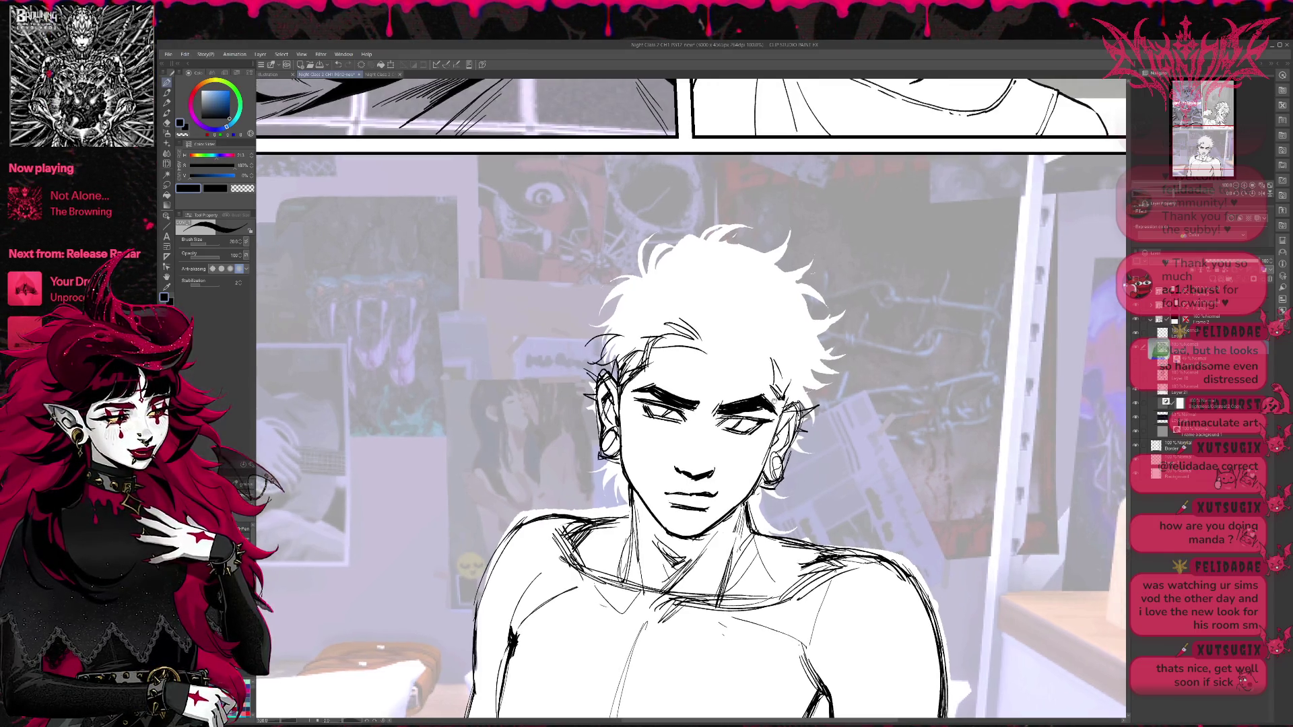
pyautogui.moveTo(664, 404)
pyautogui.mouseDown()
pyautogui.moveTo(700, 412)
pyautogui.moveTo(663, 416)
pyautogui.moveTo(748, 416)
pyautogui.mouseUp()
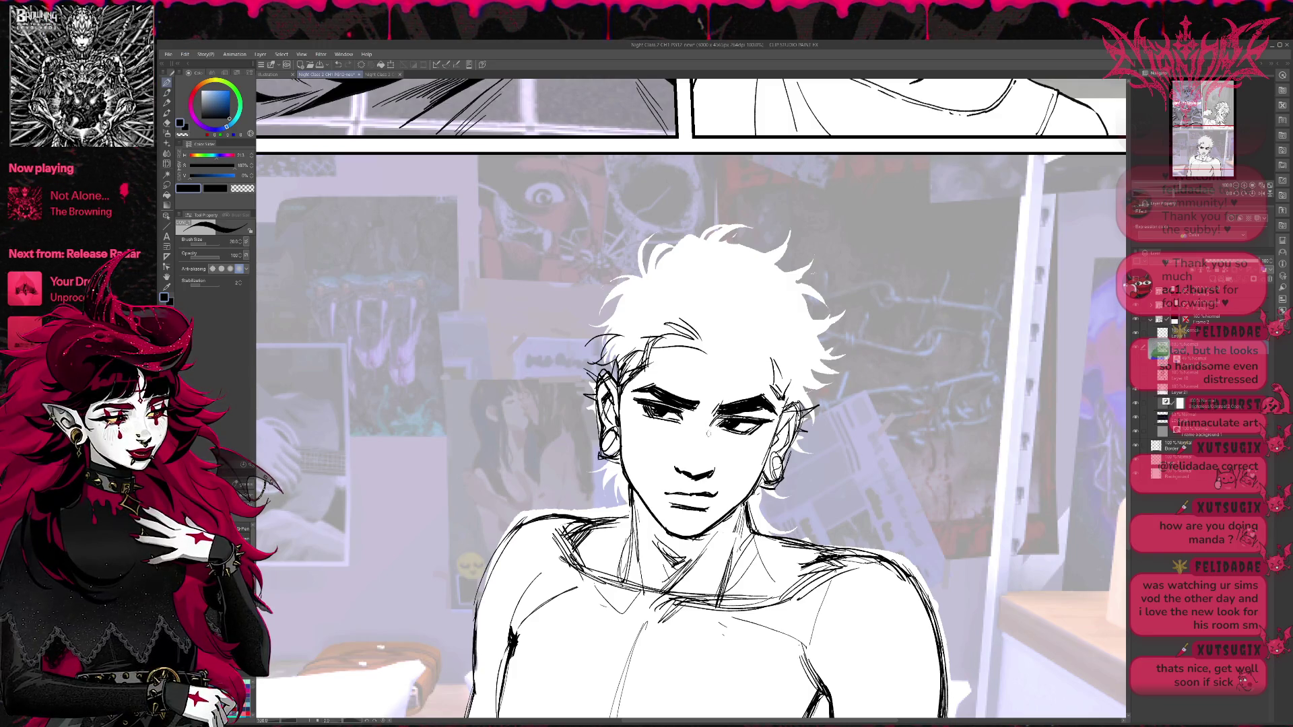
# Ink the nose bridge line, the nose underside and small hatching across the nose.
pyautogui.moveTo(709, 426); pyautogui.dragTo(705, 463)
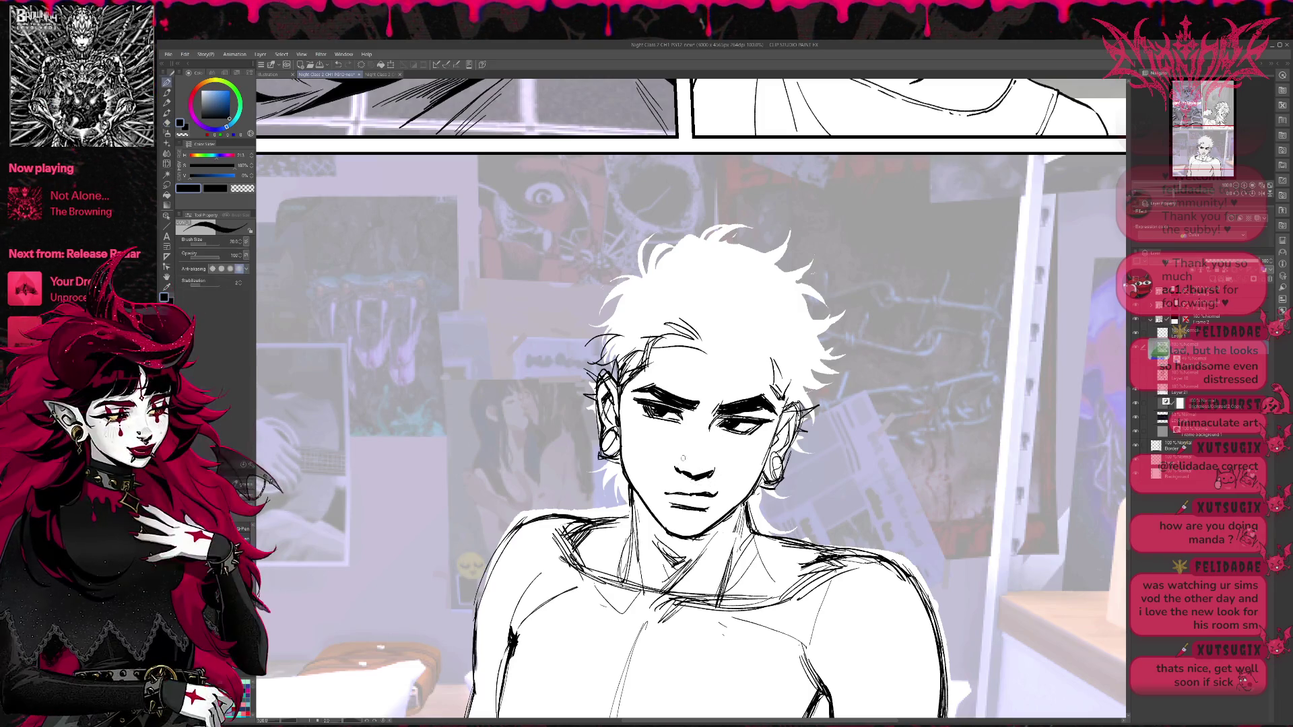
pyautogui.moveTo(676, 458)
pyautogui.mouseDown()
pyautogui.moveTo(717, 458)
pyautogui.moveTo(699, 464)
pyautogui.mouseUp()
pyautogui.moveTo(702, 450); pyautogui.dragTo(715, 515)
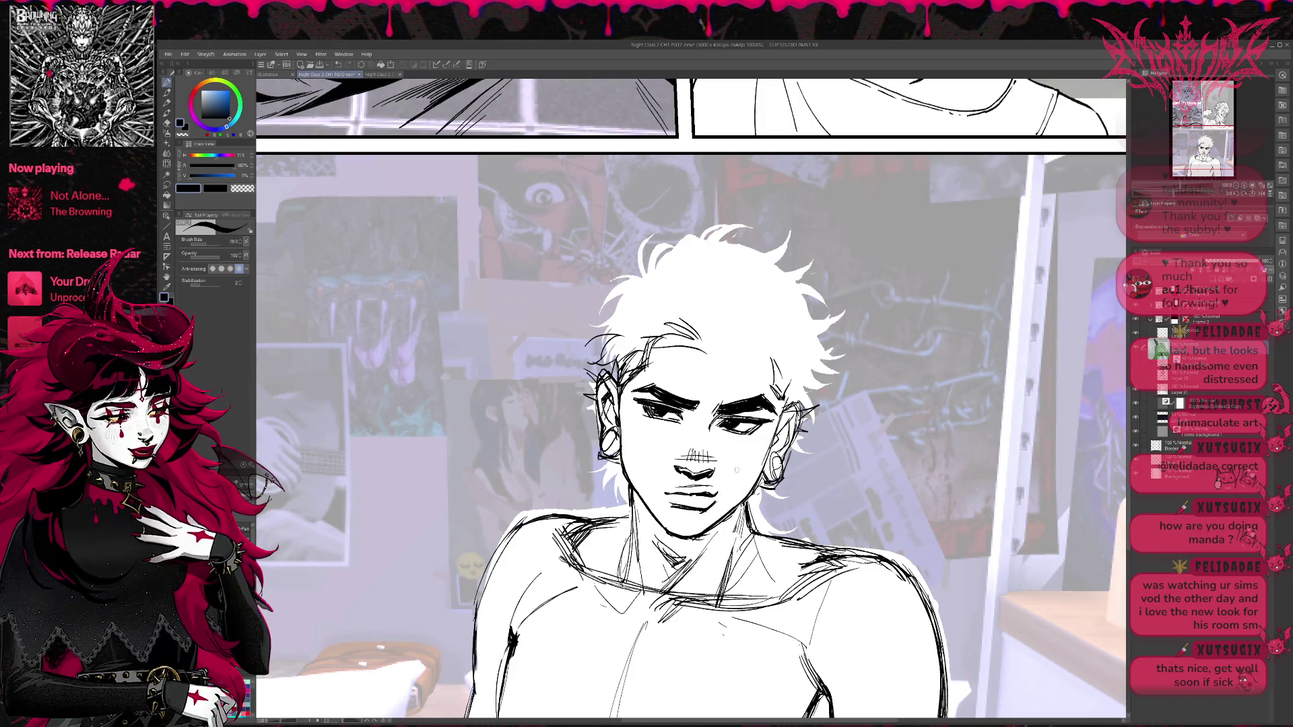
# Ink a short line under the left eye and shading strokes down the nose bridge.
pyautogui.moveTo(648, 425); pyautogui.dragTo(755, 440)
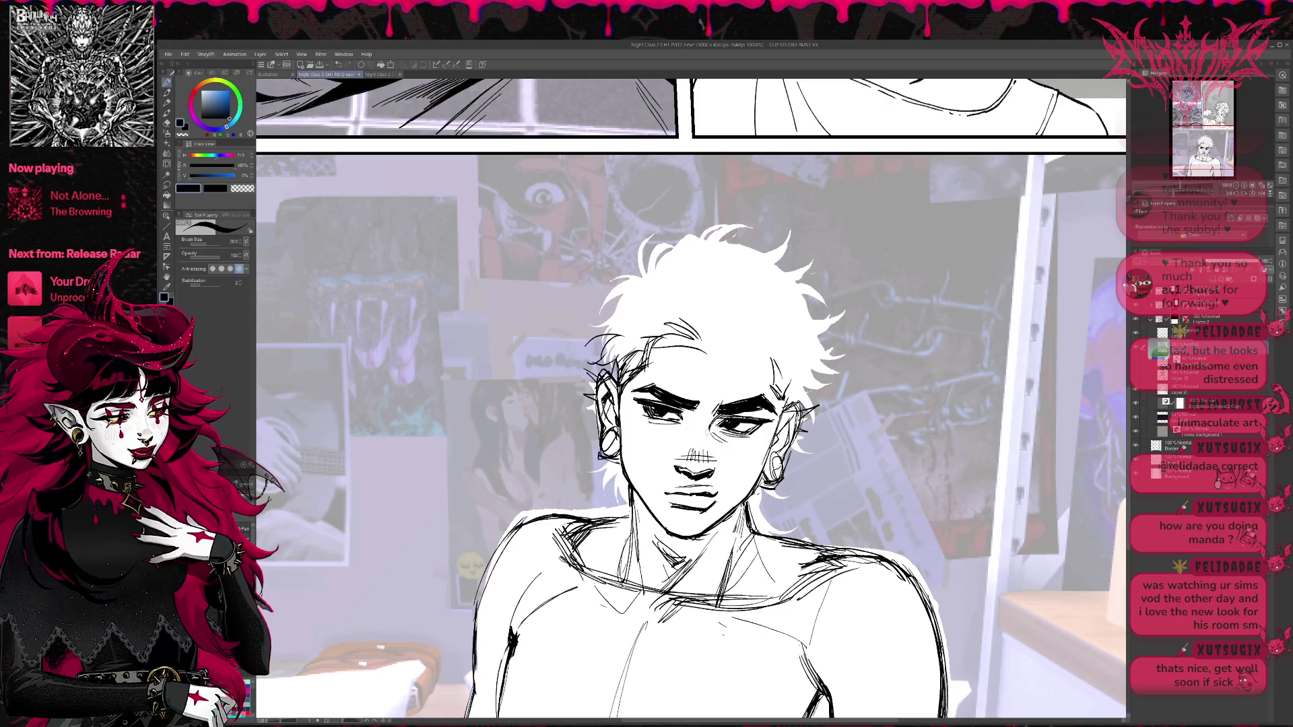
pyautogui.moveTo(707, 427); pyautogui.dragTo(706, 460)
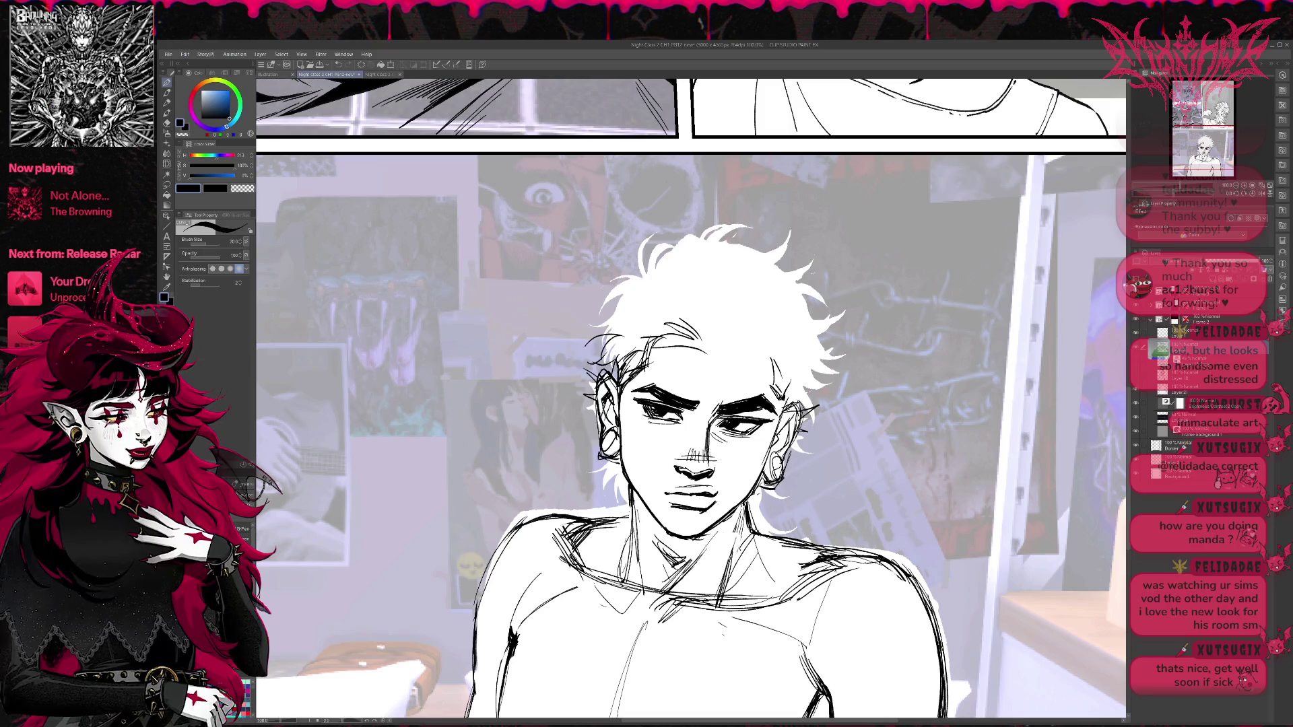
pyautogui.moveTo(707, 451); pyautogui.dragTo(707, 473)
pyautogui.moveTo(710, 429); pyautogui.dragTo(714, 477)
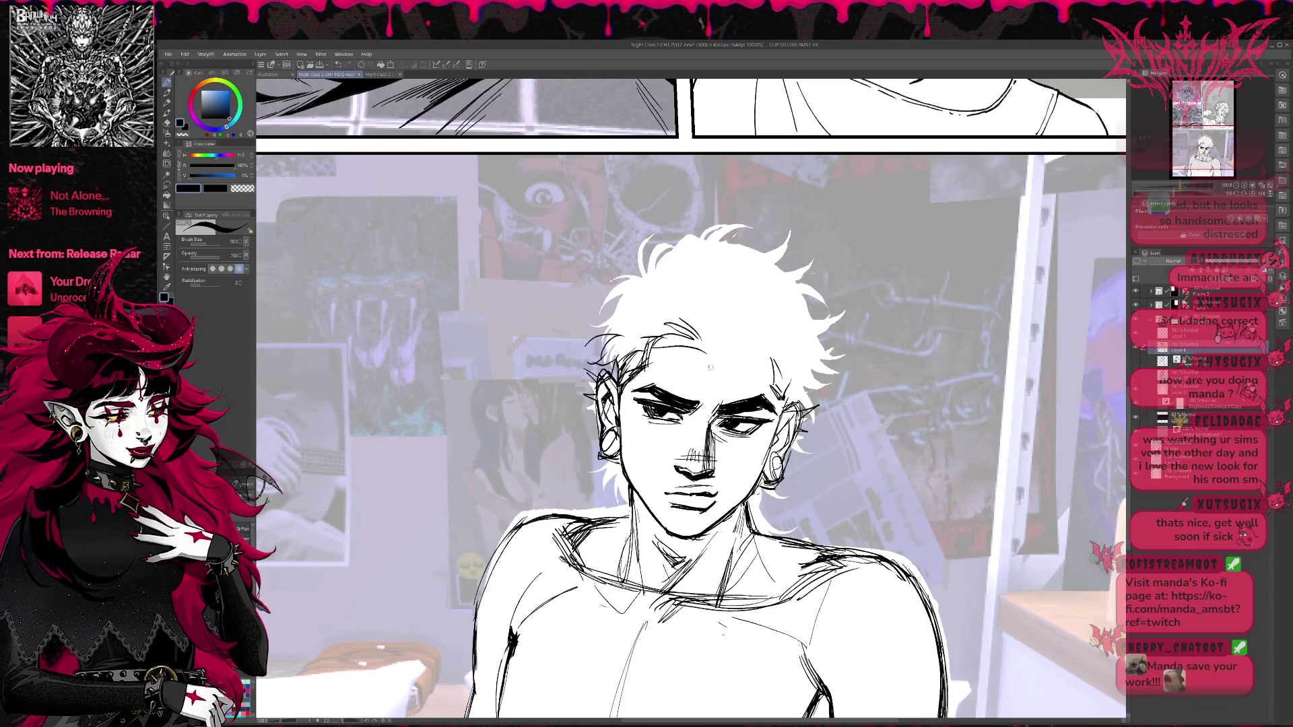
# Erase around the mouth and re-ink its right corner.
pyautogui.press('e')
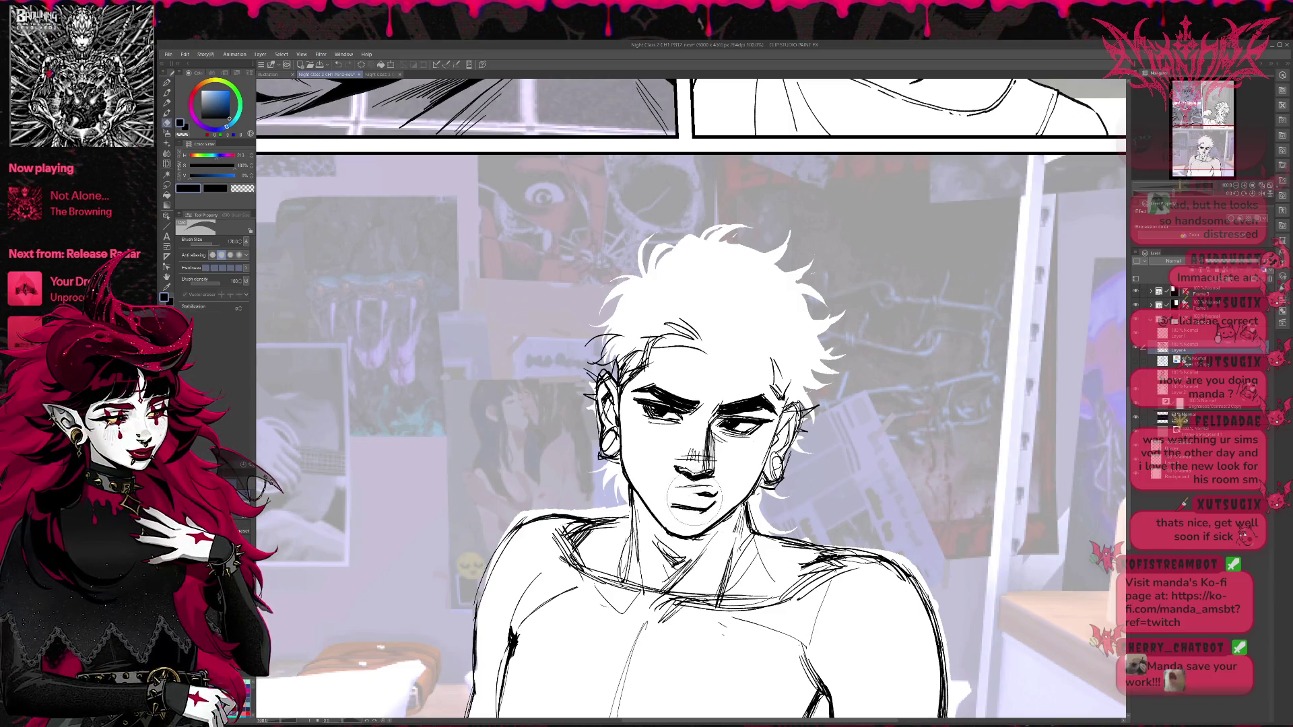
pyautogui.press('p')
pyautogui.press('e')
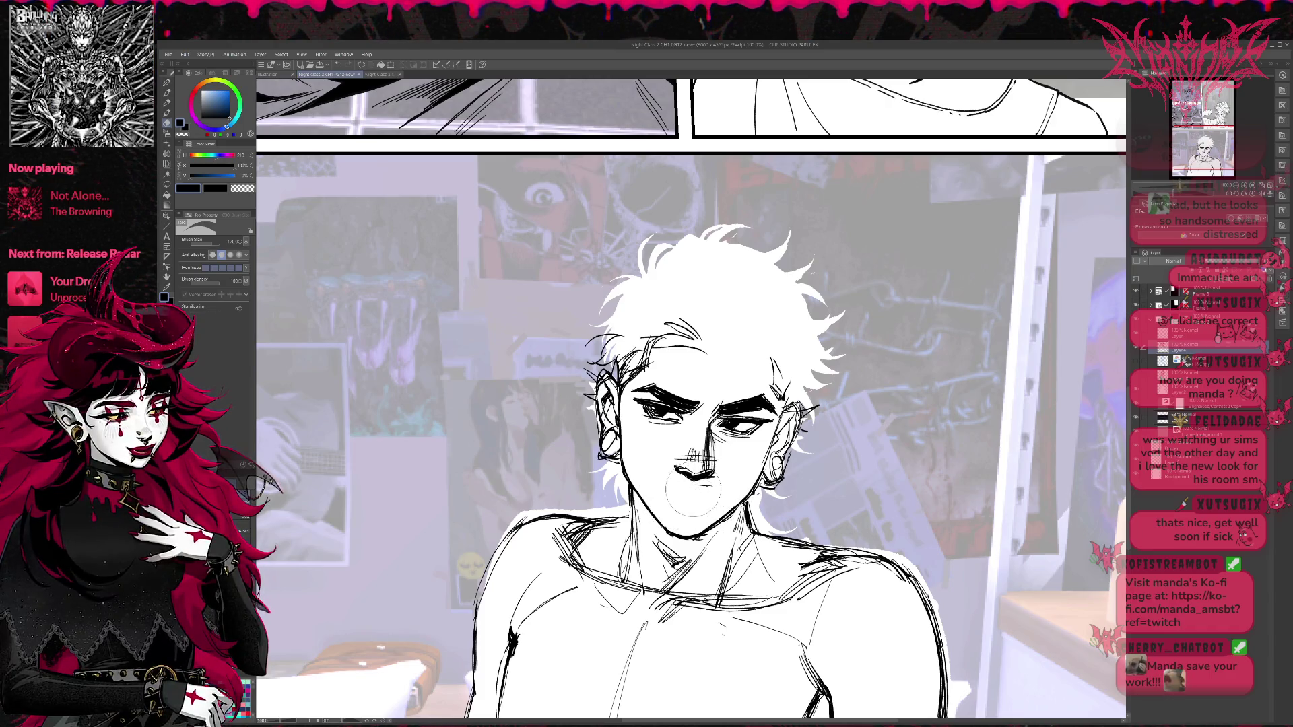
pyautogui.press('p')
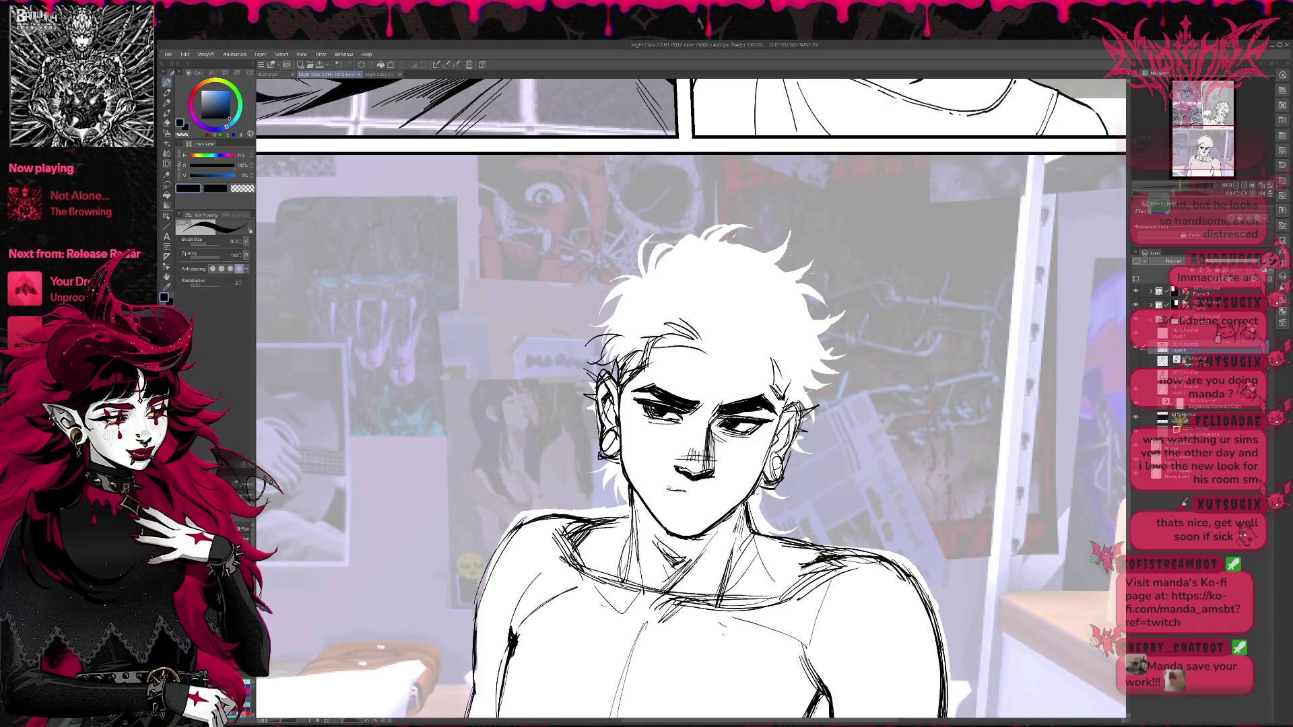
pyautogui.moveTo(695, 493)
pyautogui.mouseDown()
pyautogui.moveTo(714, 507)
pyautogui.moveTo(673, 496)
pyautogui.mouseUp()
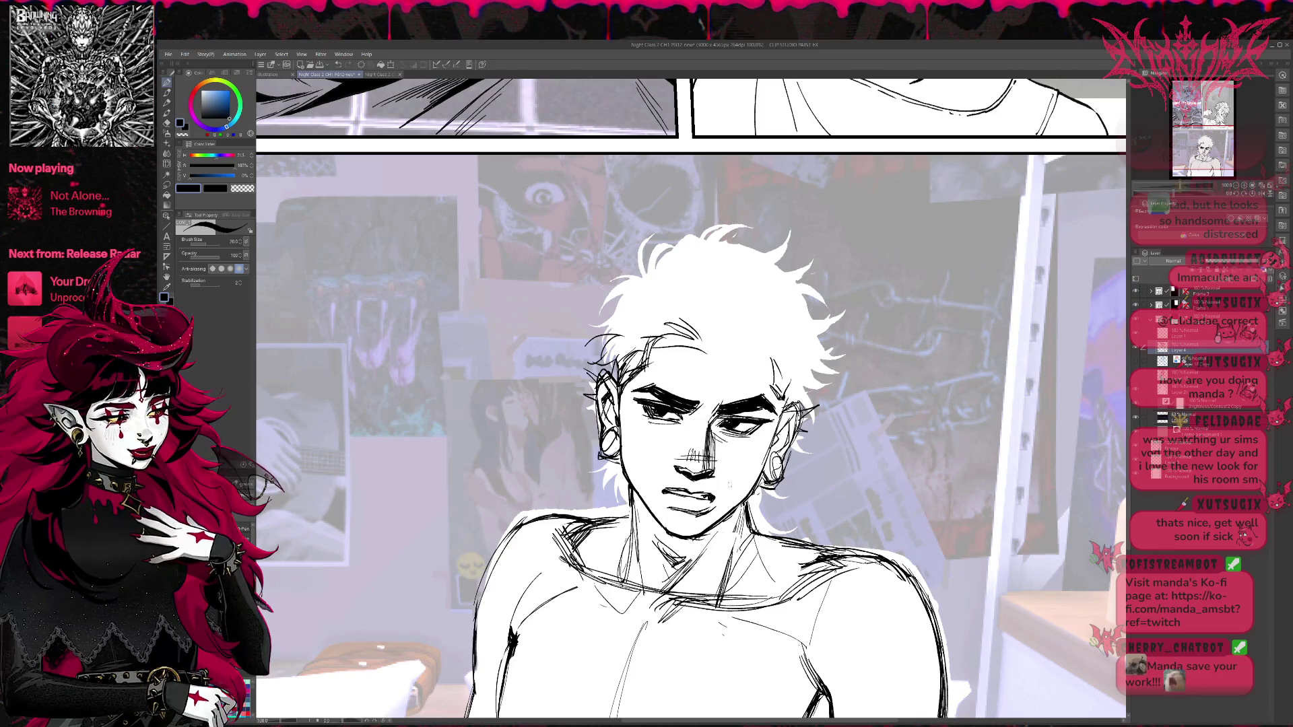
# Mirror the view and erase faint stray lines near the left eye.
pyautogui.press('h')
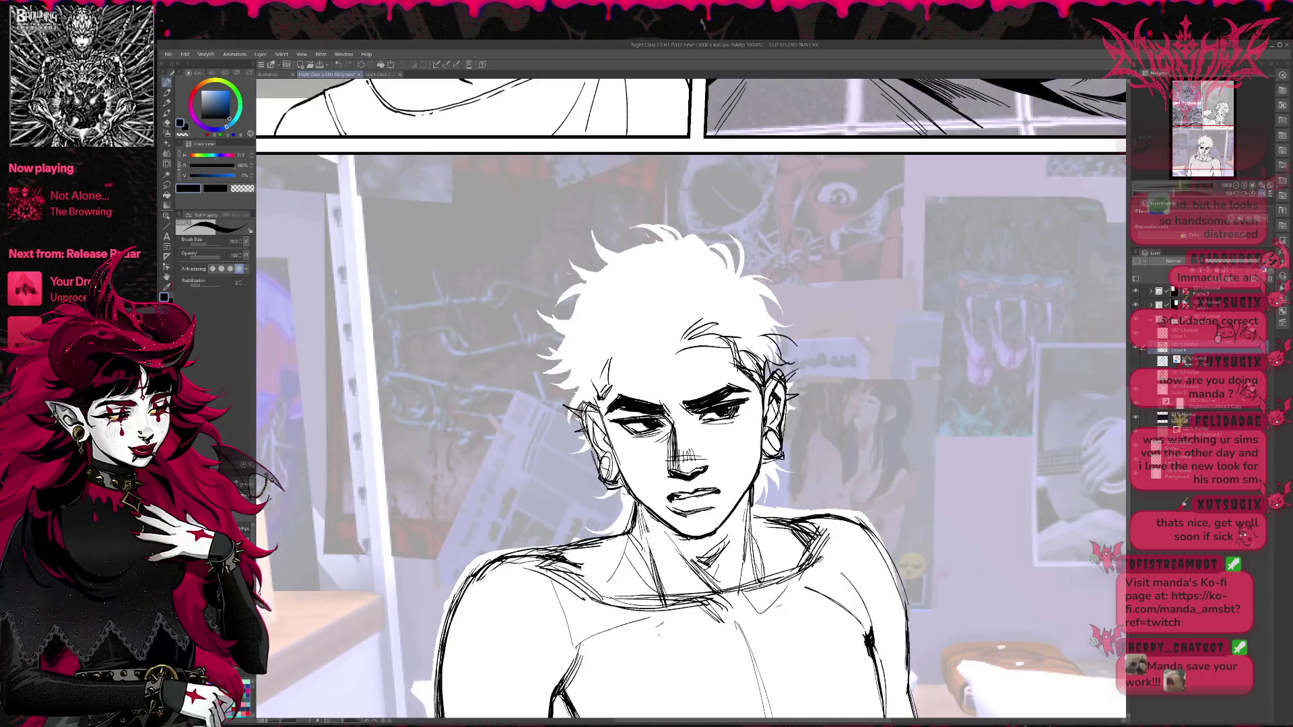
pyautogui.moveTo(694, 472); pyautogui.dragTo(682, 476)
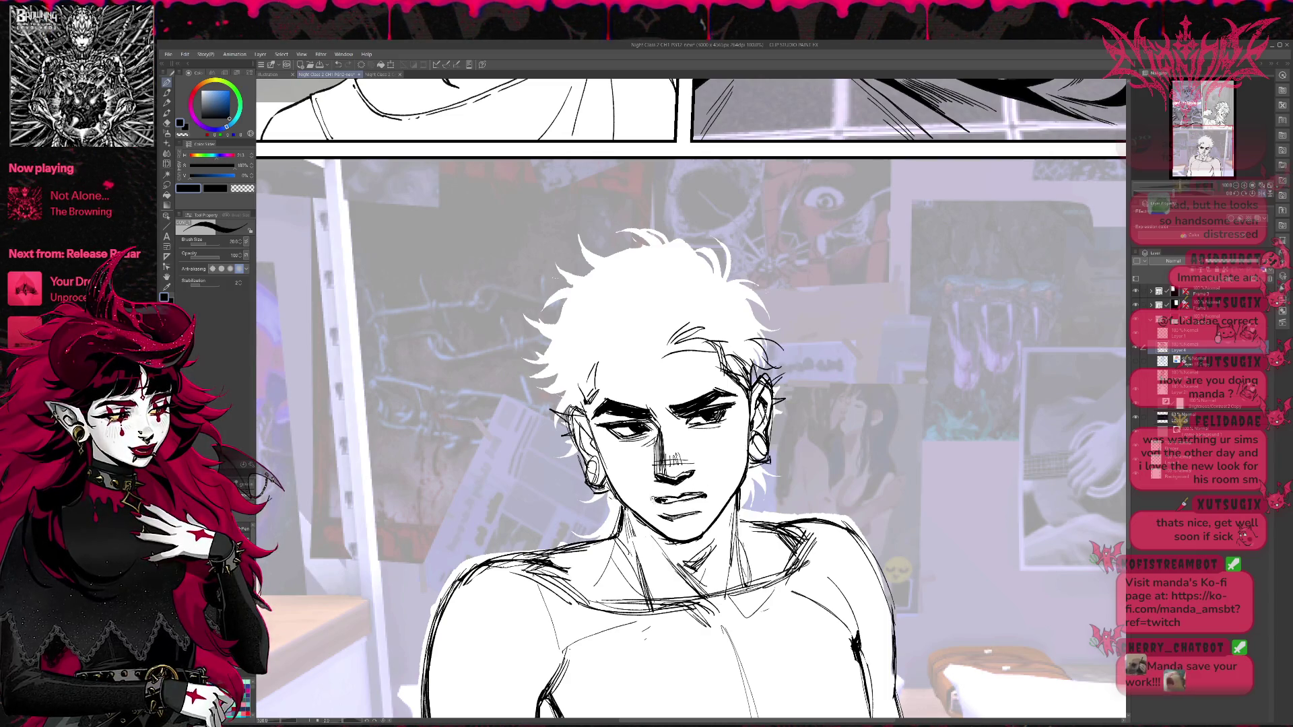
pyautogui.press('e')
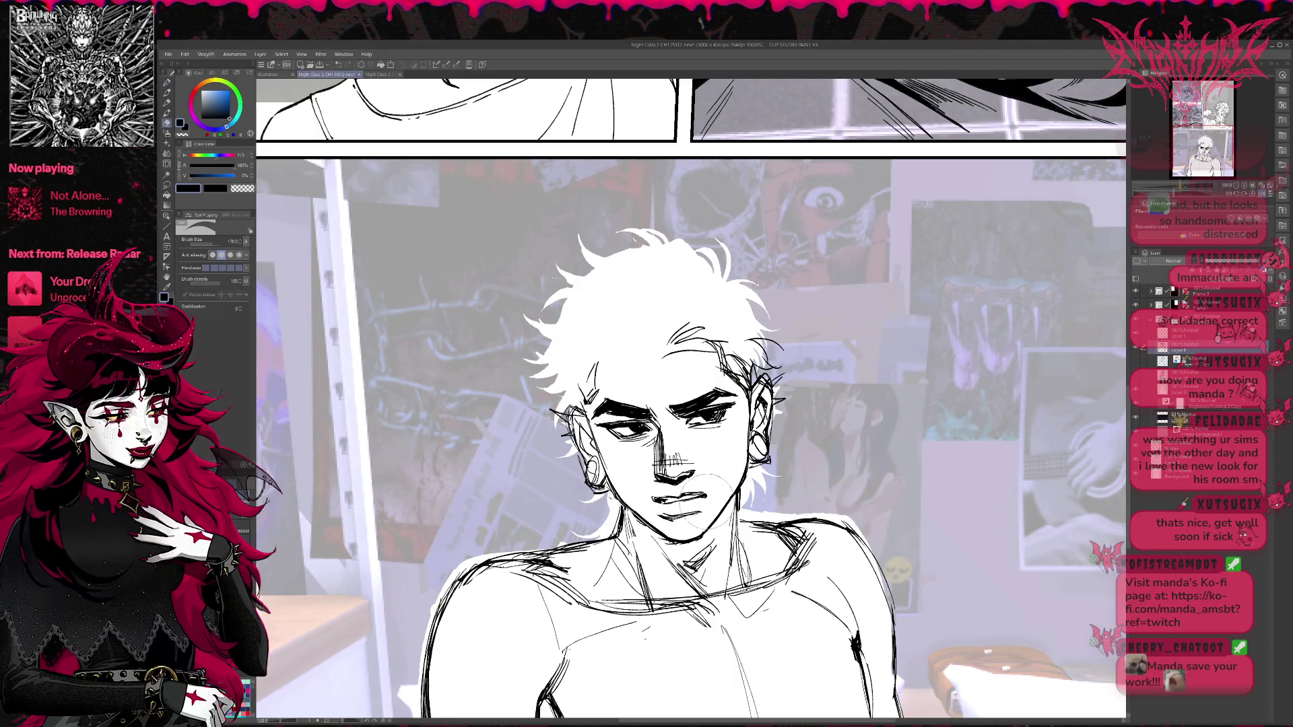
pyautogui.press('p')
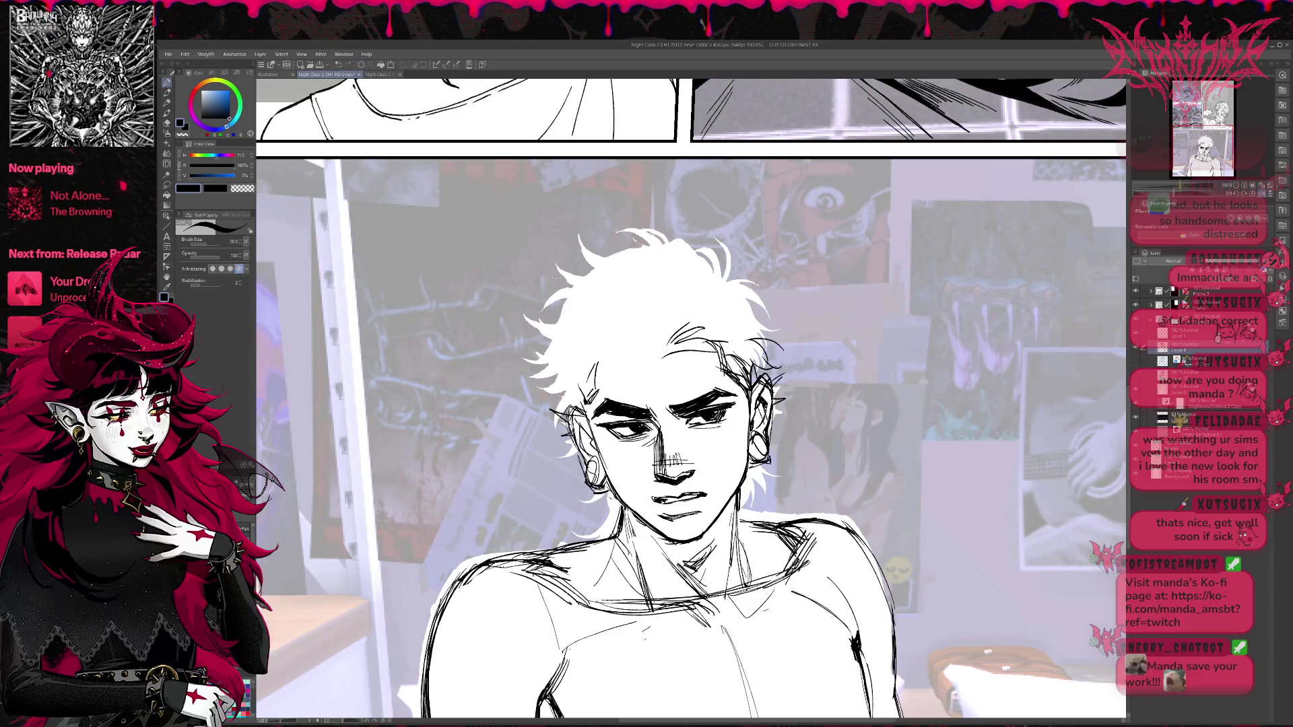
pyautogui.press('e')
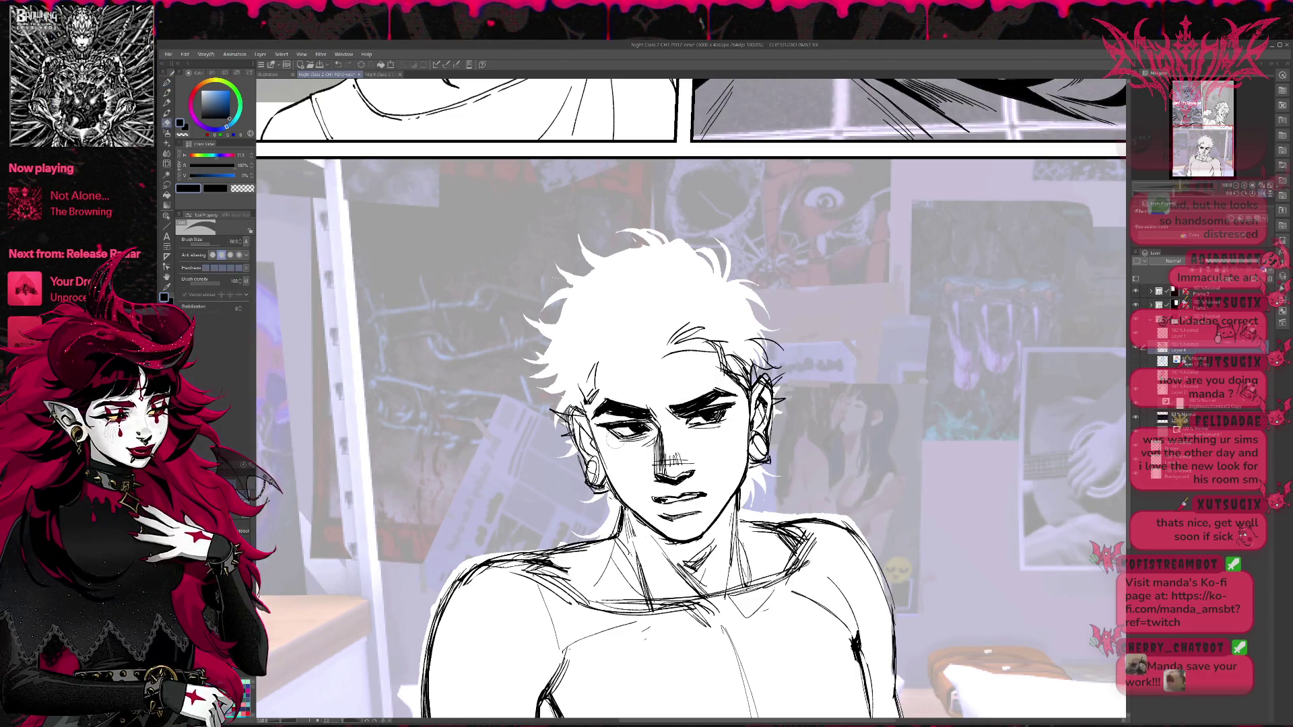
pyautogui.moveTo(615, 439); pyautogui.dragTo(729, 413)
pyautogui.press('p')
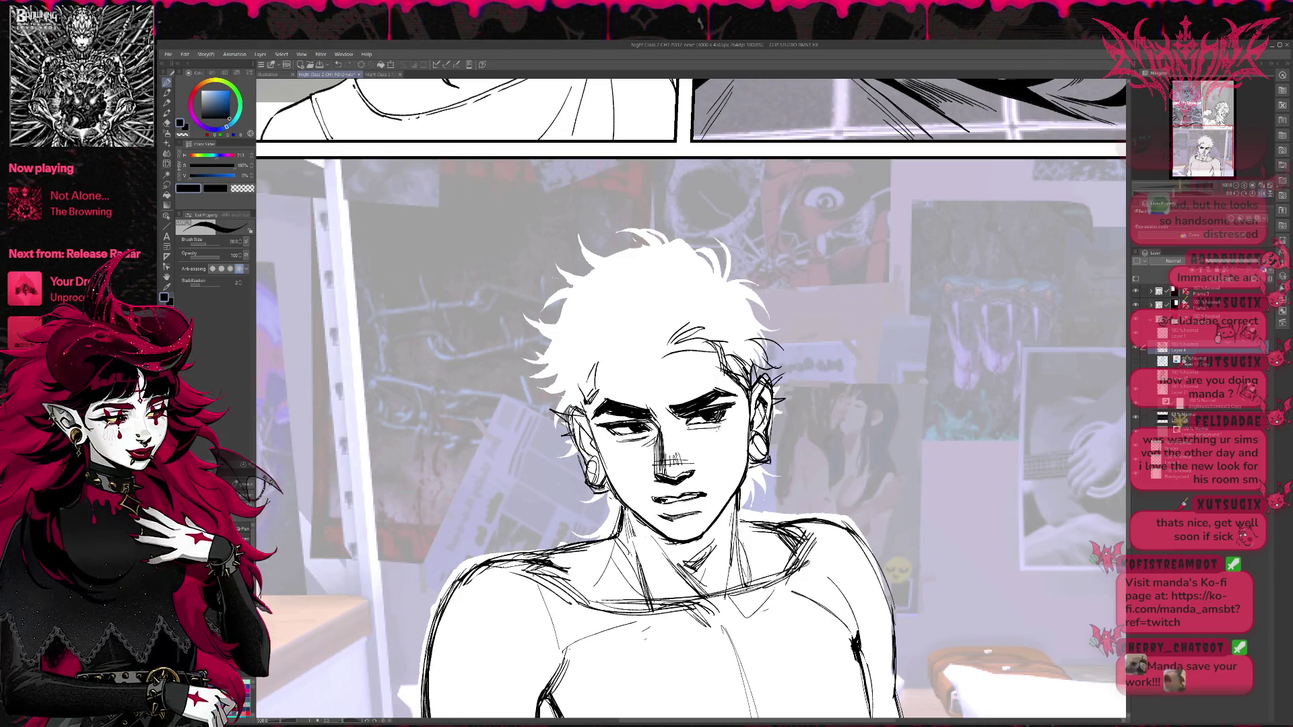
pyautogui.press('e')
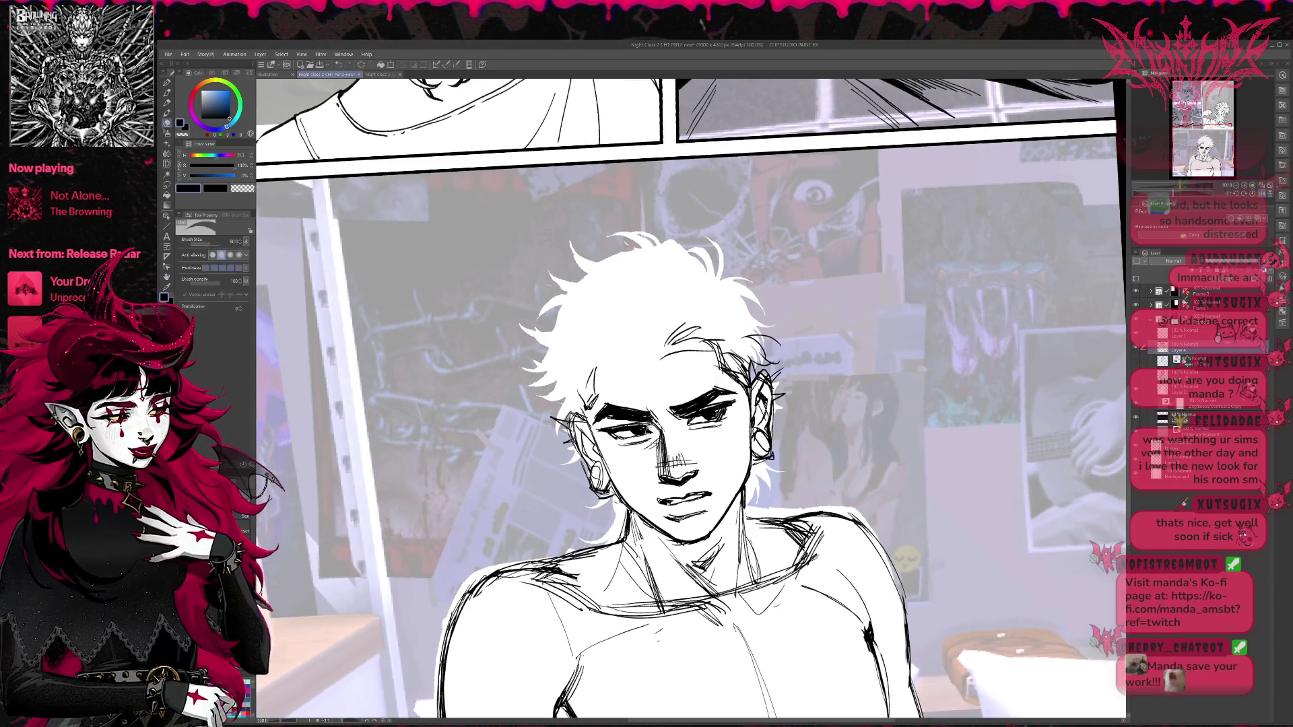
pyautogui.press('p')
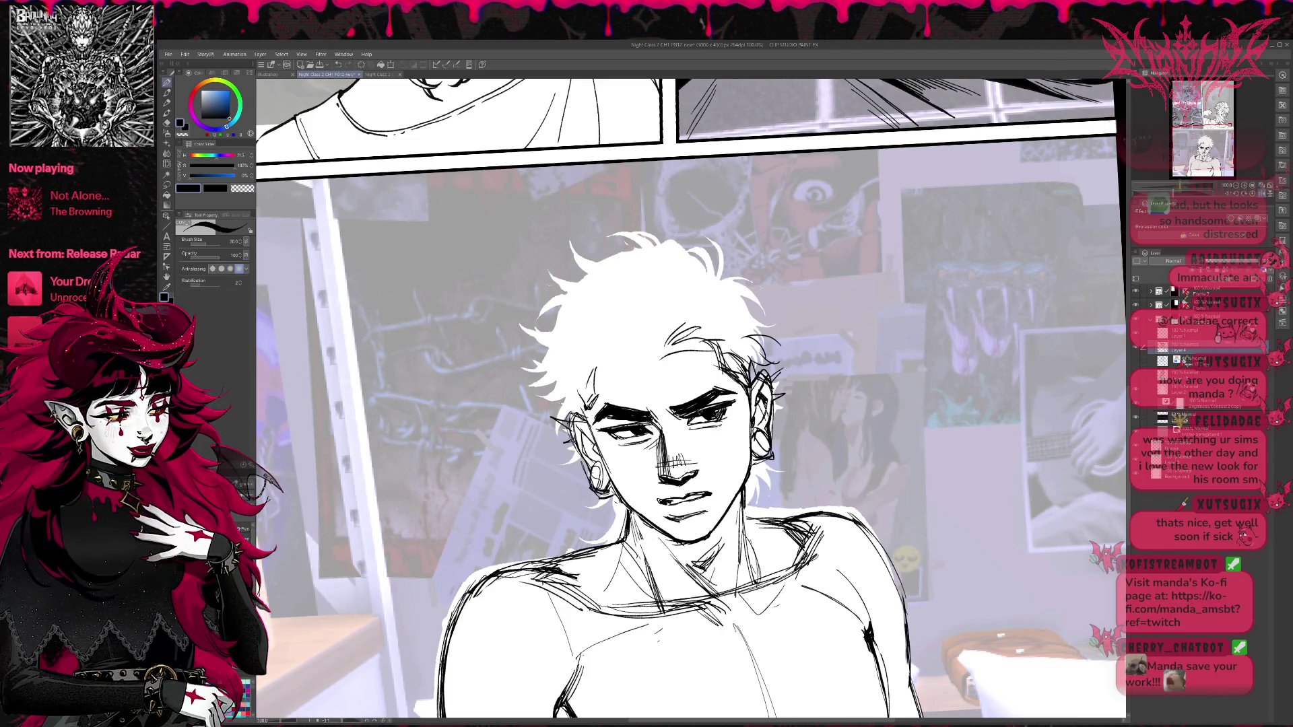
pyautogui.press('e')
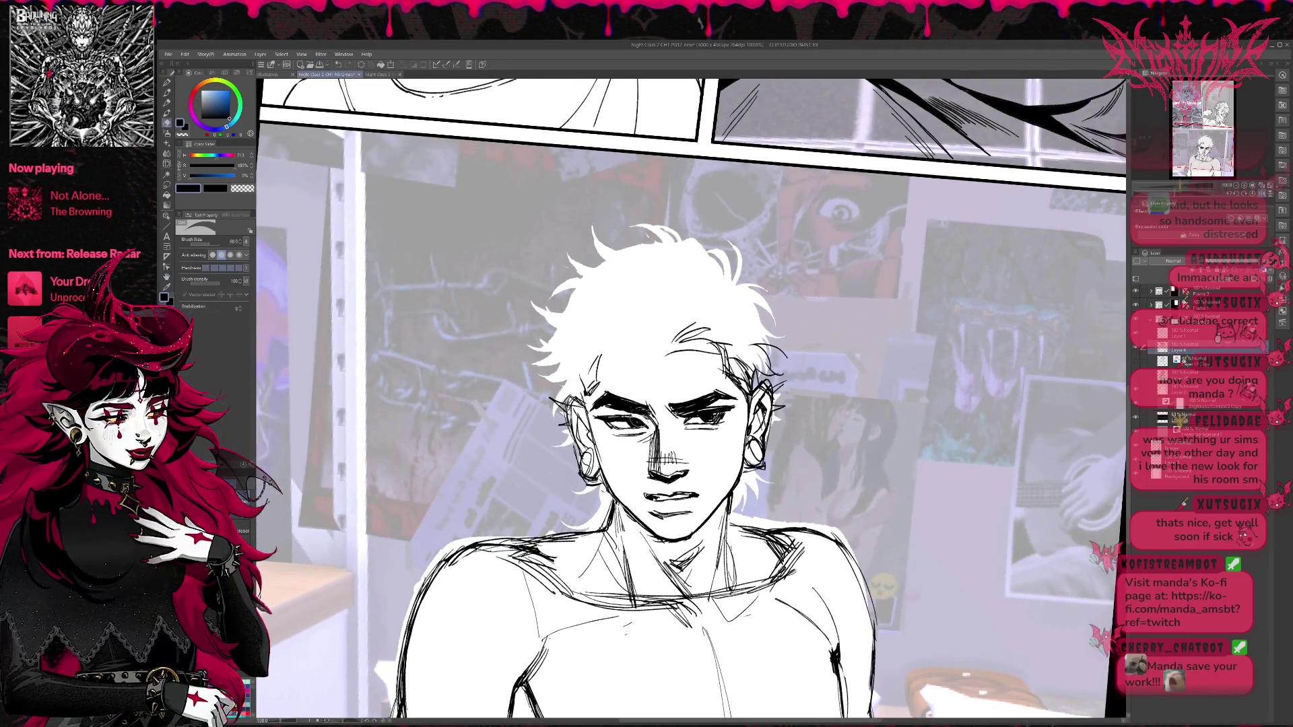
pyautogui.press('p')
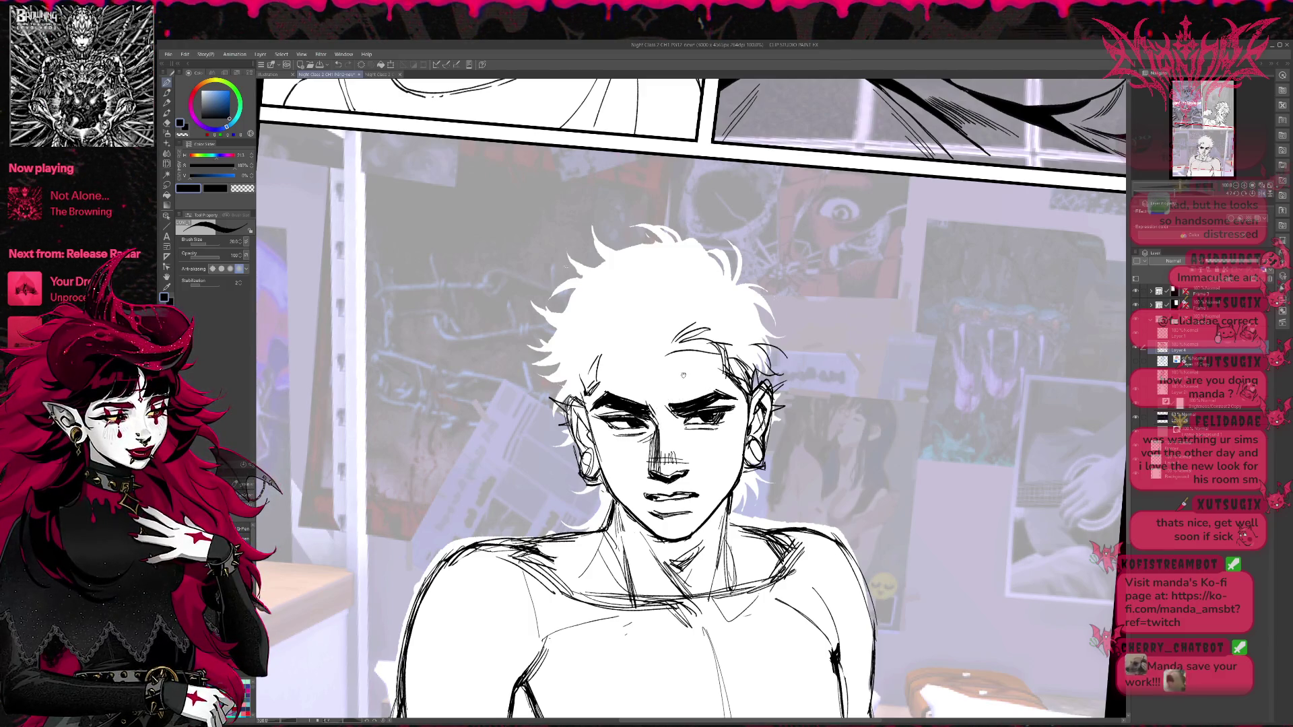
# Reduce the canvas tilt, add fine strokes under the left eye and erase the nose bridge sketch lines.
pyautogui.moveTo(682, 375); pyautogui.dragTo(714, 404)
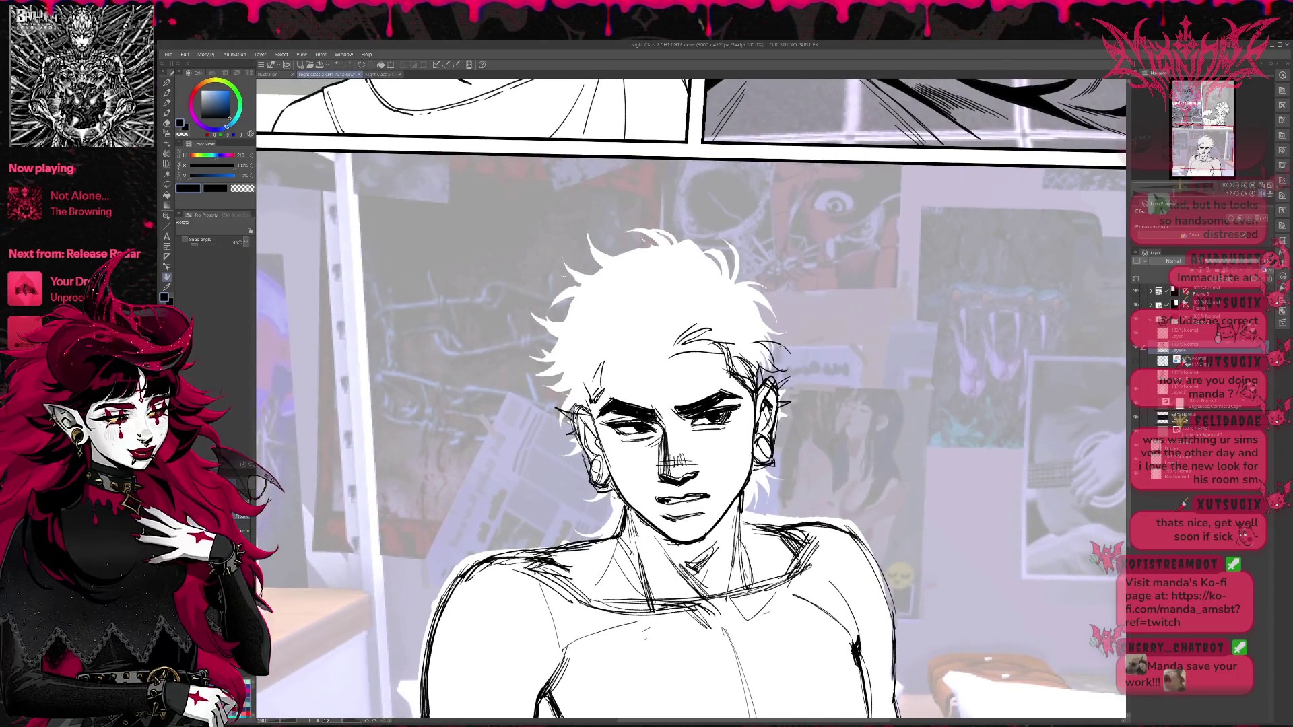
pyautogui.press('p')
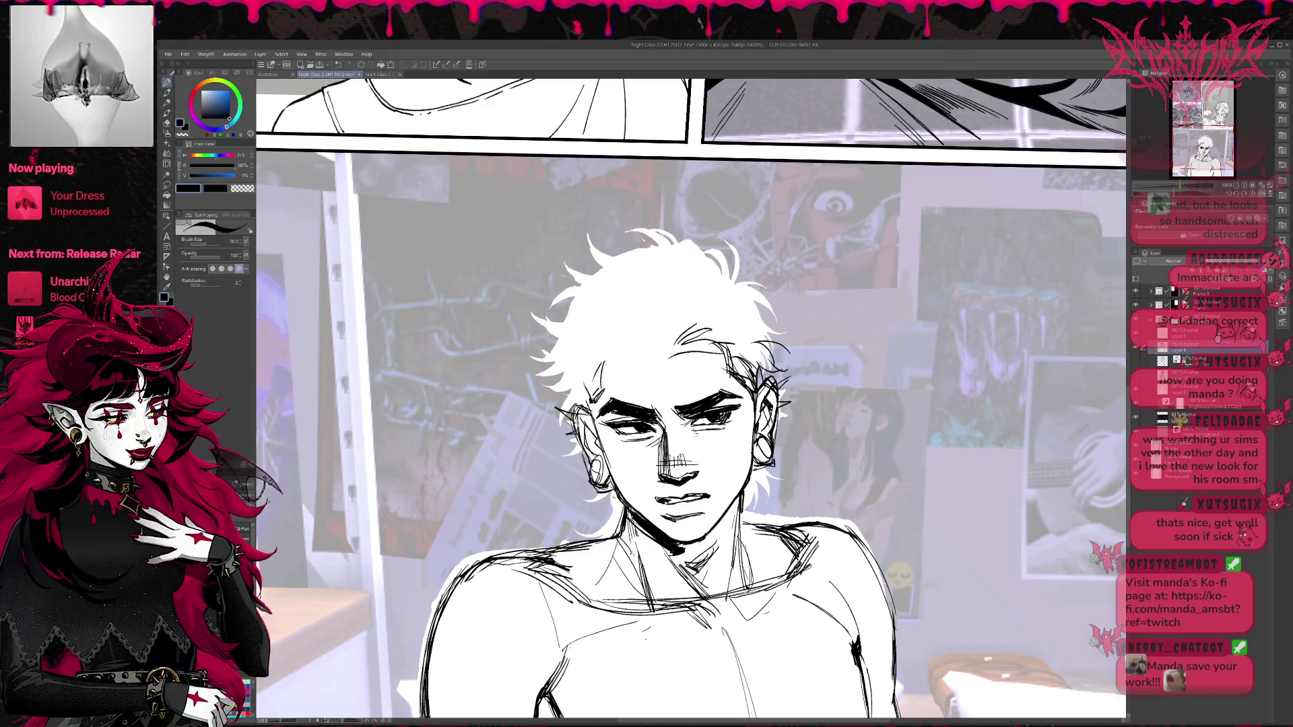
pyautogui.moveTo(687, 433); pyautogui.dragTo(705, 438)
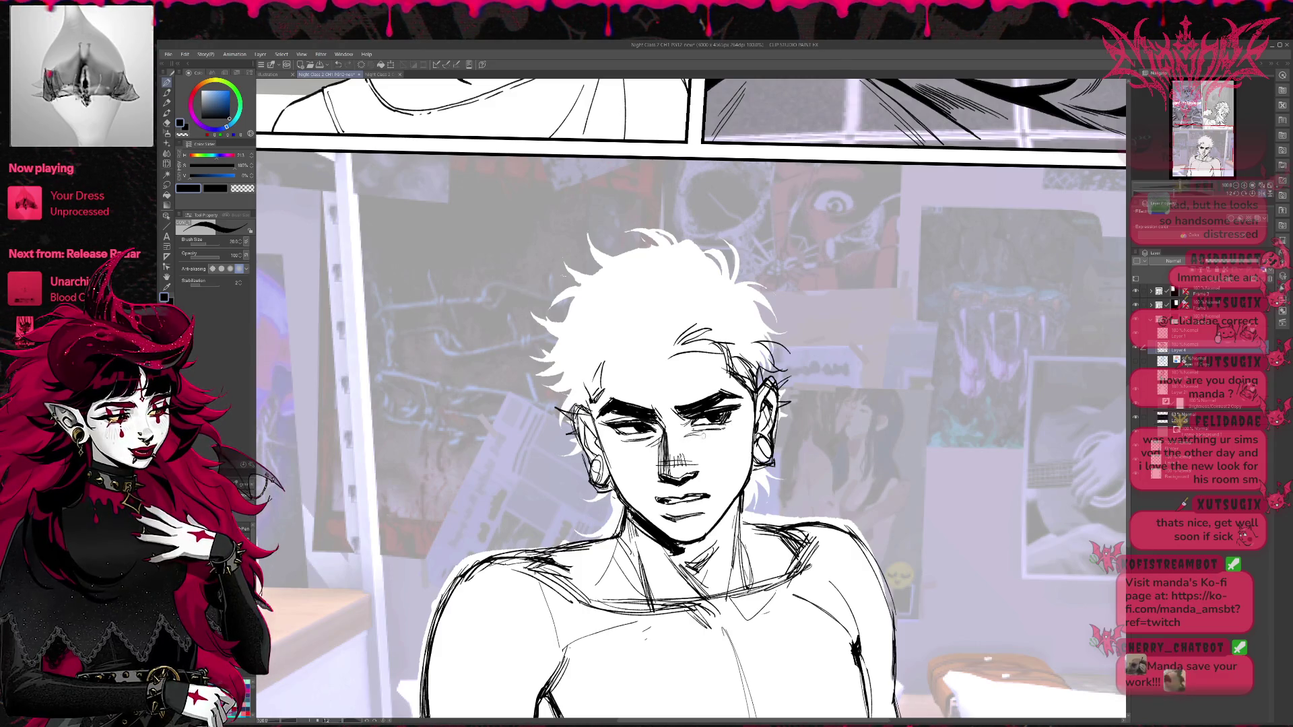
pyautogui.press('e')
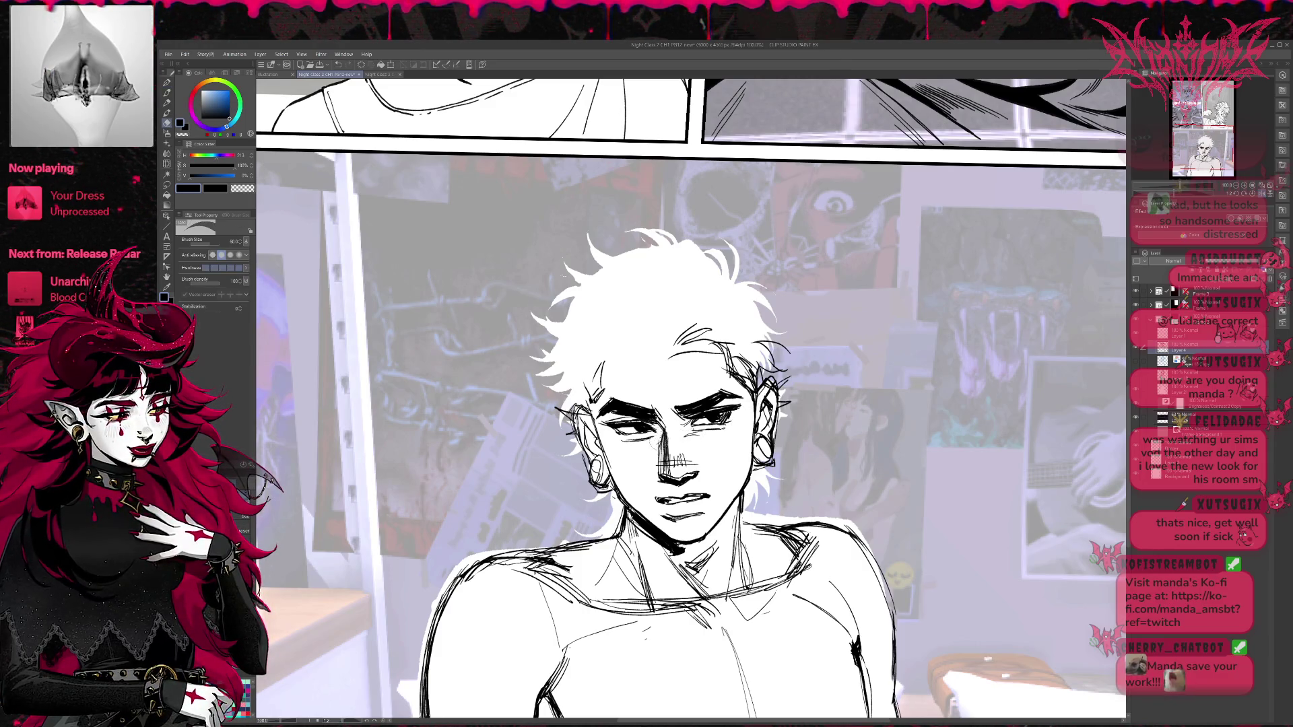
pyautogui.moveTo(660, 431); pyautogui.dragTo(670, 480)
# Add small hatch strokes under the left eye and a small sweat drop on the cheek.
pyautogui.press('u')
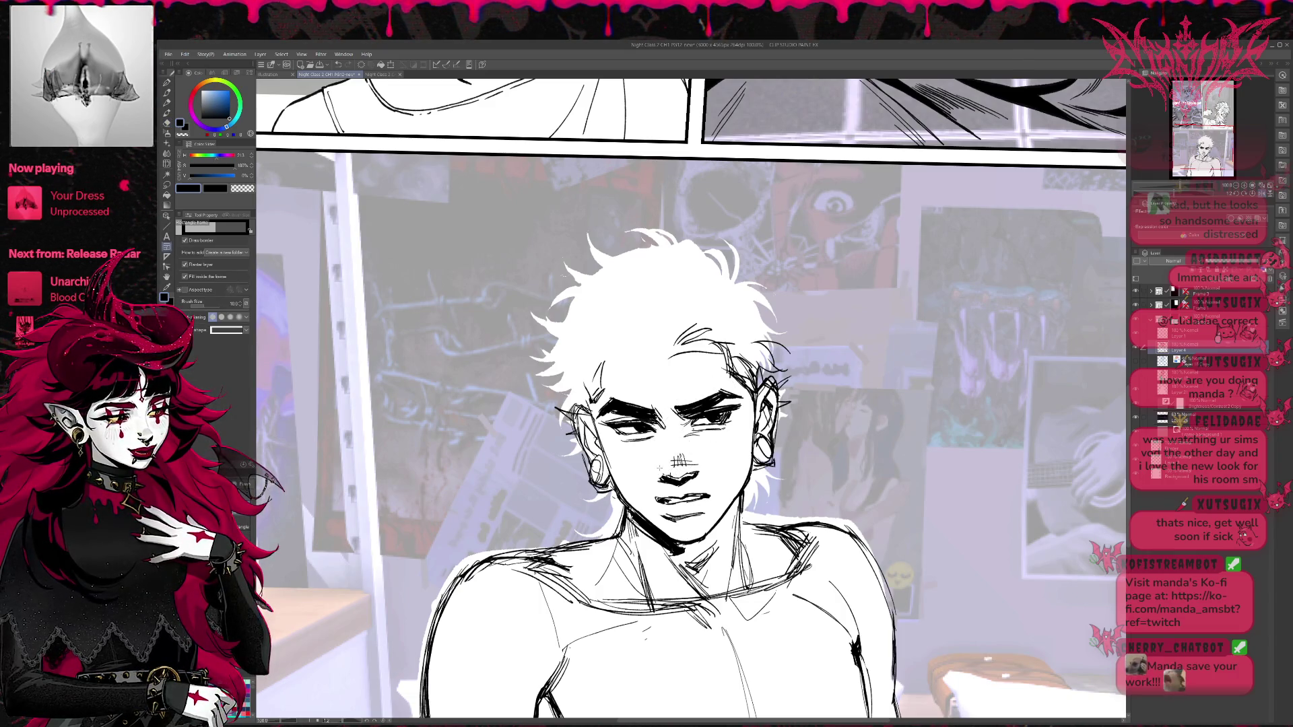
pyautogui.press('p')
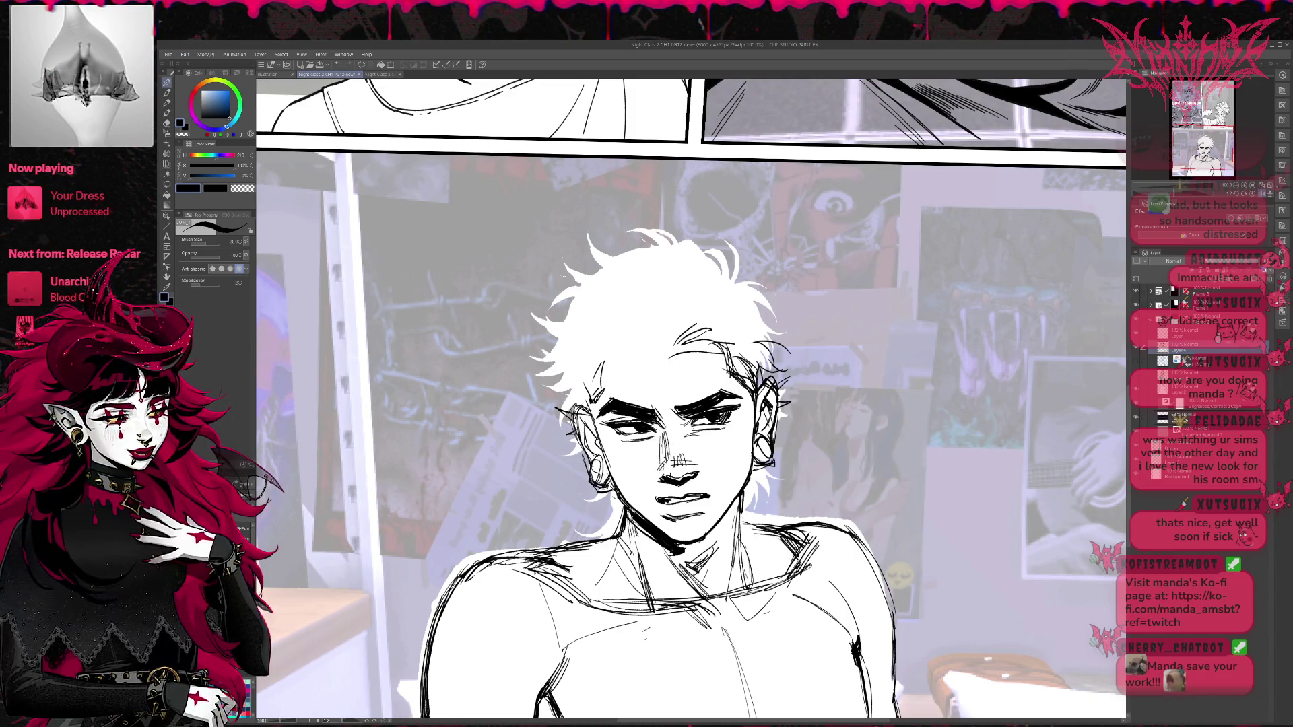
pyautogui.click(1259, 194)
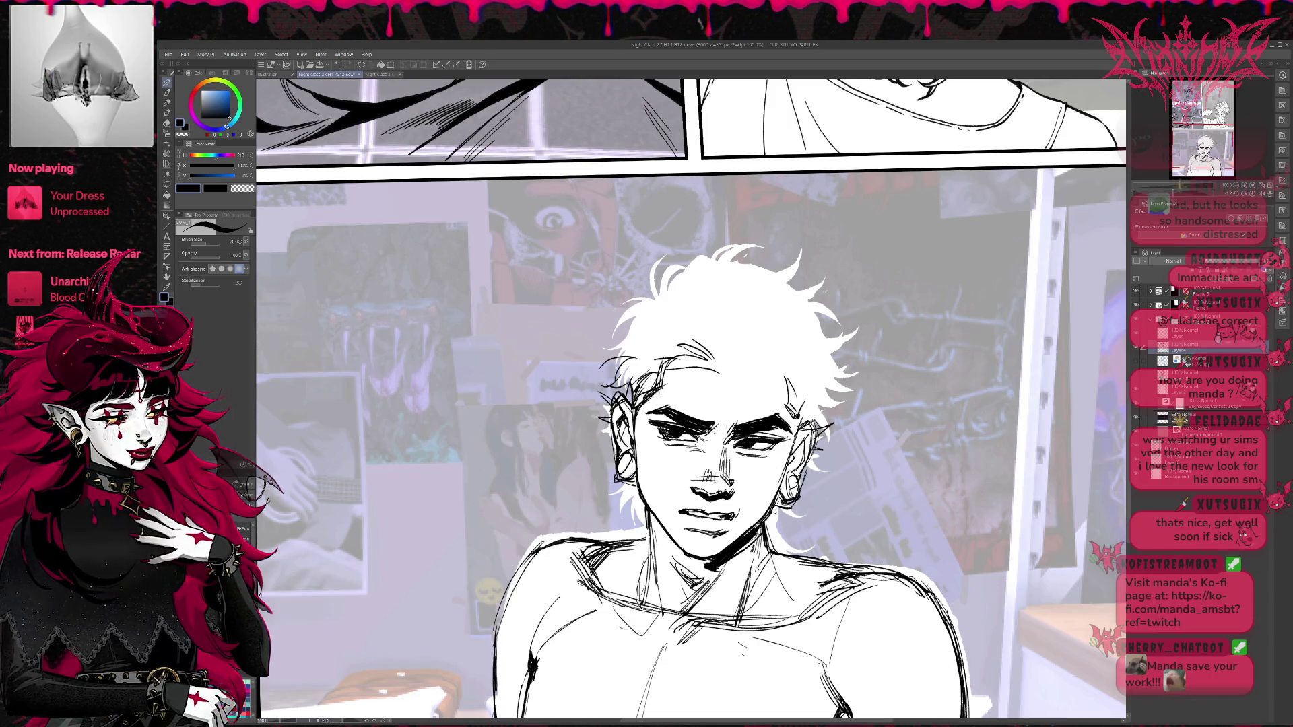
pyautogui.press('e')
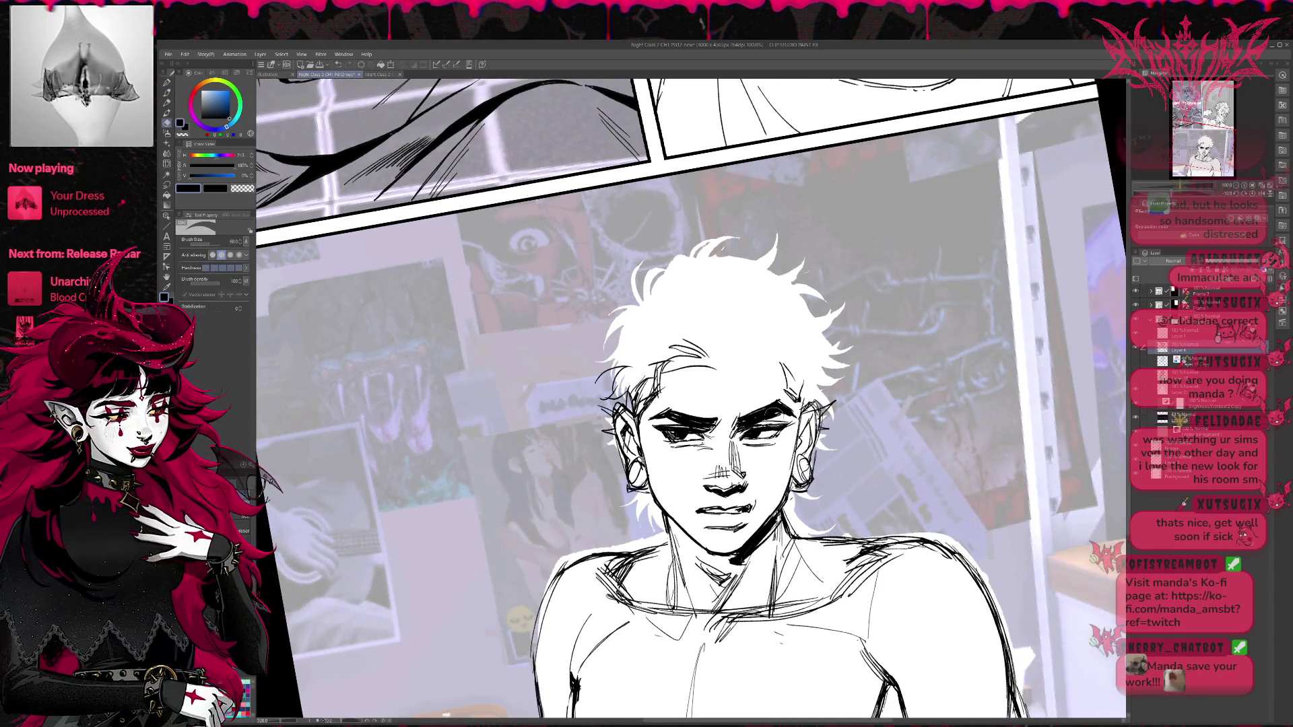
pyautogui.press('p')
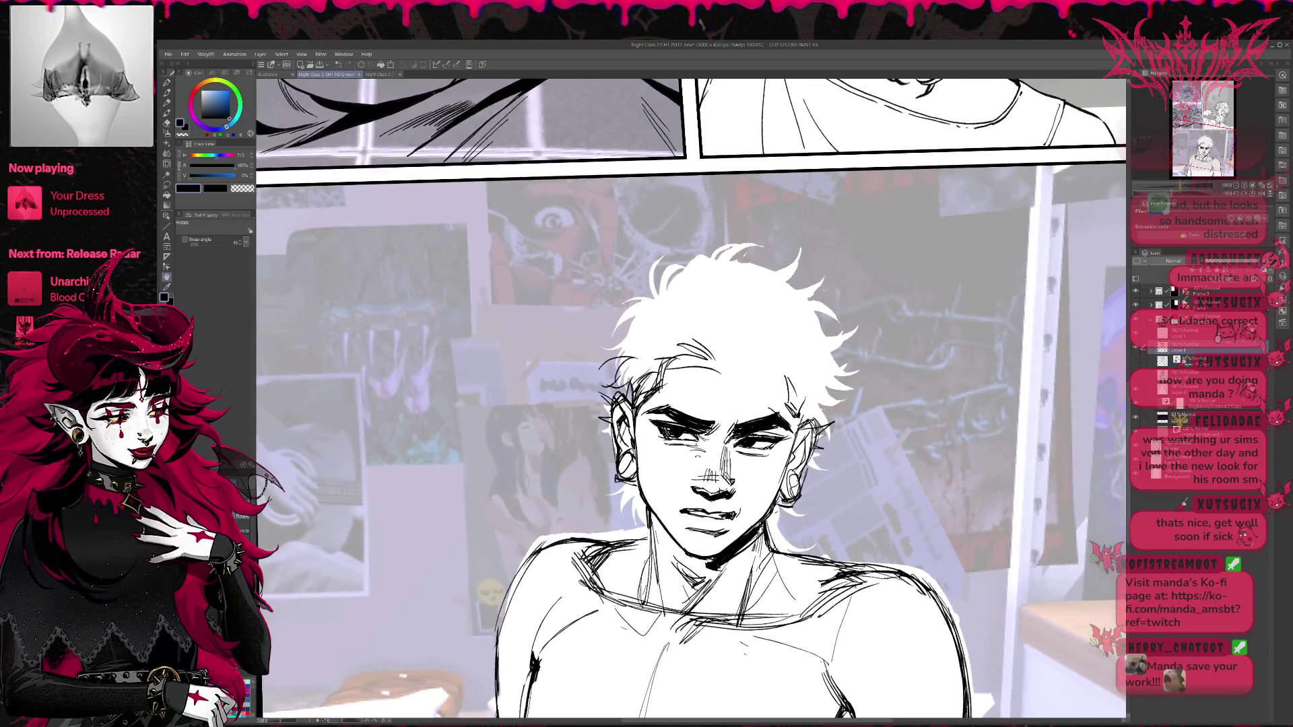
pyautogui.moveTo(656, 448); pyautogui.dragTo(694, 462)
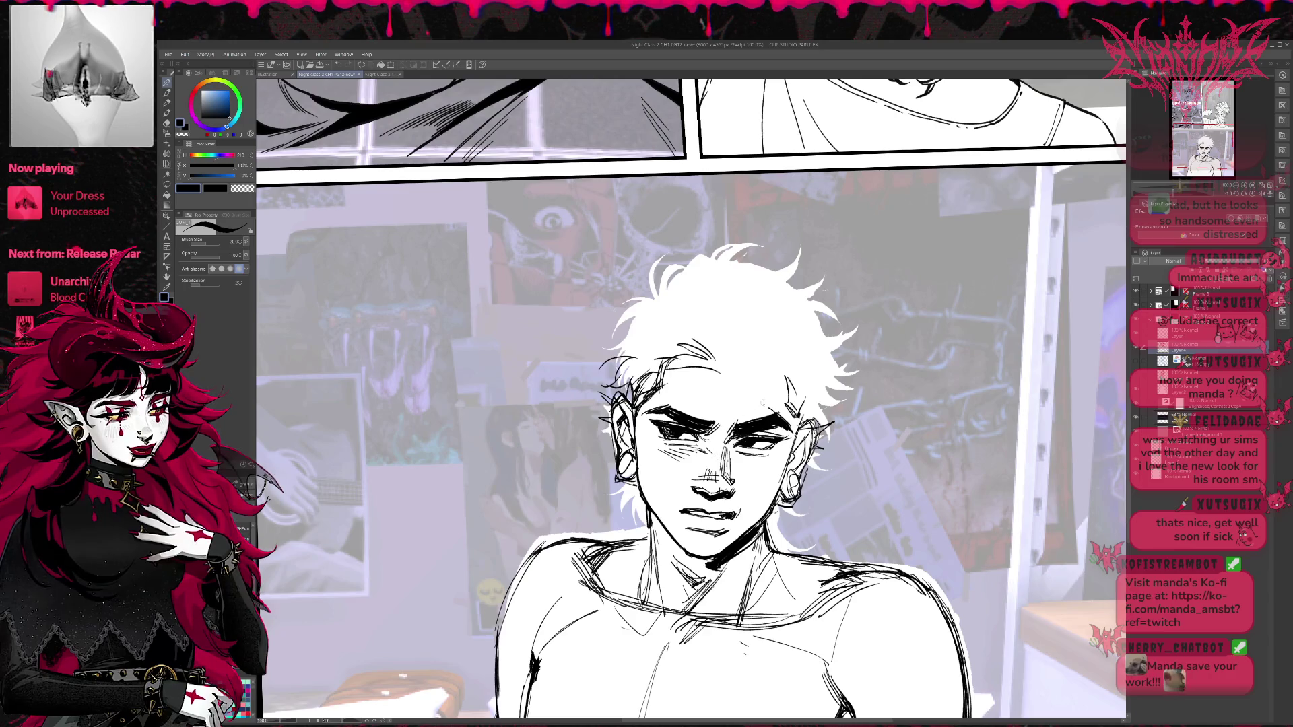
pyautogui.moveTo(768, 478); pyautogui.dragTo(772, 487)
pyautogui.scroll(-1, 691, 397)
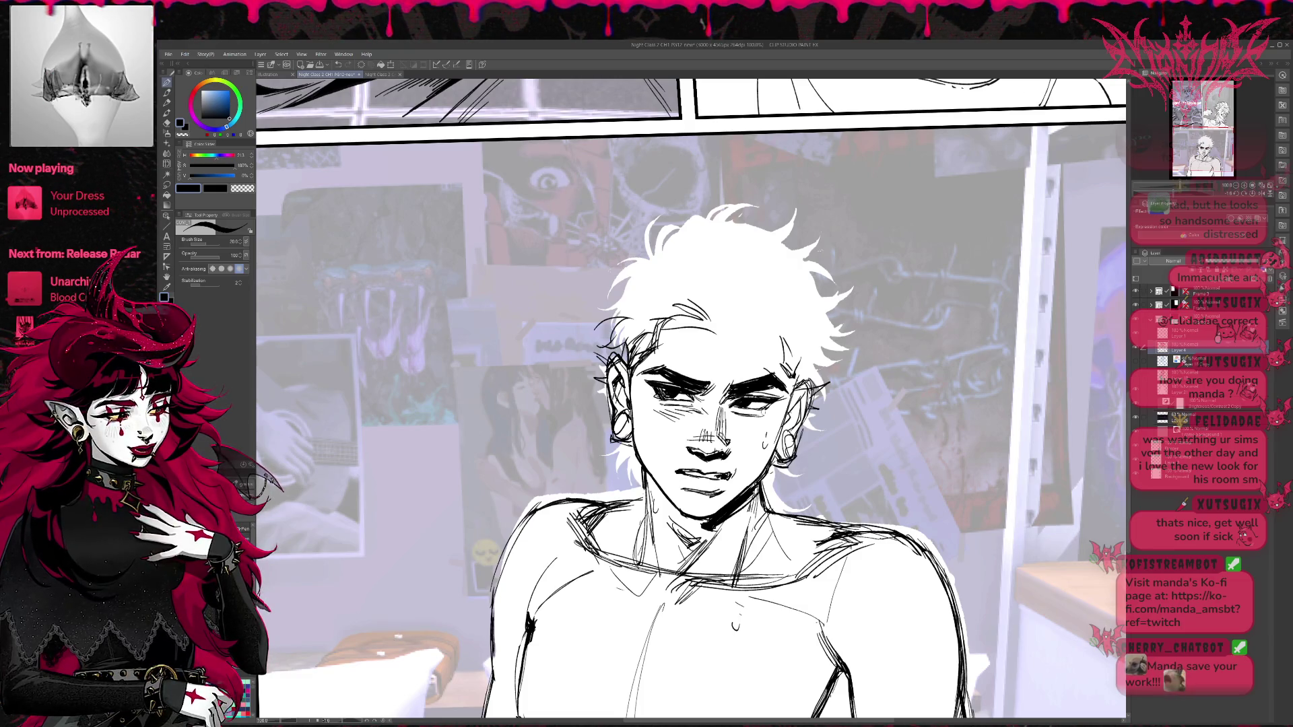
# Mirror and tilt the canvas view to a comfortable drawing angle.
pyautogui.press('e')
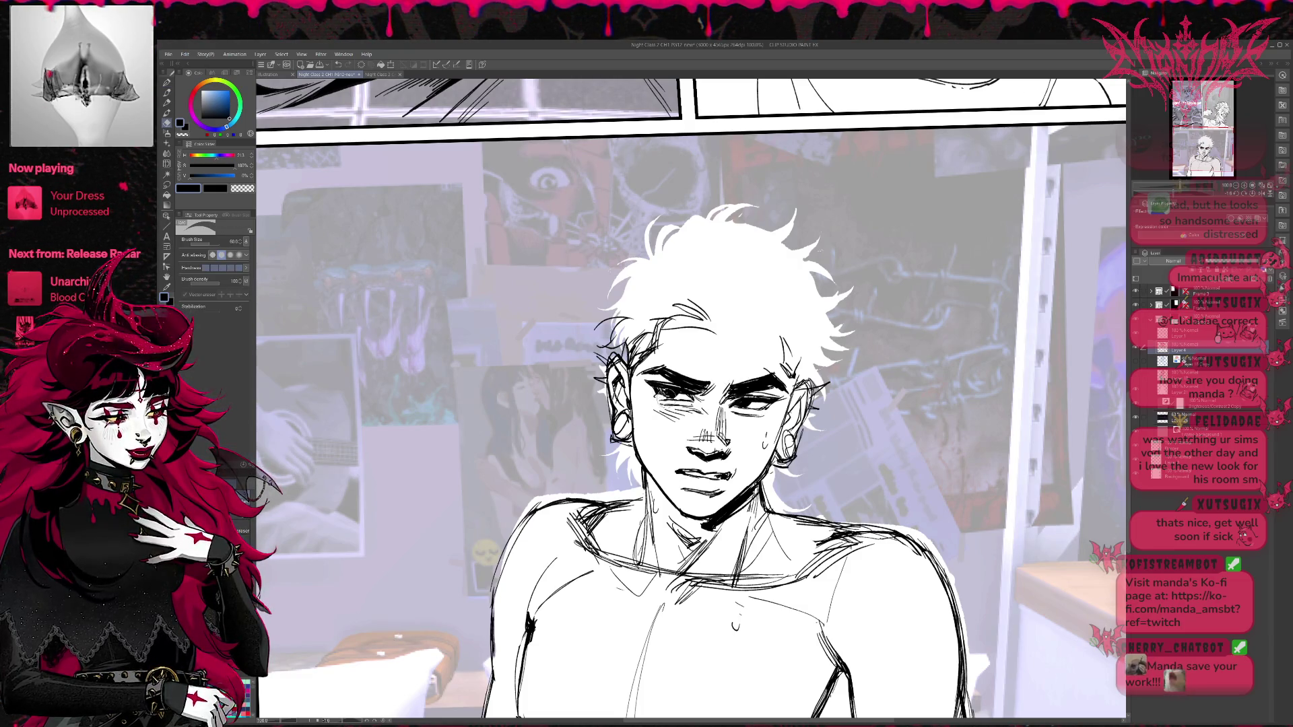
pyautogui.press('p')
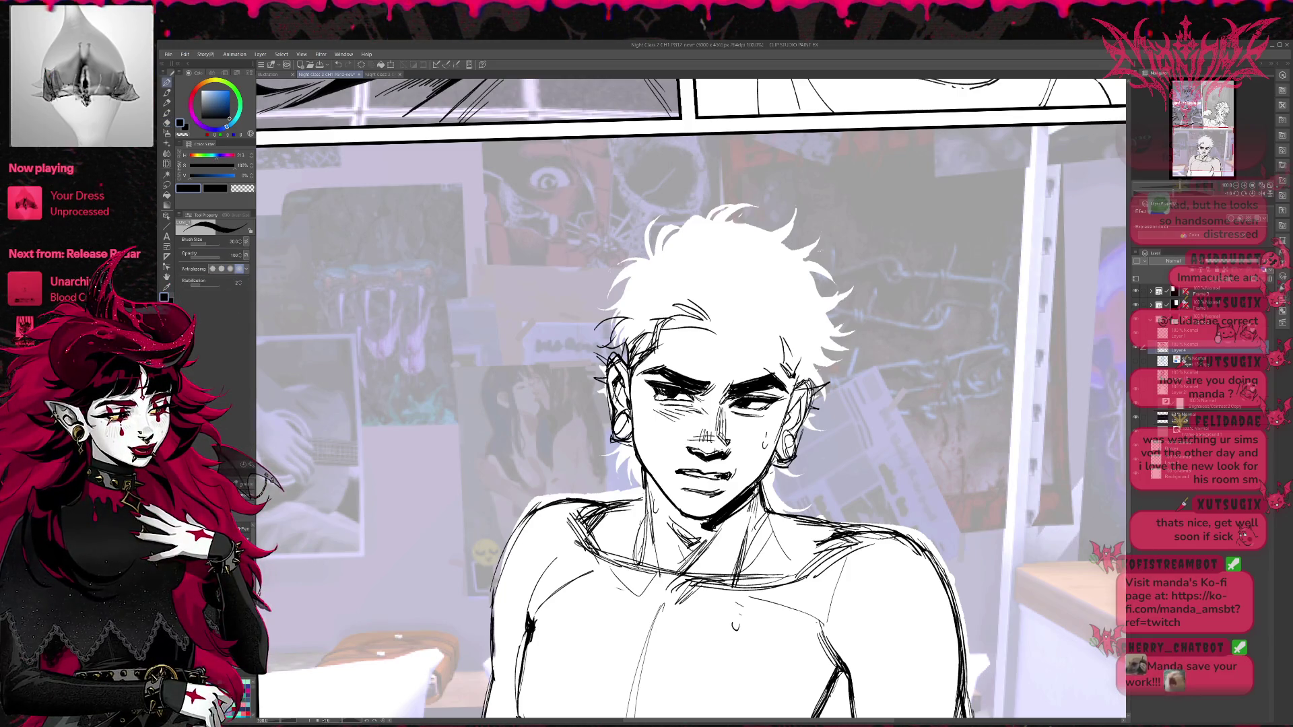
pyautogui.hscroll(1, 691, 398)
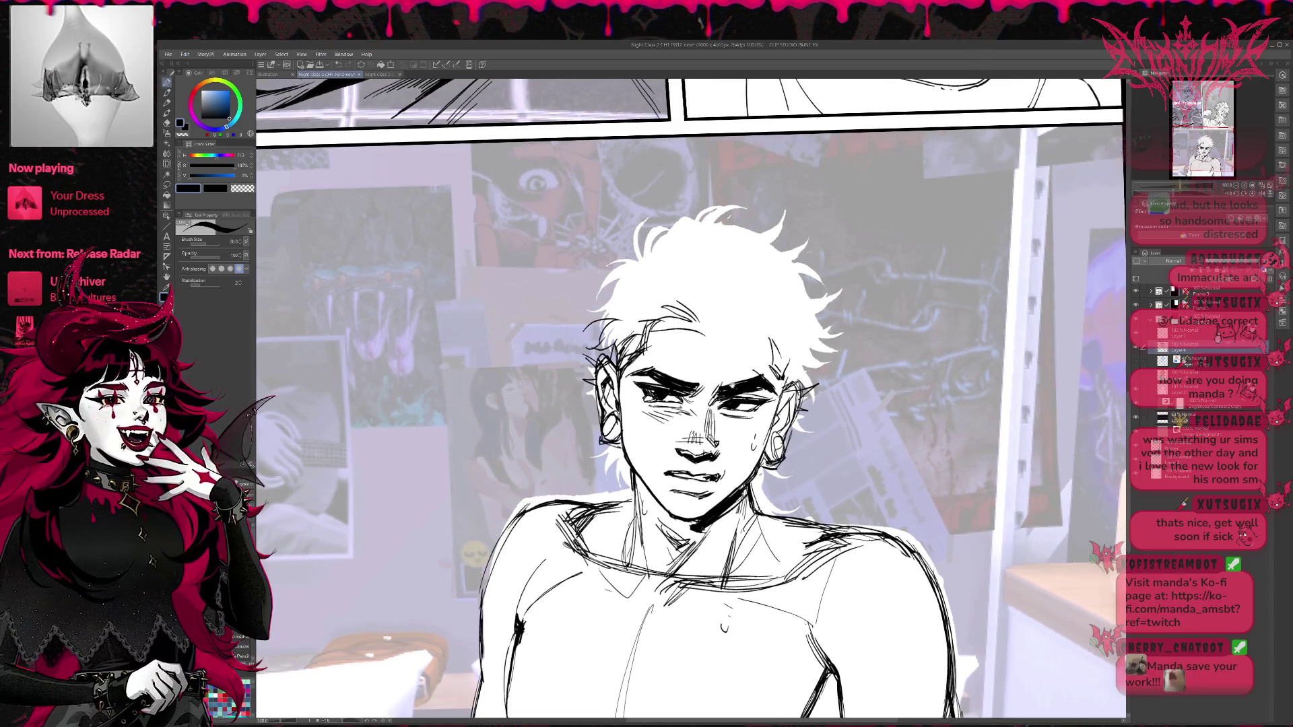
pyautogui.press('r')
pyautogui.click(1259, 191)
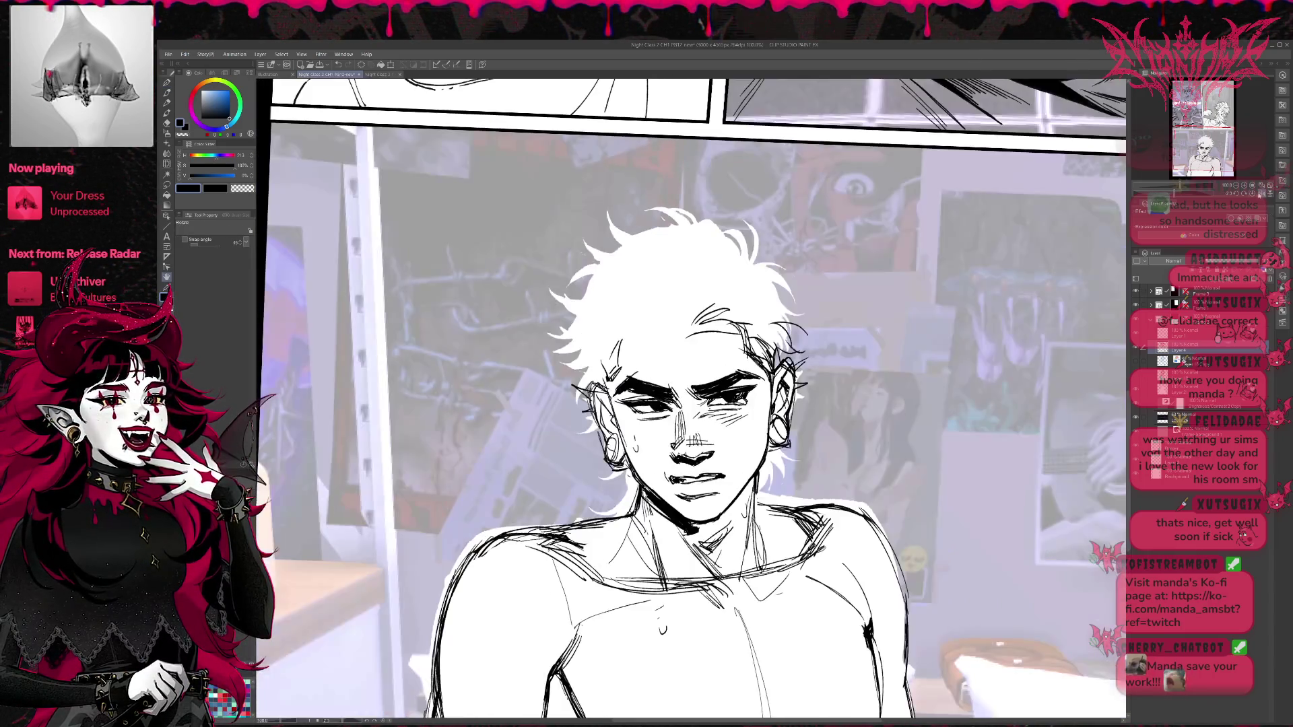
pyautogui.press('e')
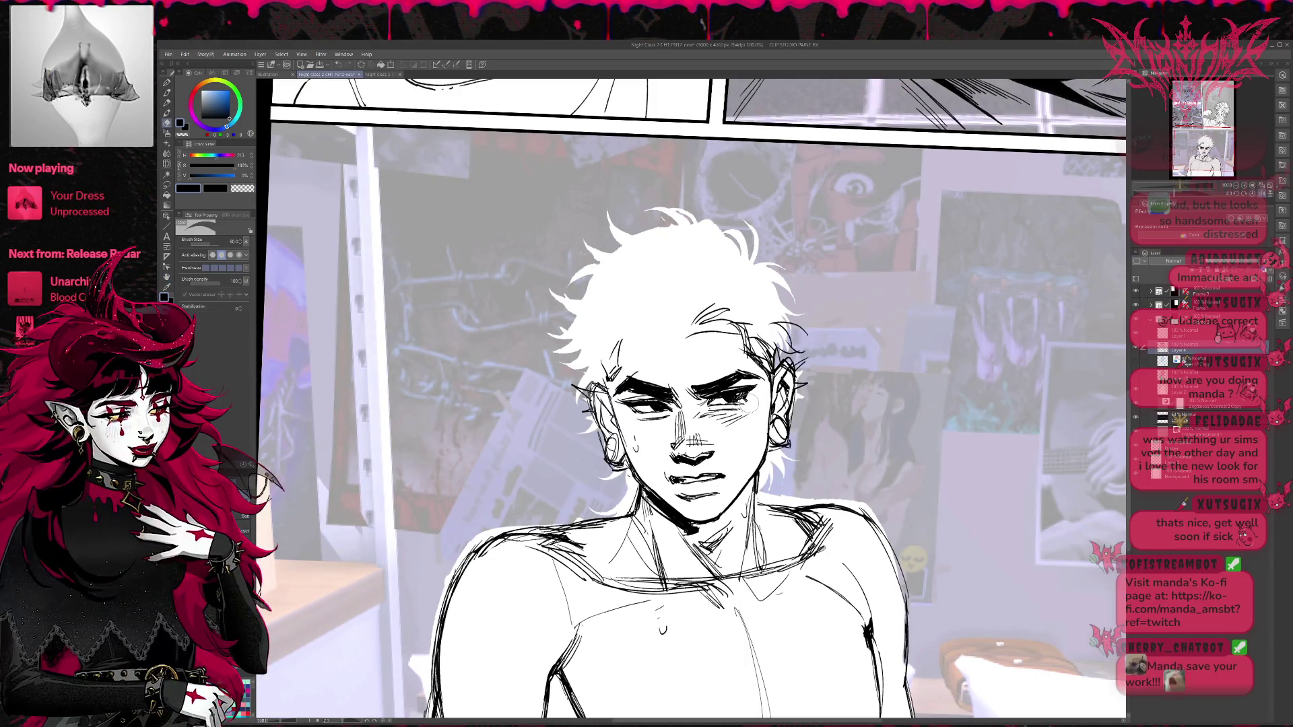
pyautogui.press('p')
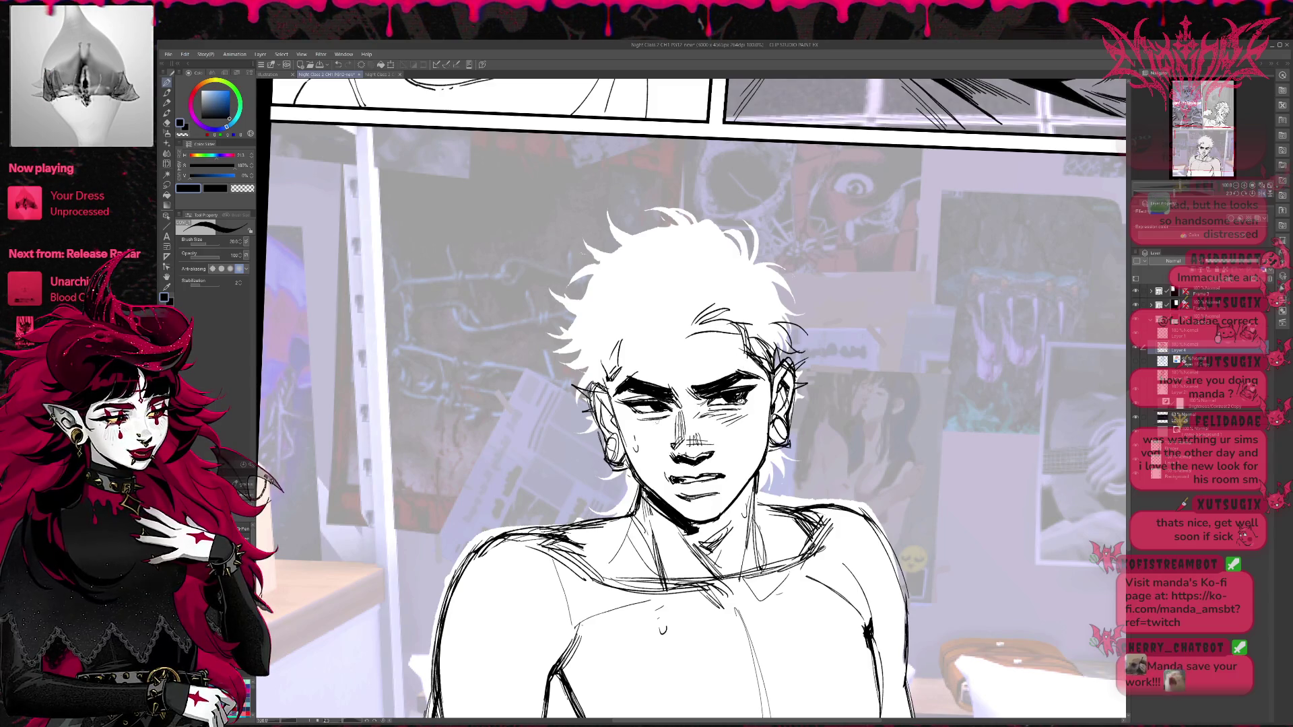
pyautogui.press('r')
pyautogui.moveTo(673, 404); pyautogui.dragTo(701, 431)
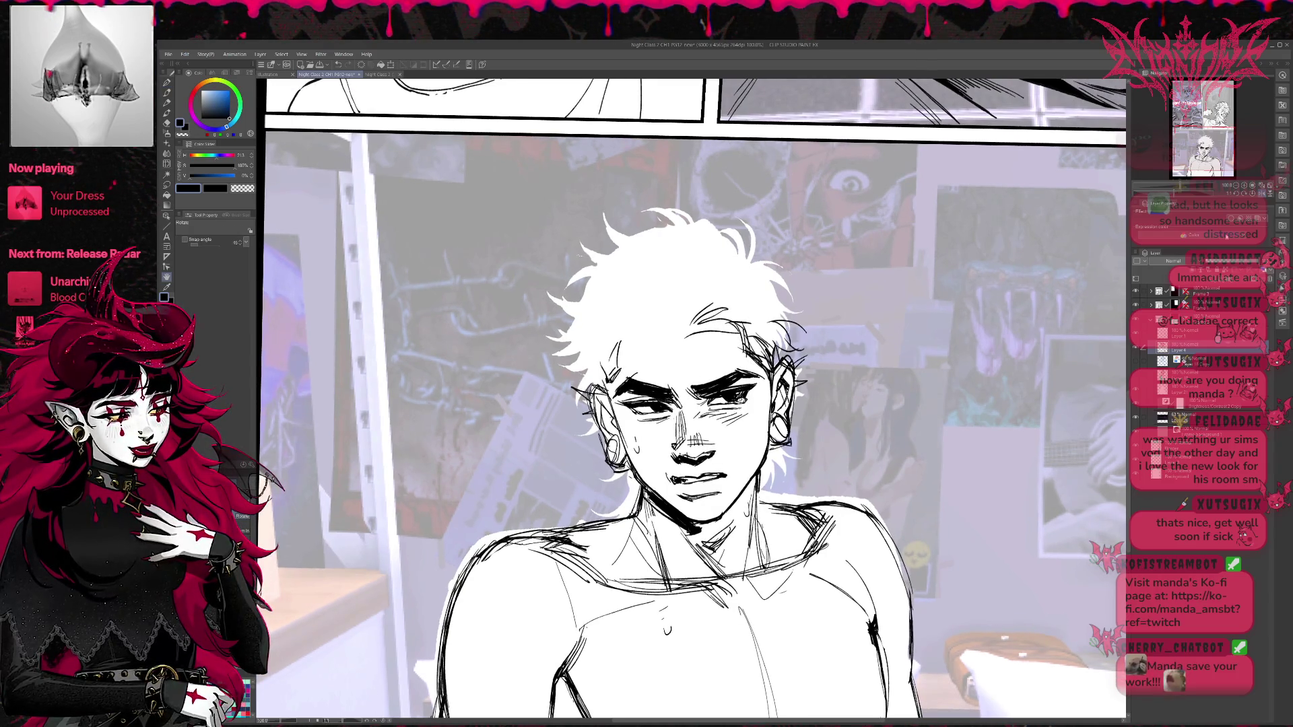
pyautogui.press('h')
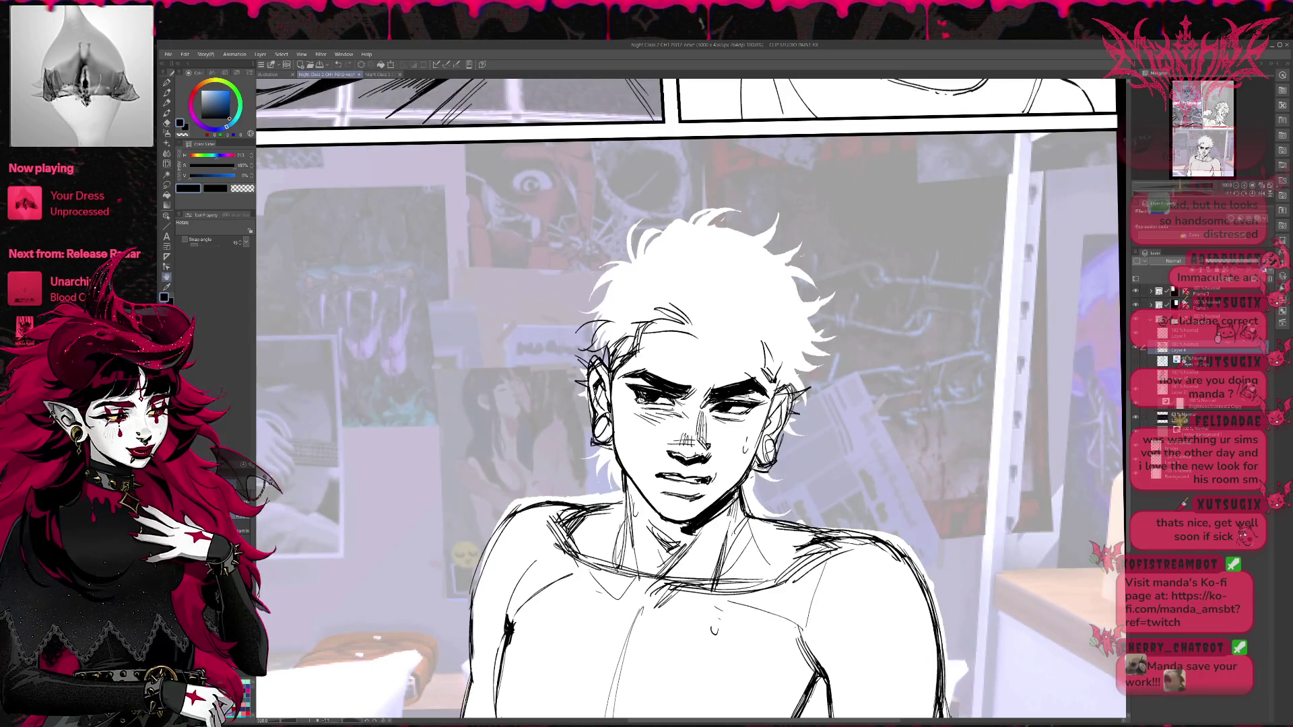
pyautogui.press('p')
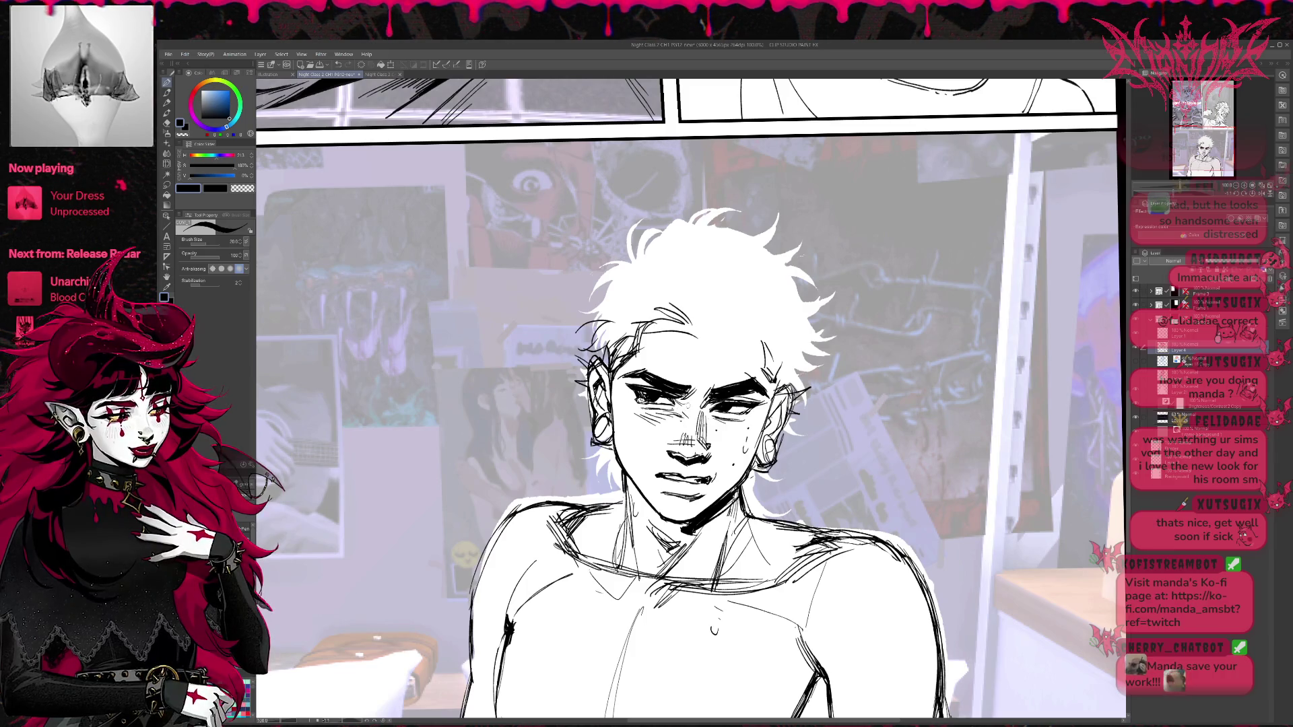
pyautogui.moveTo(741, 438); pyautogui.dragTo(774, 485)
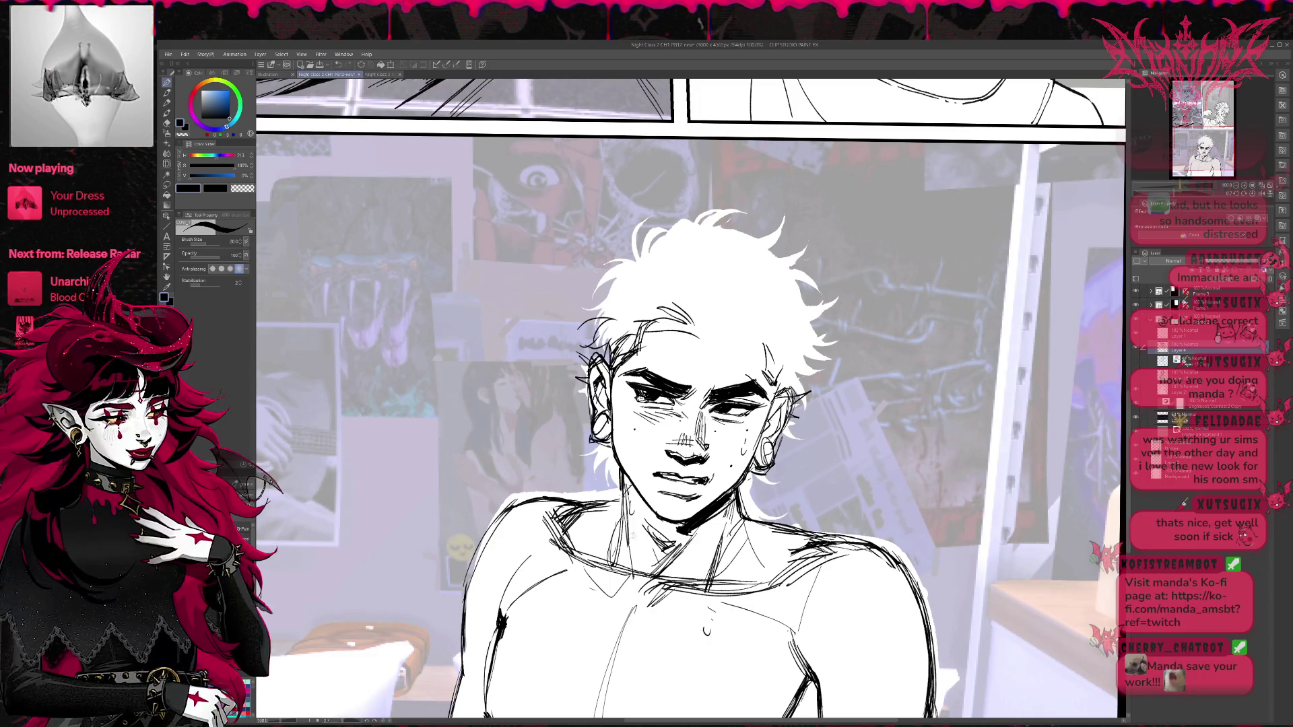
# Ink strokes on the neck and collarbone, then pan across the face lineart.
pyautogui.moveTo(609, 532); pyautogui.dragTo(630, 549)
pyautogui.moveTo(599, 506); pyautogui.dragTo(627, 529)
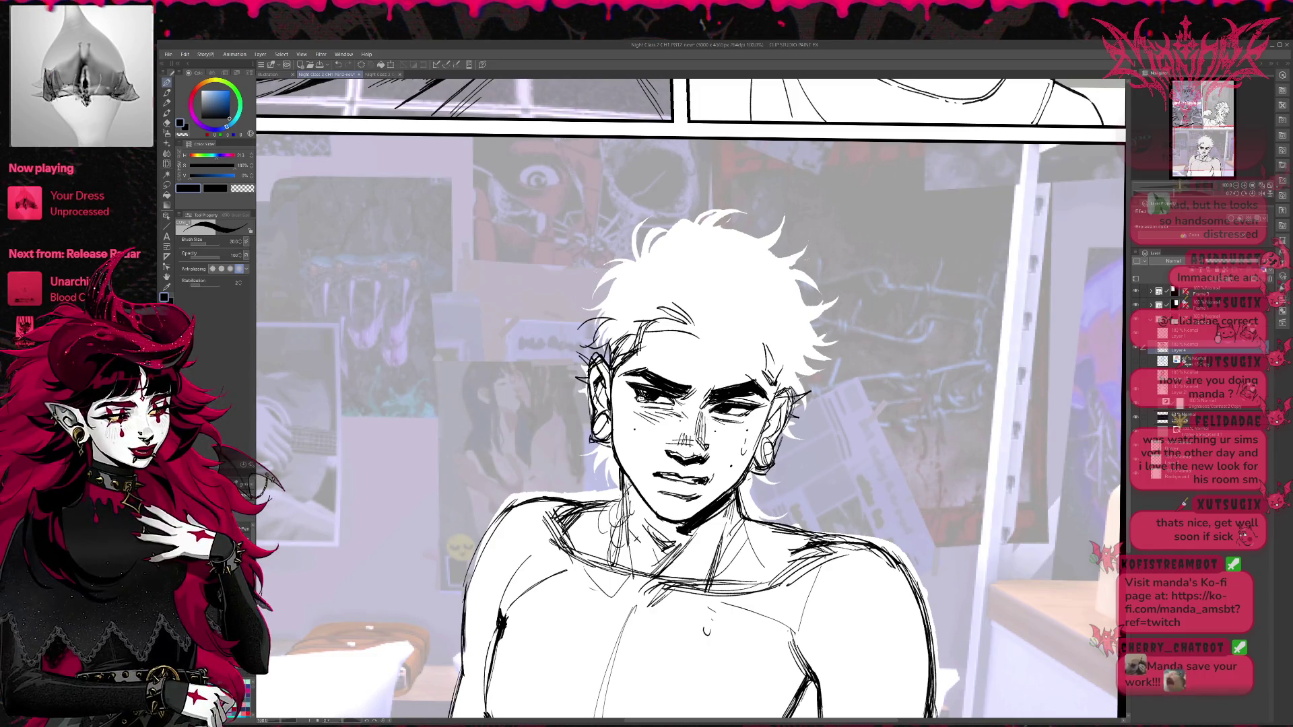
pyautogui.moveTo(633, 485); pyautogui.dragTo(632, 542)
pyautogui.moveTo(809, 503); pyautogui.dragTo(785, 404)
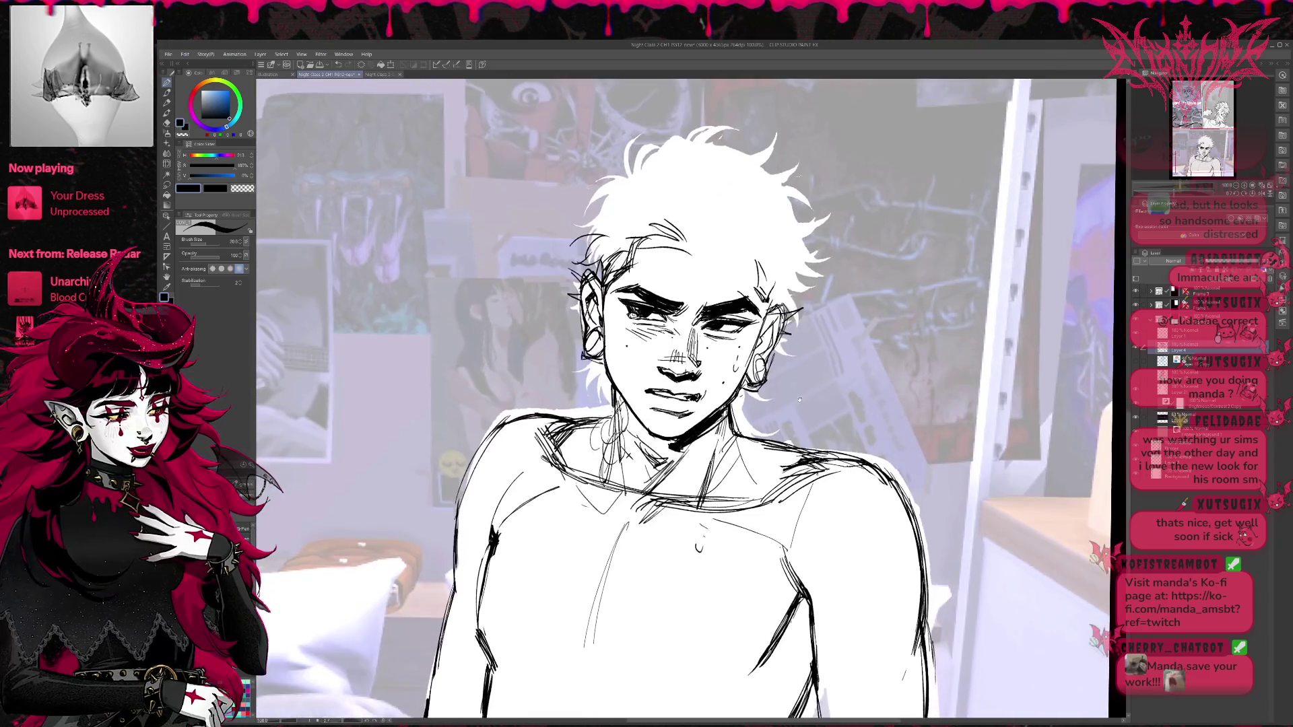
# Briefly show then hide the blue sketch, mirror the view and zoom out to the torso.
pyautogui.scroll(-2, 786, 404)
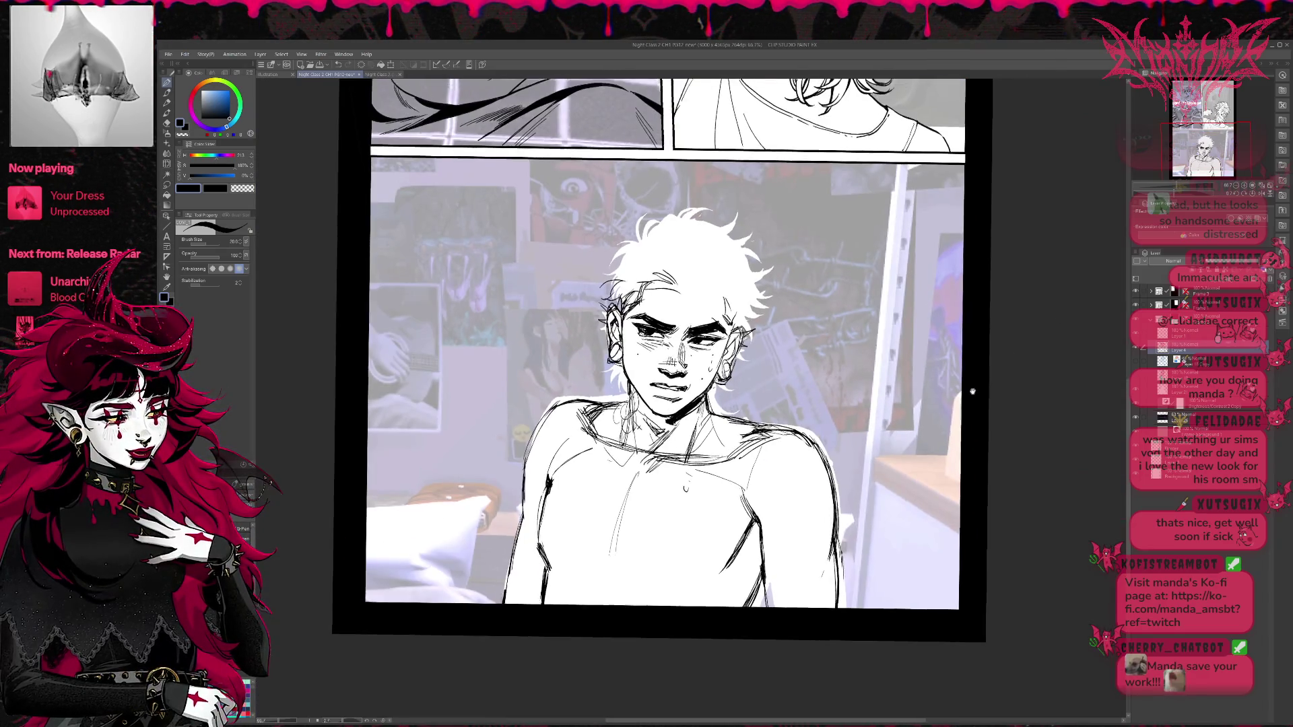
pyautogui.click(1135, 362)
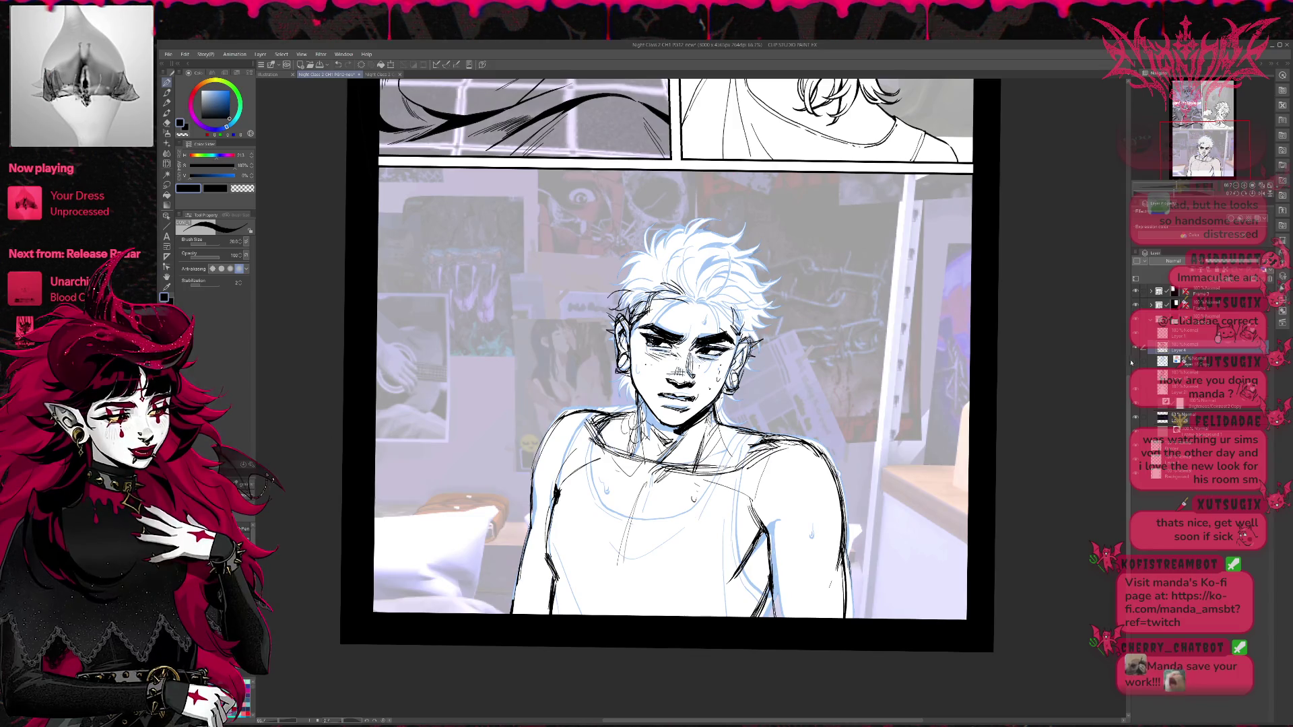
pyautogui.click(1134, 363)
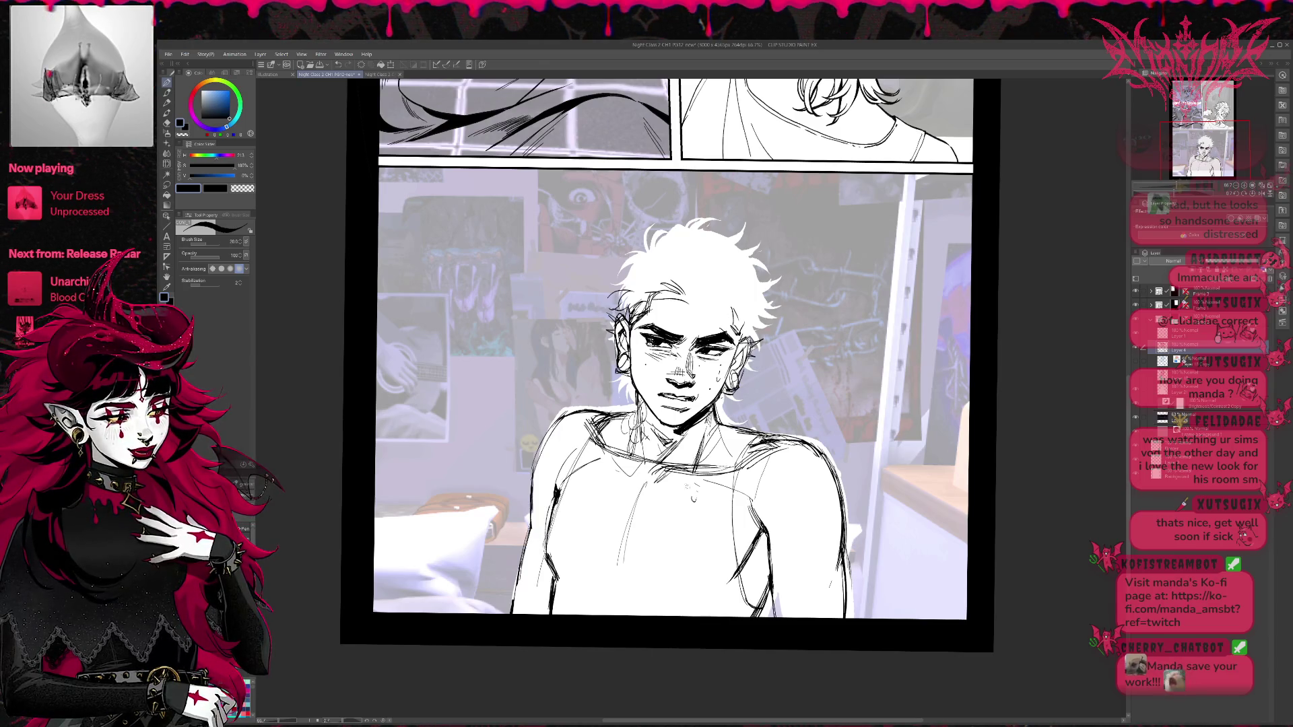
pyautogui.press('h')
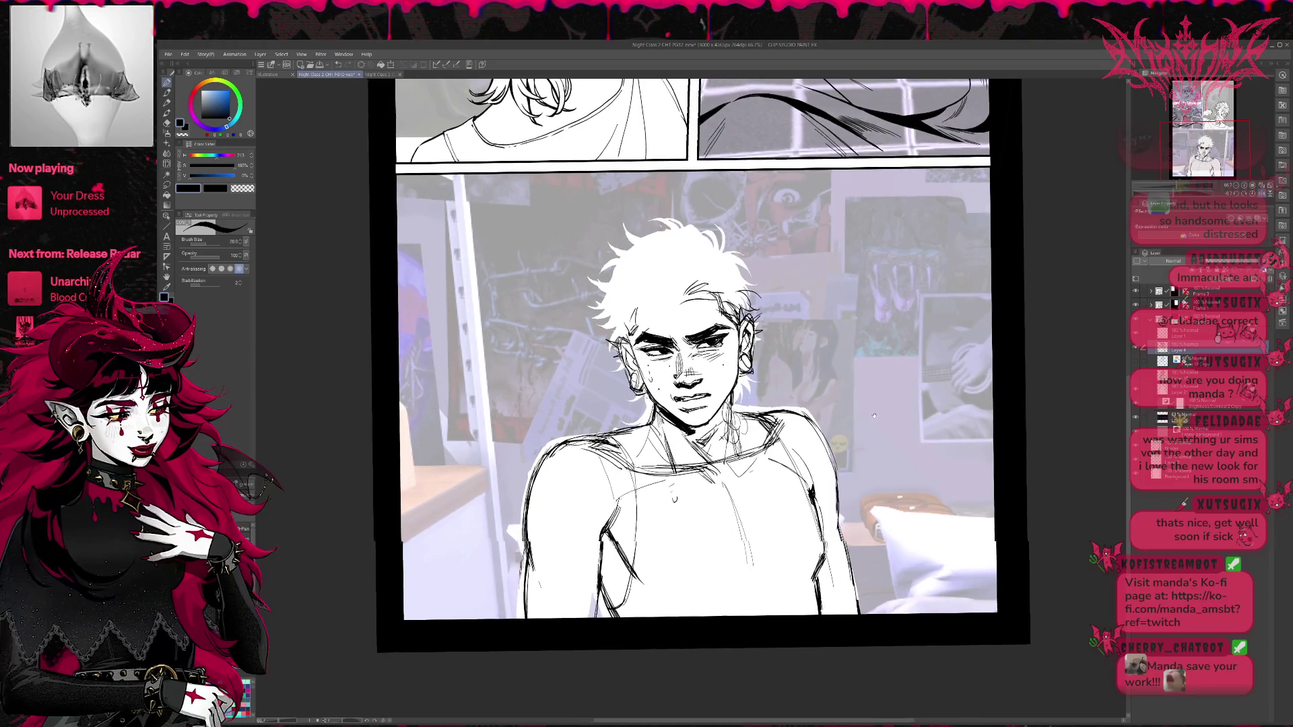
pyautogui.scroll(-2, 877, 501)
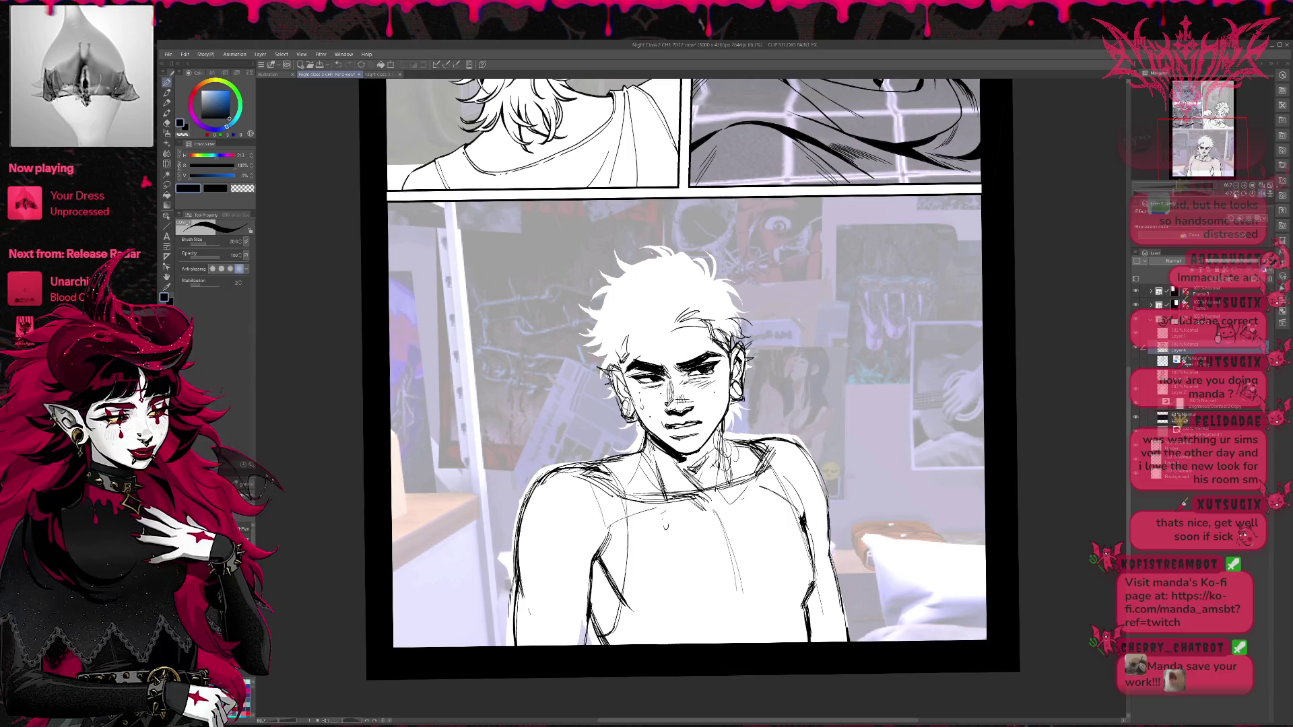
pyautogui.hotkey('ctrl', '-')
pyautogui.scroll(5, 899, 547)
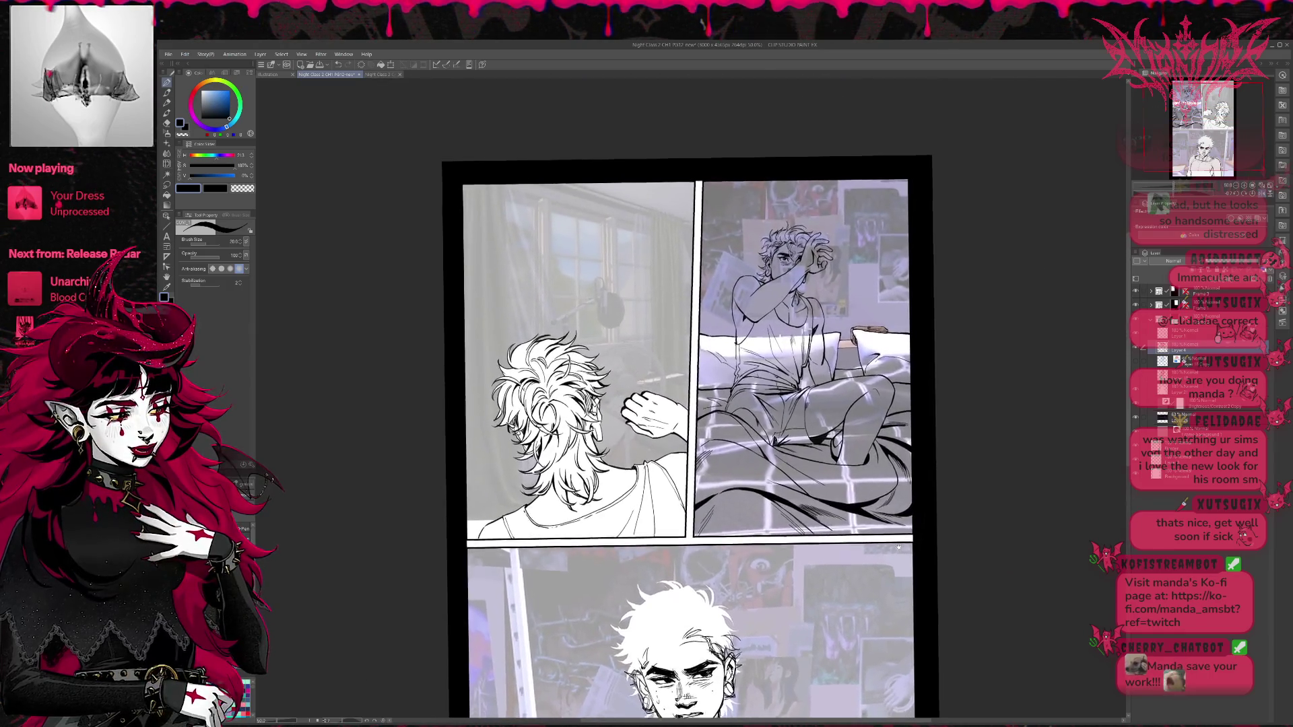
pyautogui.scroll(-3, 899, 547)
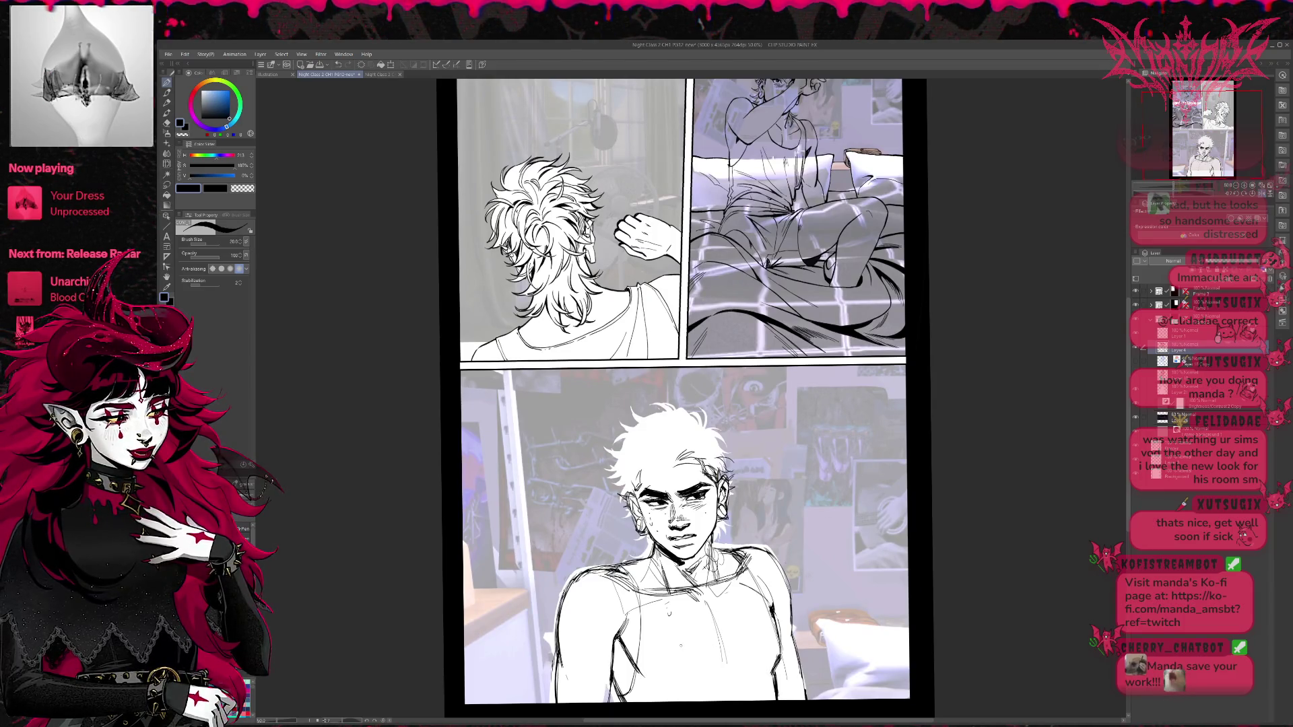
# Ink curved lines across the chest, erasing stray sketch lines along the way.
pyautogui.moveTo(658, 628); pyautogui.dragTo(745, 641)
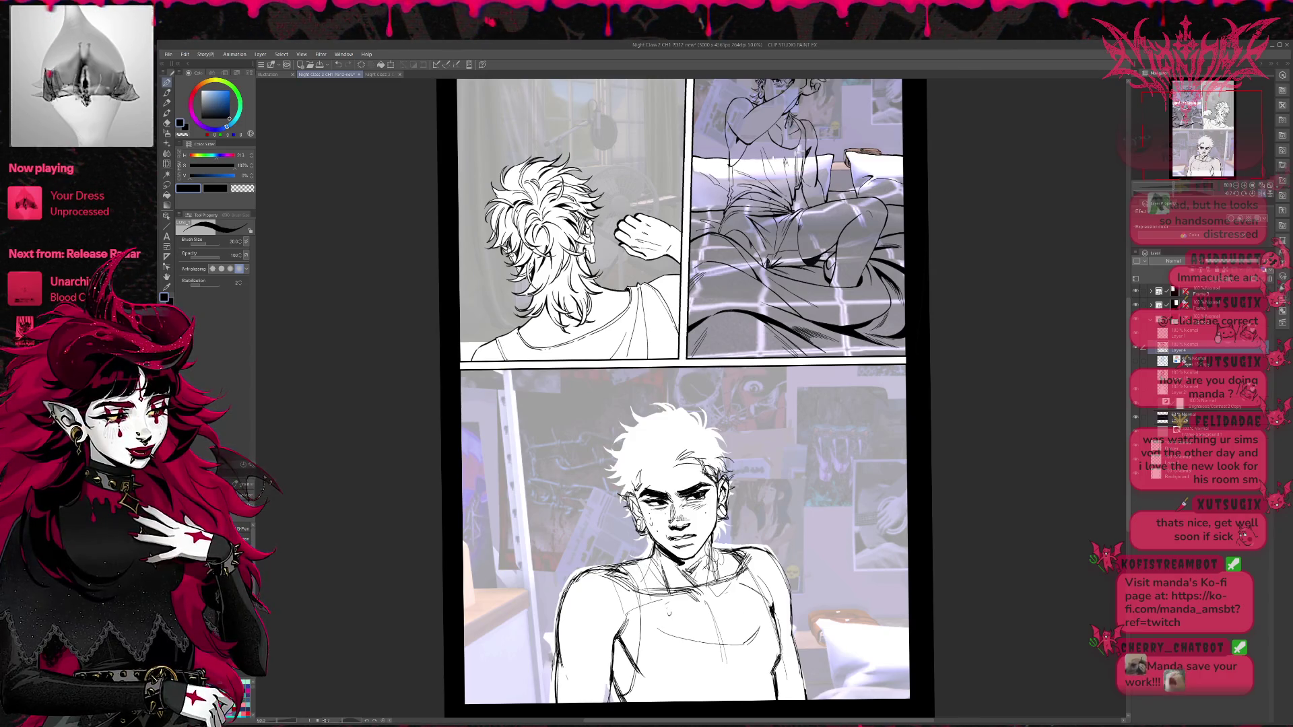
pyautogui.press('e')
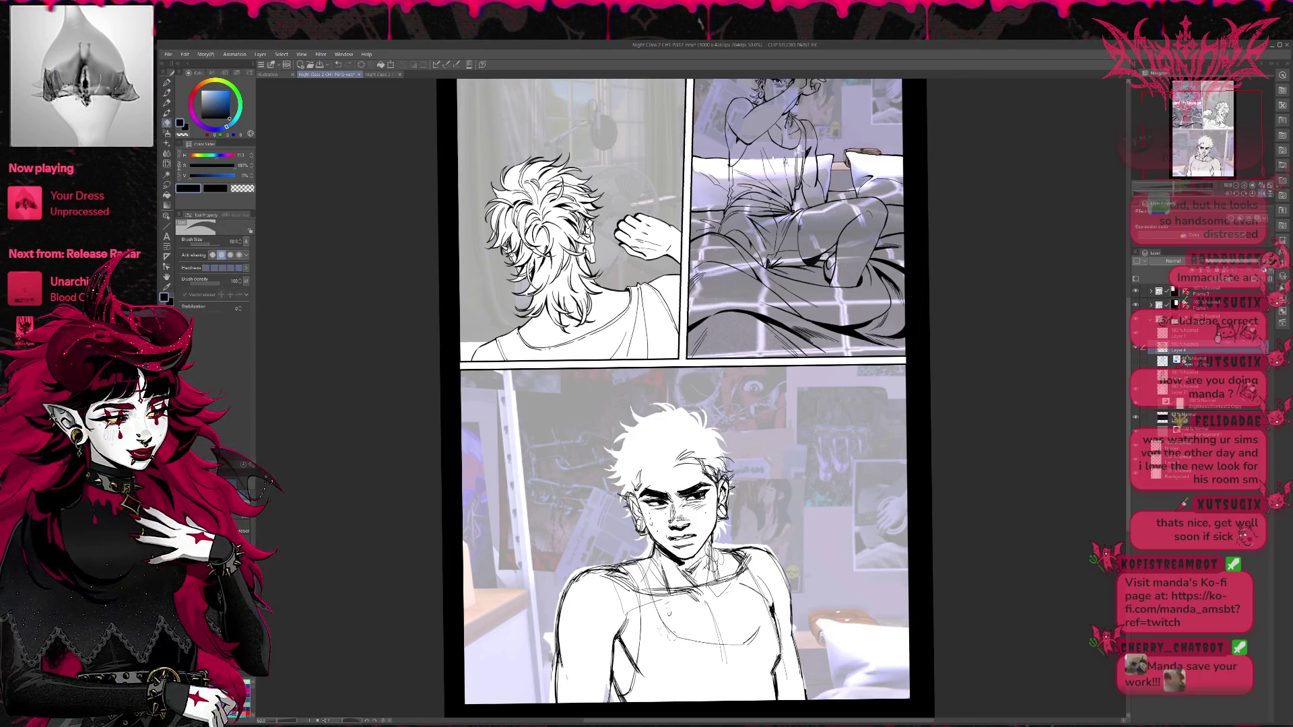
pyautogui.press('p')
pyautogui.moveTo(663, 623)
pyautogui.mouseDown()
pyautogui.moveTo(714, 643)
pyautogui.moveTo(761, 613)
pyautogui.mouseUp()
pyautogui.press('e')
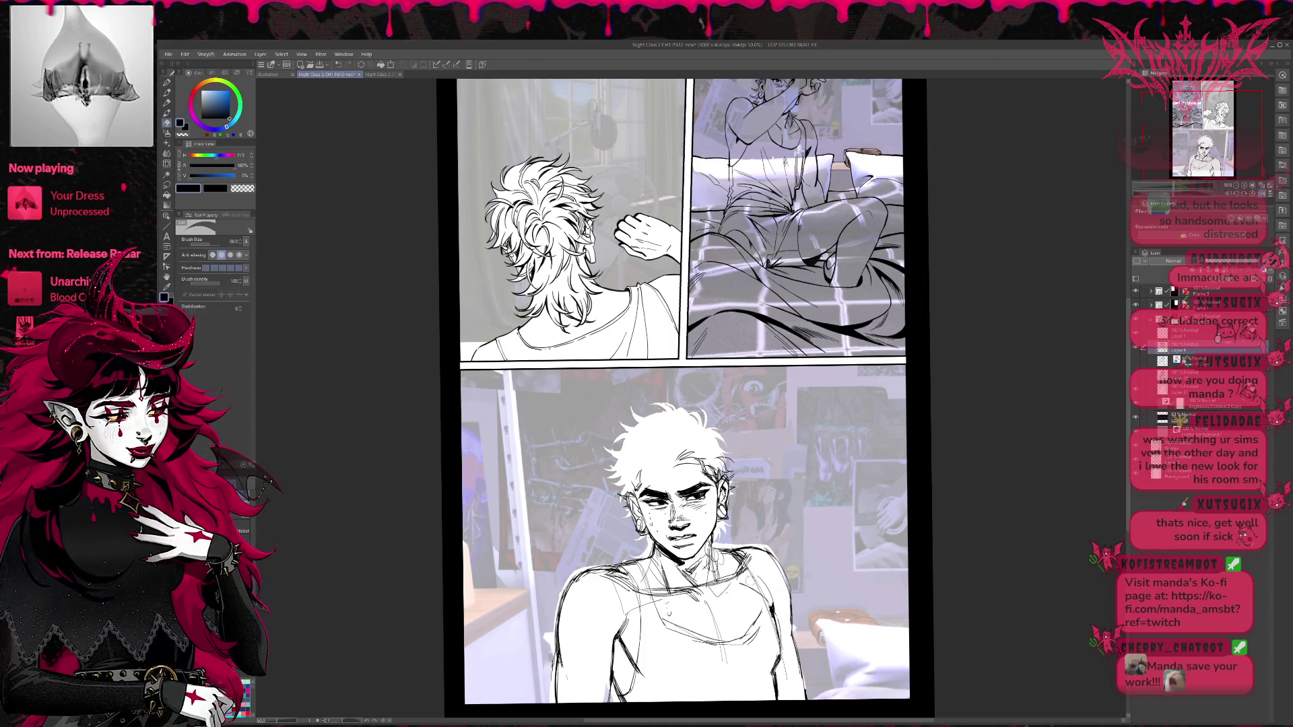
pyautogui.moveTo(746, 567); pyautogui.dragTo(763, 645)
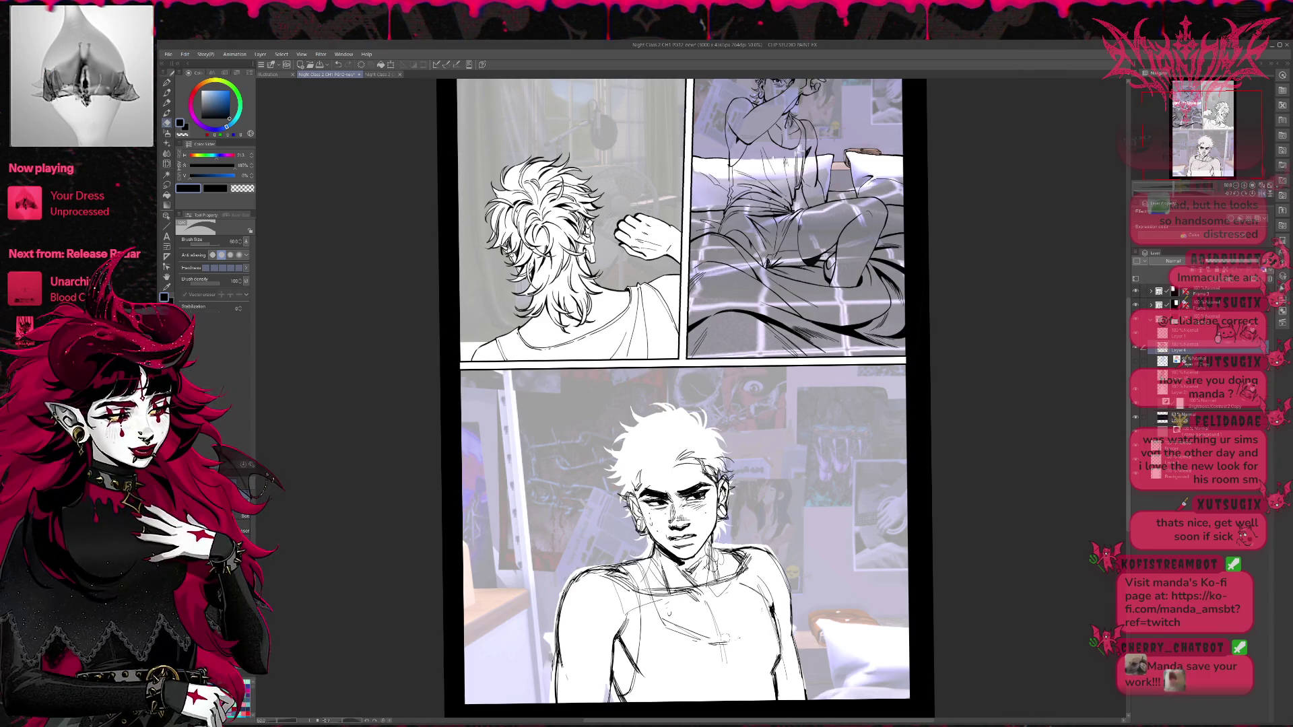
pyautogui.press('p')
pyautogui.moveTo(678, 633)
pyautogui.mouseDown()
pyautogui.moveTo(746, 628)
pyautogui.moveTo(730, 634)
pyautogui.mouseUp()
pyautogui.moveTo(725, 635)
pyautogui.mouseDown()
pyautogui.moveTo(757, 625)
pyautogui.moveTo(752, 613)
pyautogui.mouseUp()
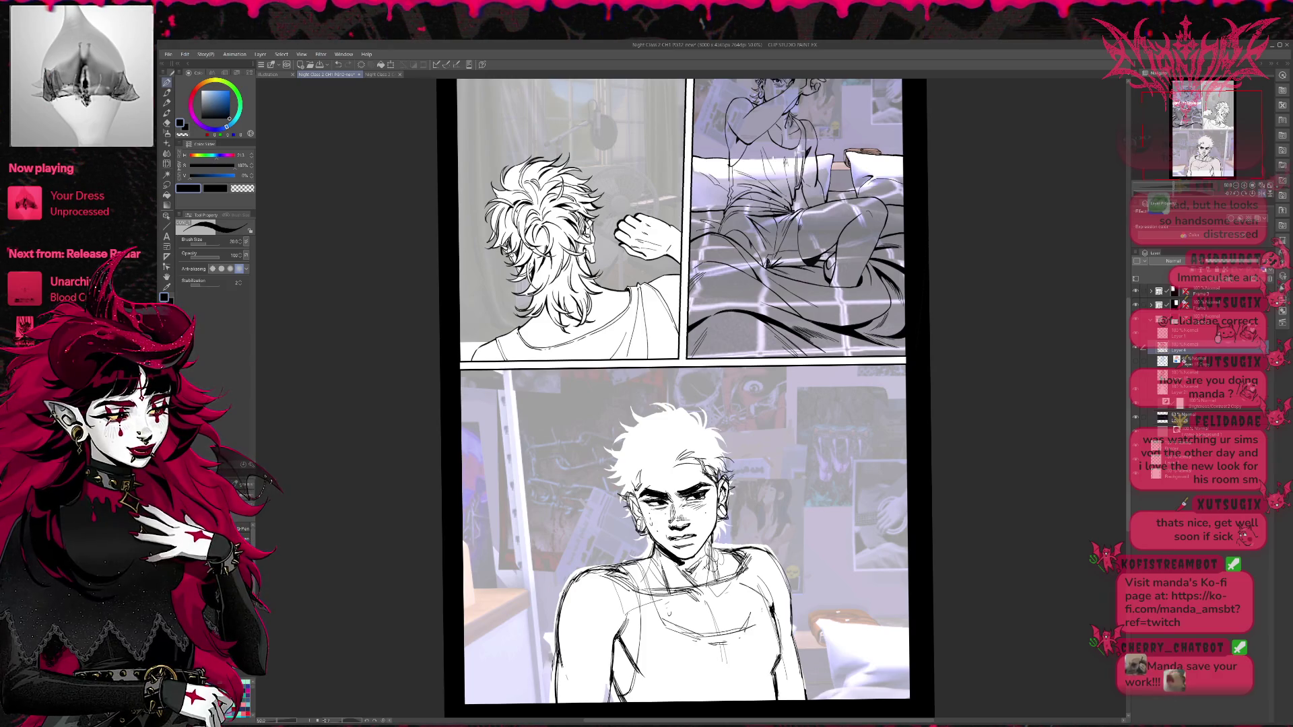
pyautogui.moveTo(749, 559); pyautogui.dragTo(734, 614)
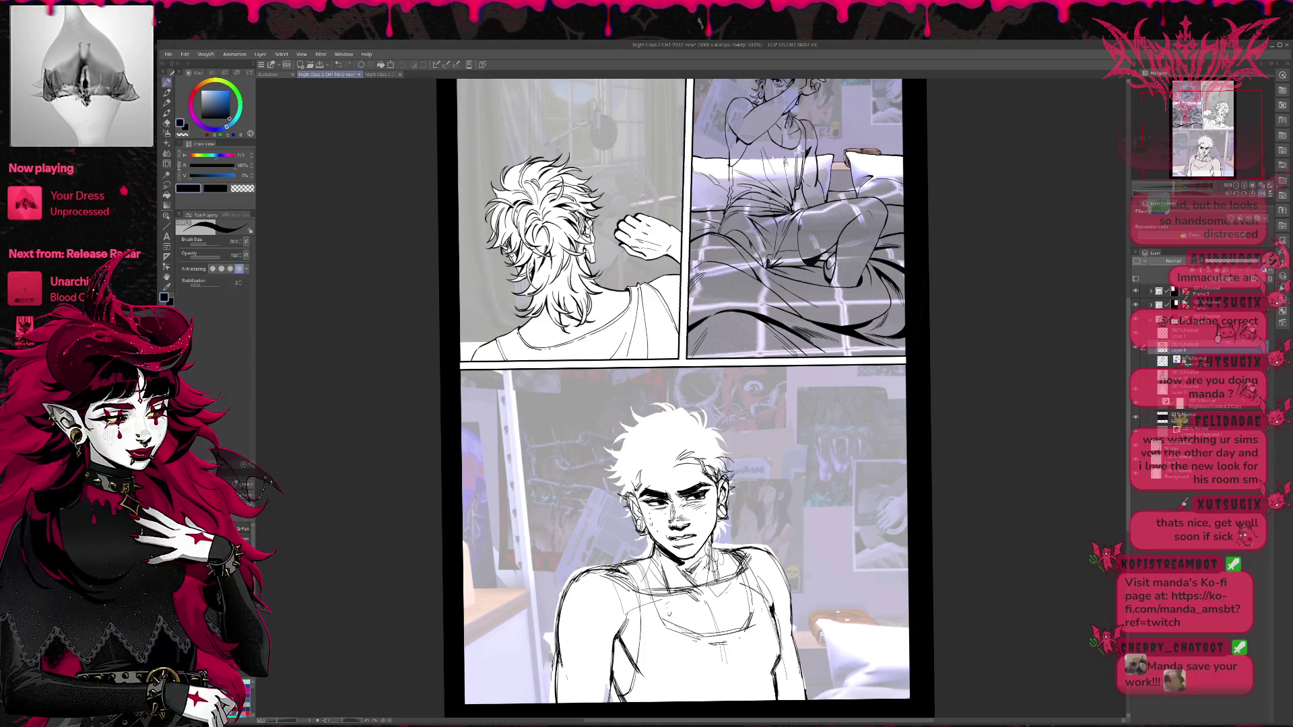
# Ink the tank-top strap, its lower edge and left side, redoing the lower lines.
pyautogui.moveTo(772, 567)
pyautogui.mouseDown()
pyautogui.moveTo(748, 623)
pyautogui.moveTo(773, 656)
pyautogui.moveTo(774, 694)
pyautogui.mouseUp()
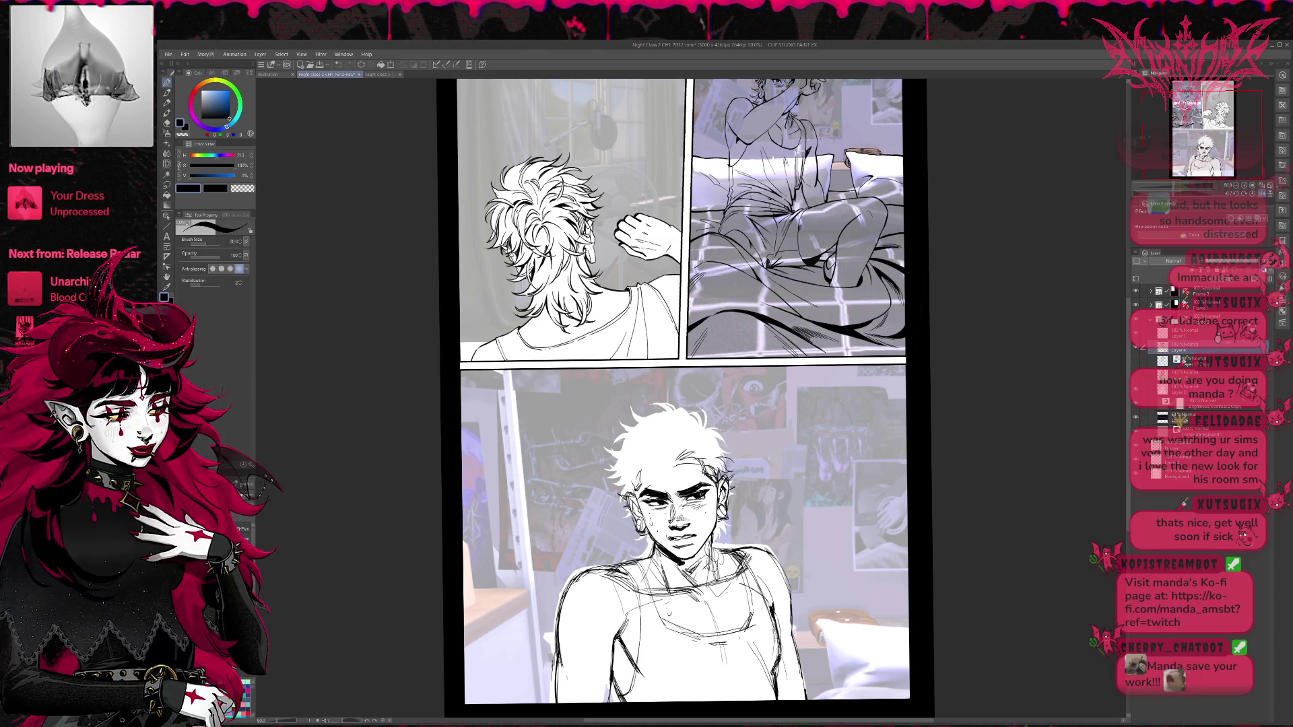
pyautogui.moveTo(668, 626)
pyautogui.mouseDown()
pyautogui.moveTo(649, 702)
pyautogui.moveTo(750, 695)
pyautogui.mouseUp()
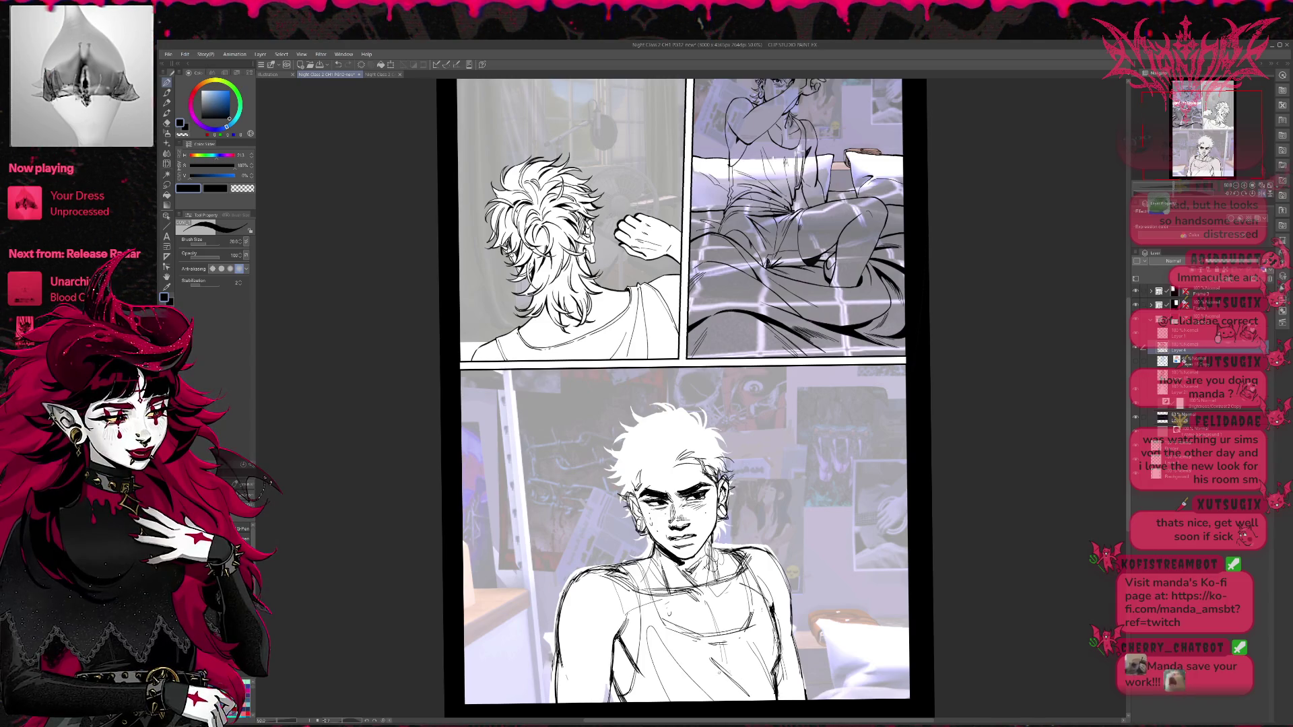
pyautogui.press('e')
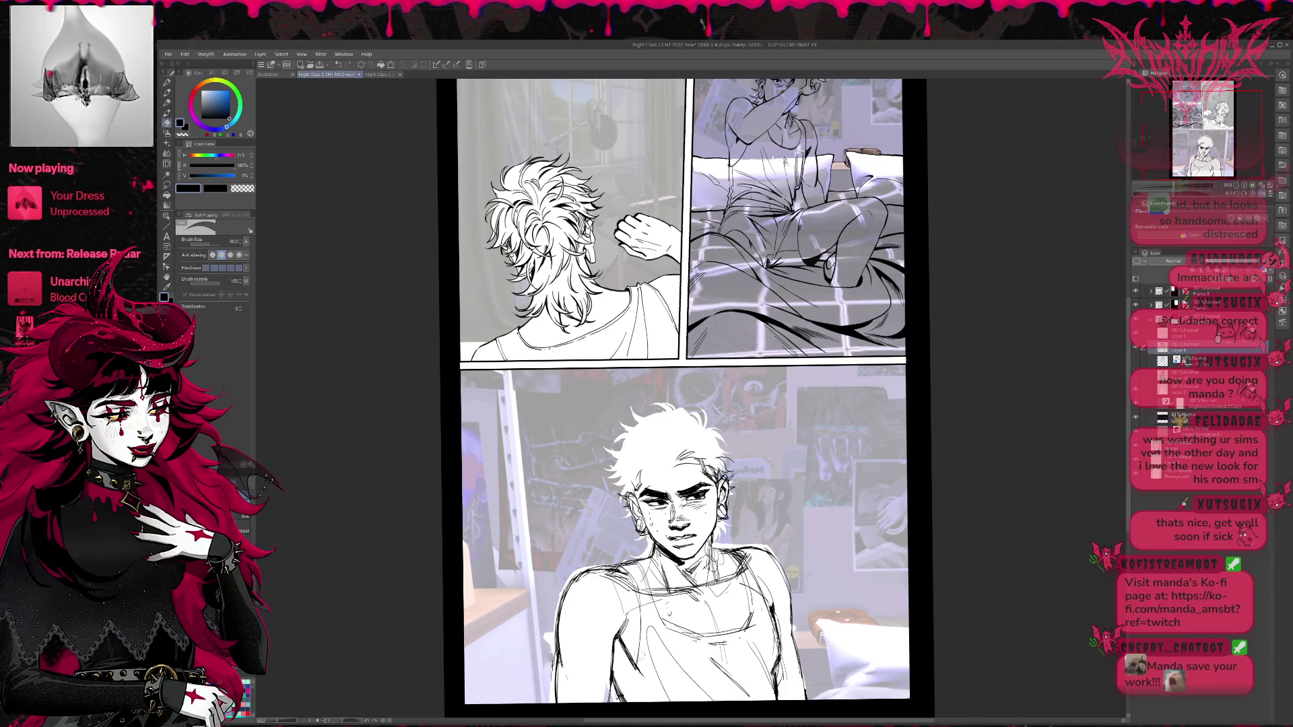
pyautogui.moveTo(643, 669)
pyautogui.mouseDown()
pyautogui.moveTo(645, 618)
pyautogui.moveTo(636, 705)
pyautogui.mouseUp()
pyautogui.press('p')
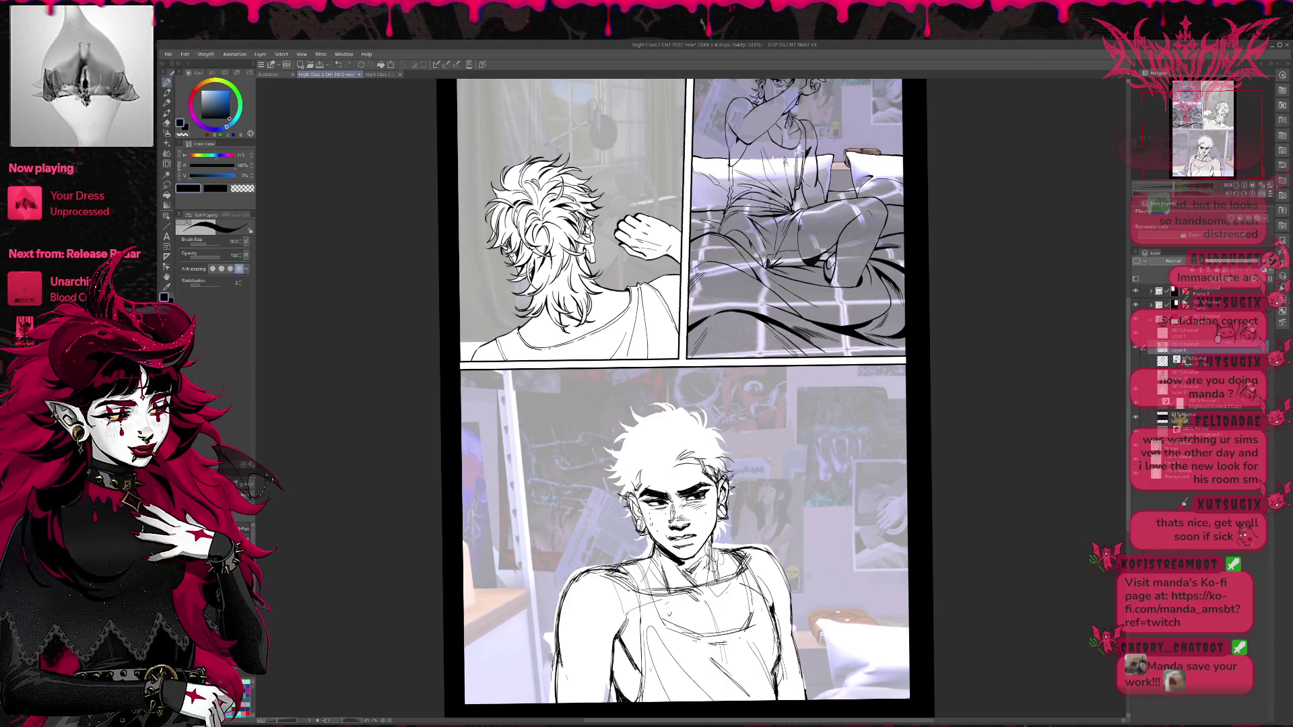
pyautogui.press('e')
pyautogui.moveTo(623, 683); pyautogui.dragTo(640, 705)
pyautogui.press('p')
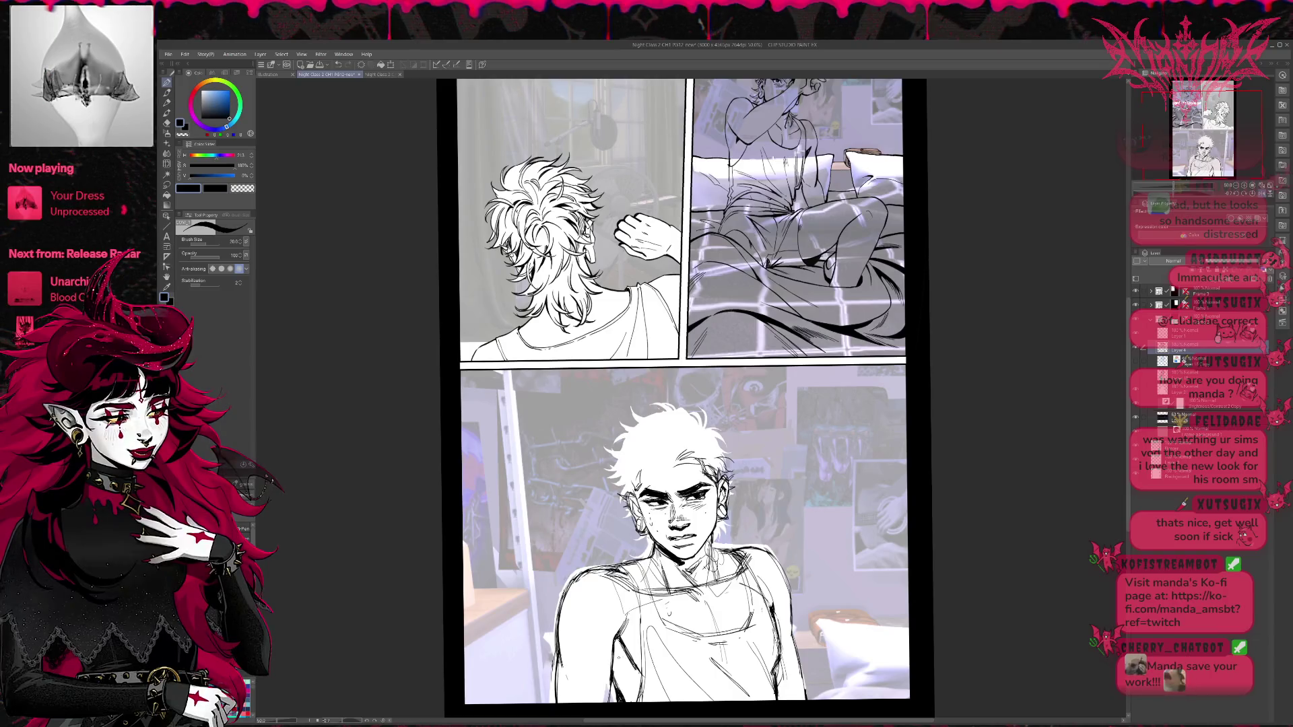
pyautogui.moveTo(615, 640); pyautogui.dragTo(621, 679)
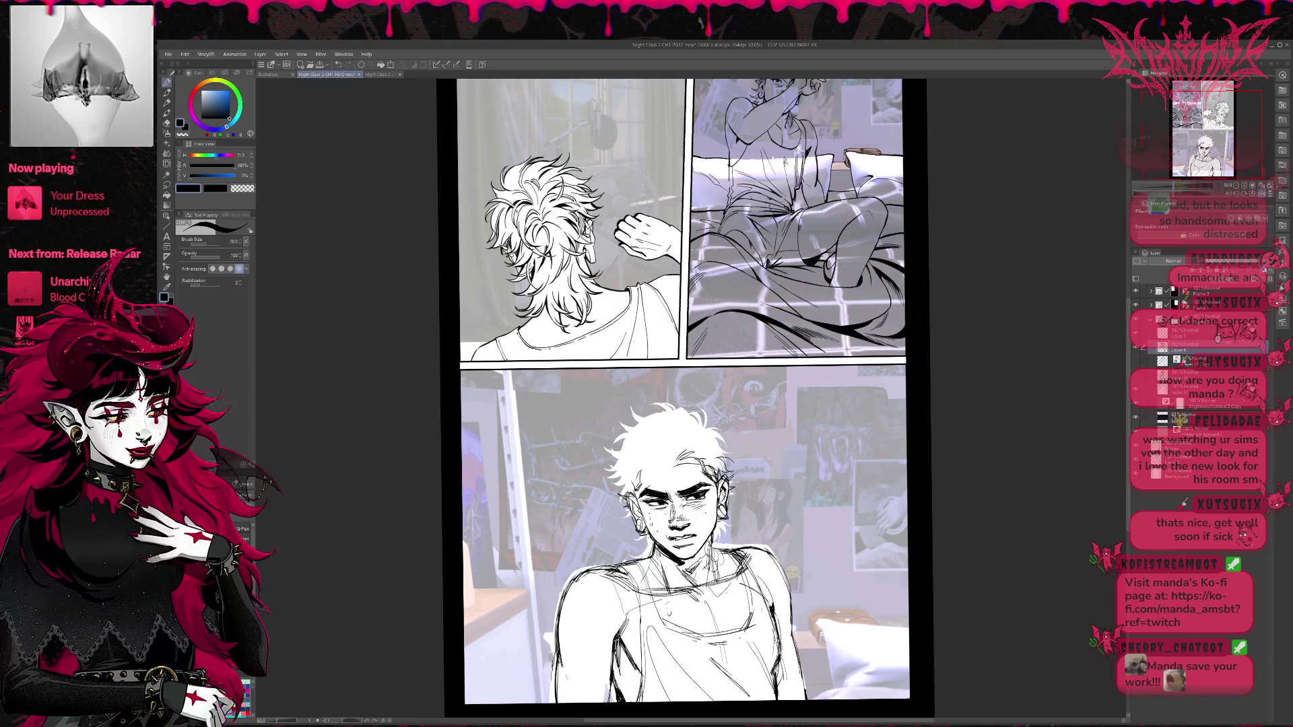
pyautogui.moveTo(846, 535); pyautogui.dragTo(839, 537)
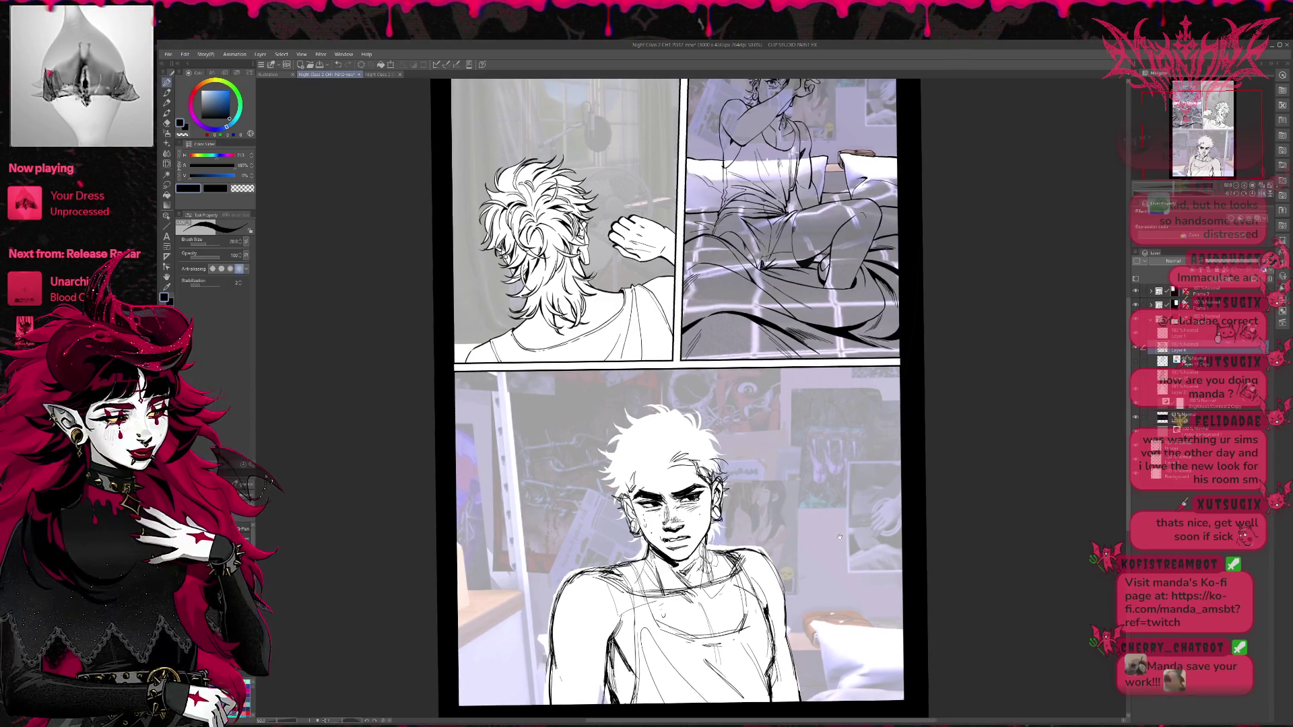
pyautogui.moveTo(756, 538); pyautogui.dragTo(764, 529)
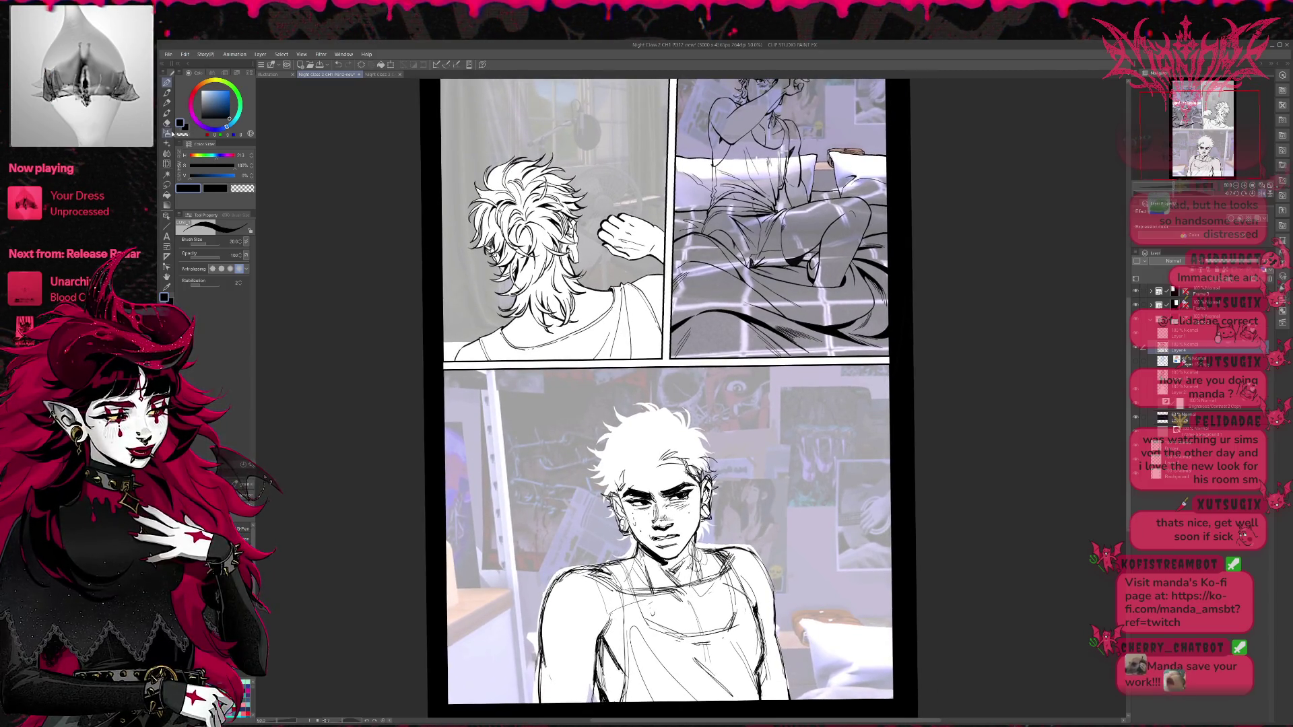
pyautogui.click(166, 163)
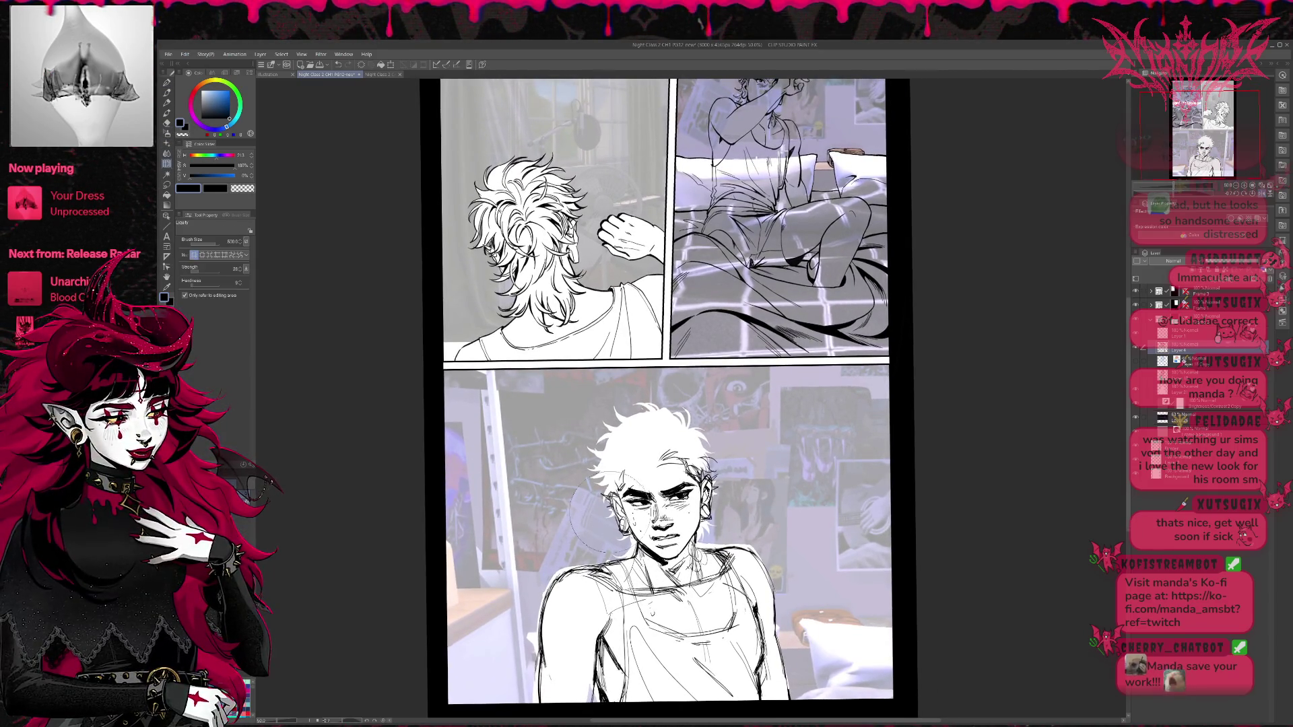
# With a 250 Liquify brush, push the ear, side hair, collar, mouth and shoulder lines into shape.
pyautogui.moveTo(599, 452); pyautogui.dragTo(630, 472)
pyautogui.moveTo(616, 539)
pyautogui.mouseDown()
pyautogui.moveTo(621, 458)
pyautogui.moveTo(670, 464)
pyautogui.moveTo(650, 537)
pyautogui.moveTo(677, 549)
pyautogui.moveTo(634, 569)
pyautogui.moveTo(666, 585)
pyautogui.moveTo(724, 539)
pyautogui.mouseUp()
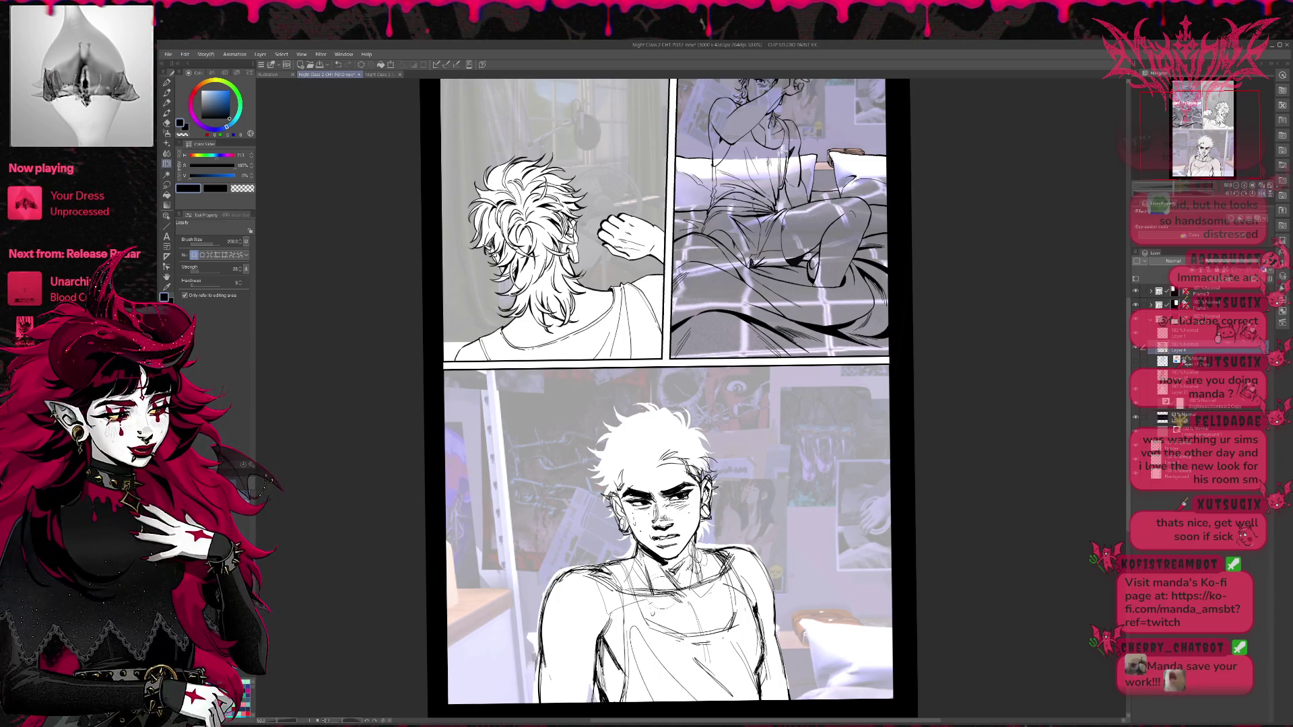
pyautogui.moveTo(660, 593)
pyautogui.mouseDown()
pyautogui.moveTo(724, 630)
pyautogui.moveTo(730, 606)
pyautogui.mouseUp()
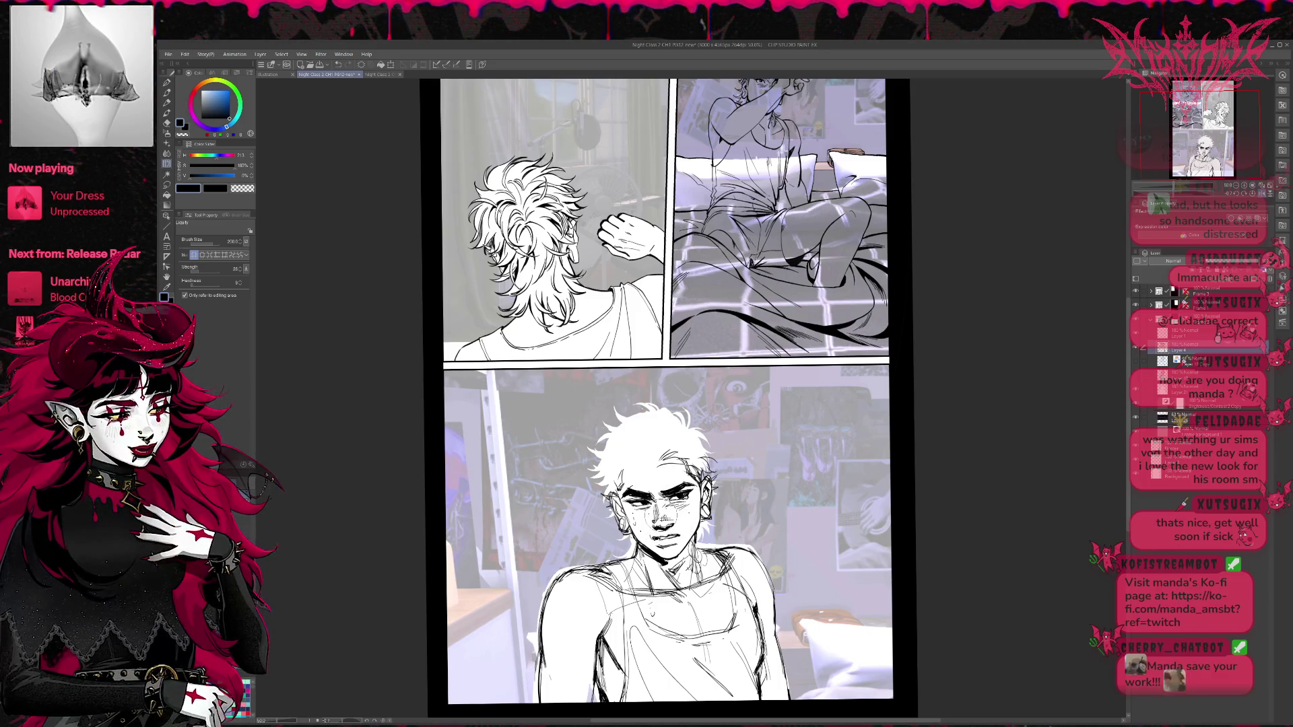
pyautogui.click(1260, 195)
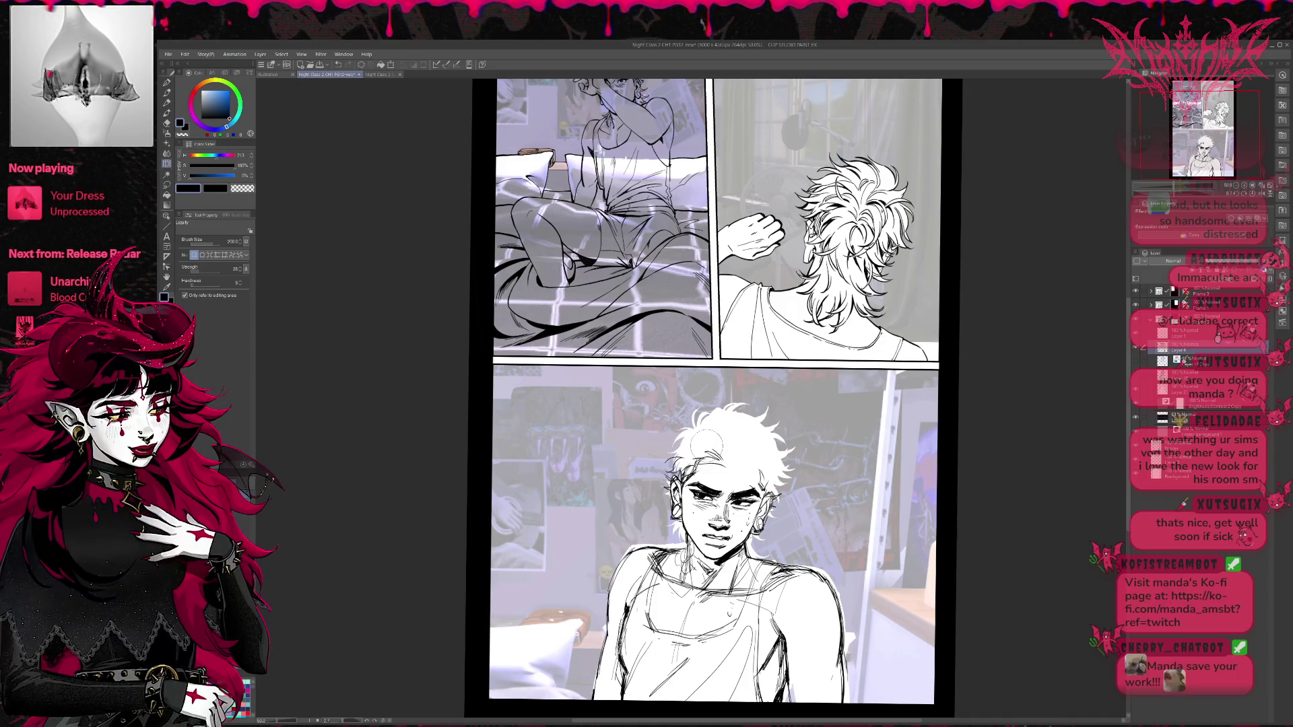
pyautogui.moveTo(695, 531); pyautogui.dragTo(734, 551)
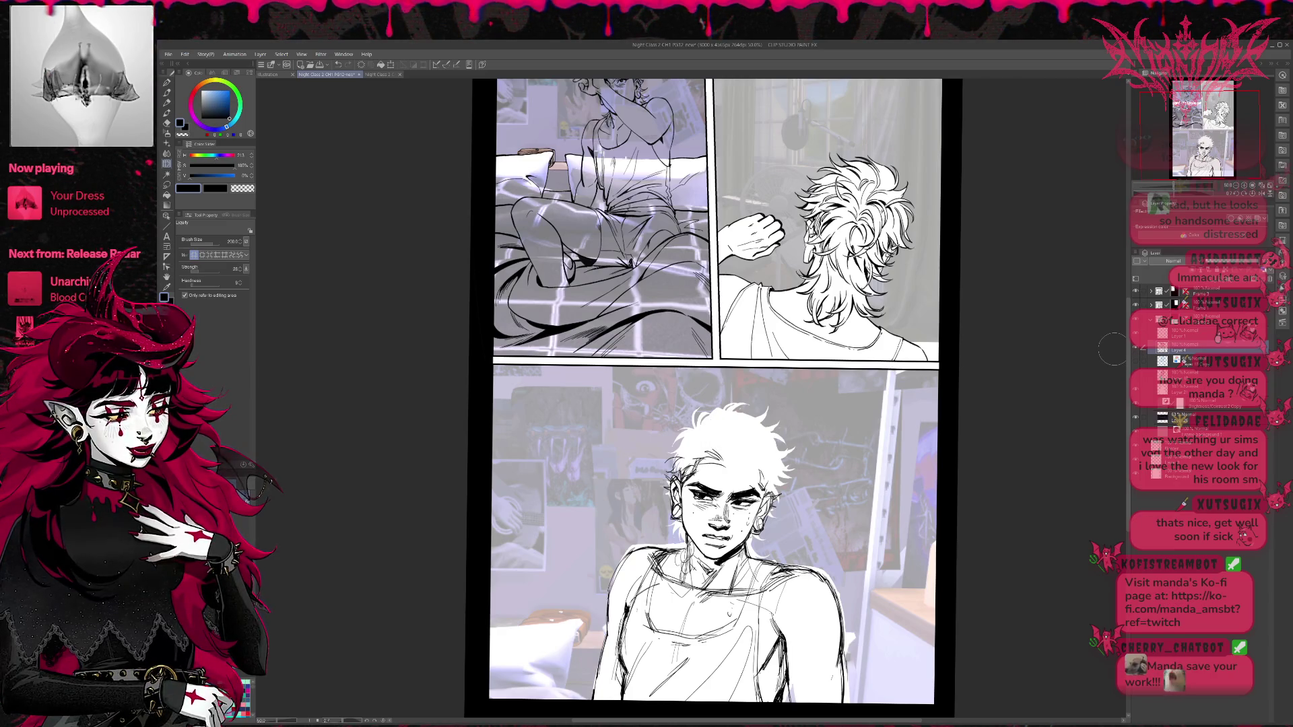
pyautogui.moveTo(819, 621); pyautogui.dragTo(784, 627)
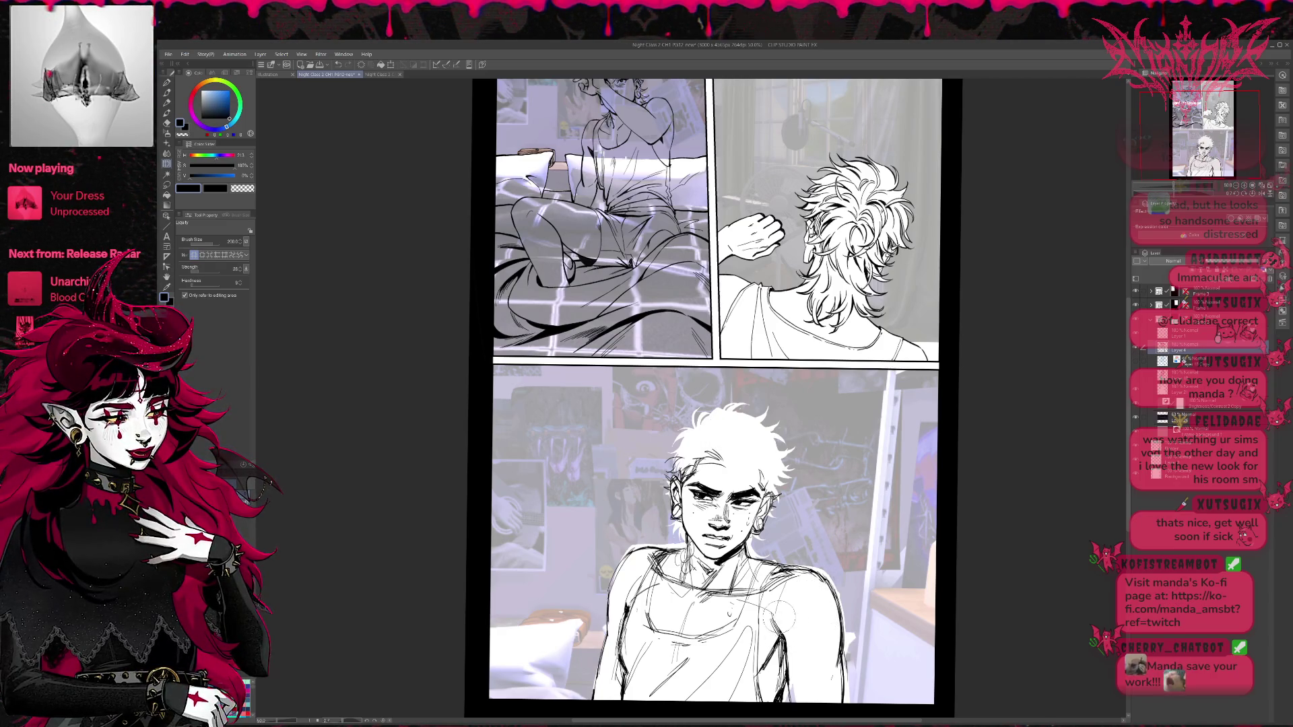
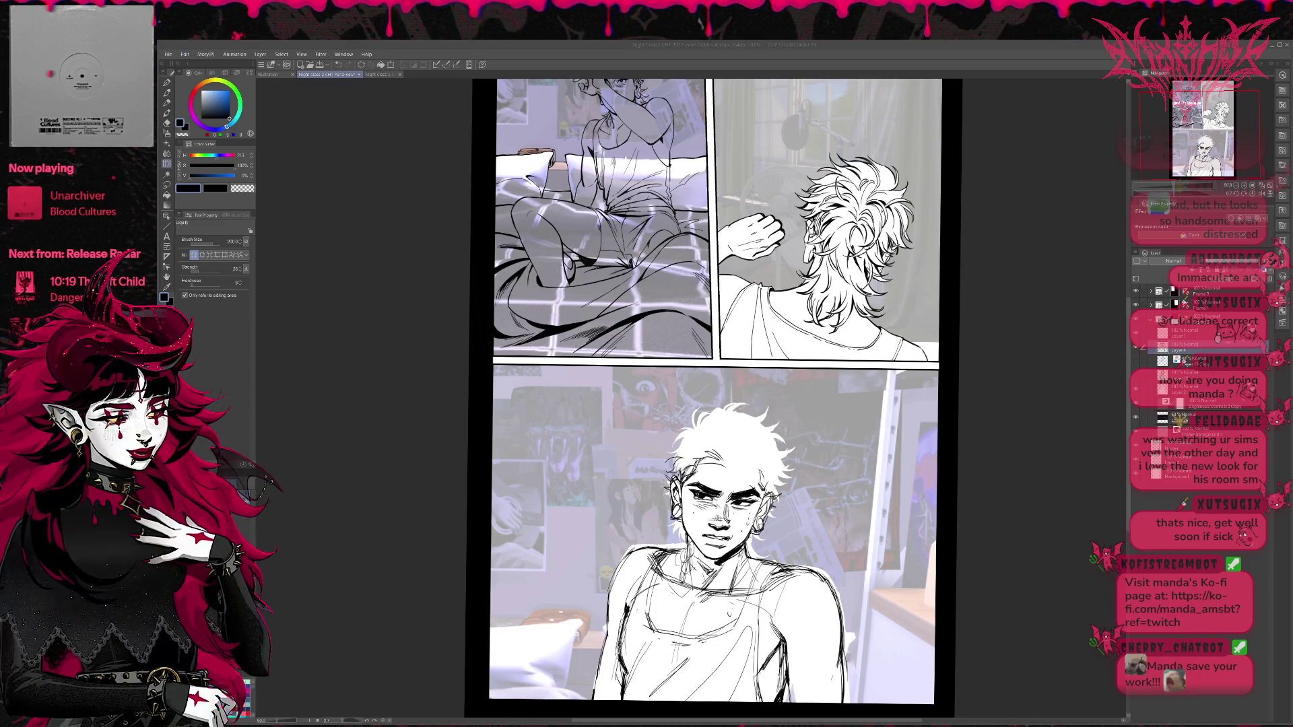
# Compare the black sketch and blue line art layers, then mirror and zoom in on the face.
pyautogui.click(1135, 362)
pyautogui.click(1136, 348)
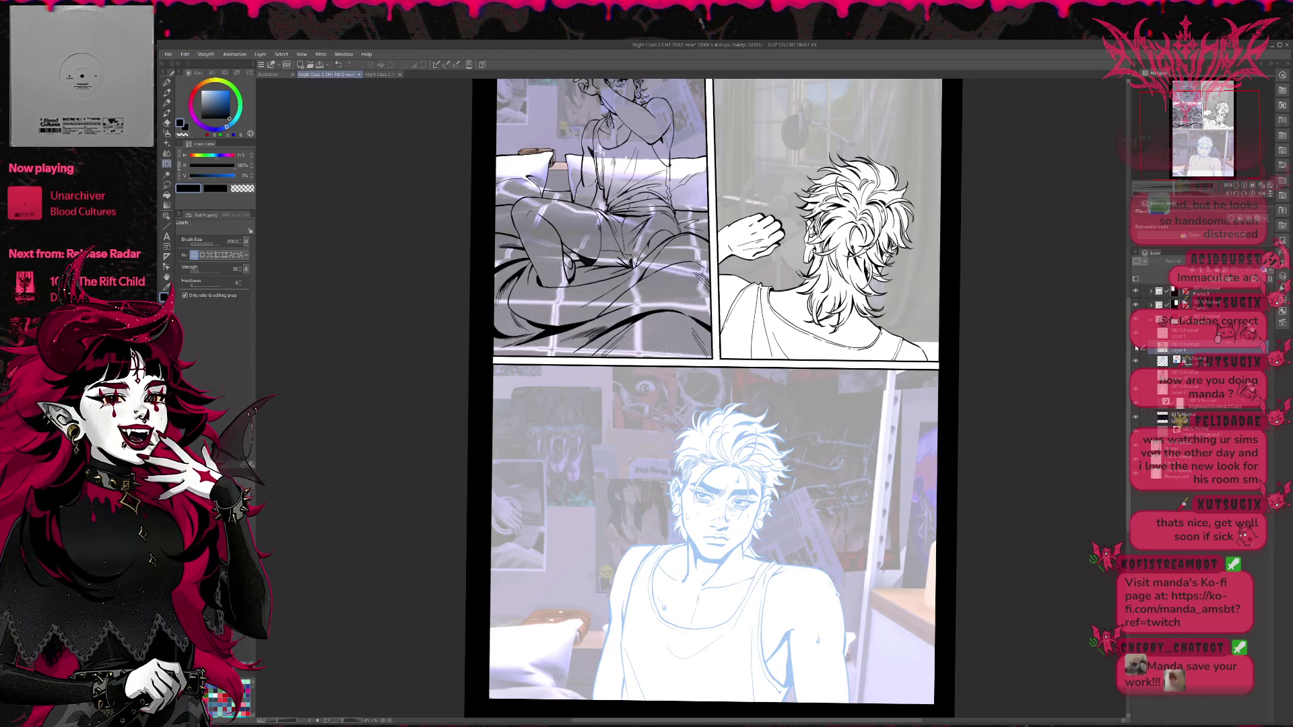
pyautogui.click(1137, 350)
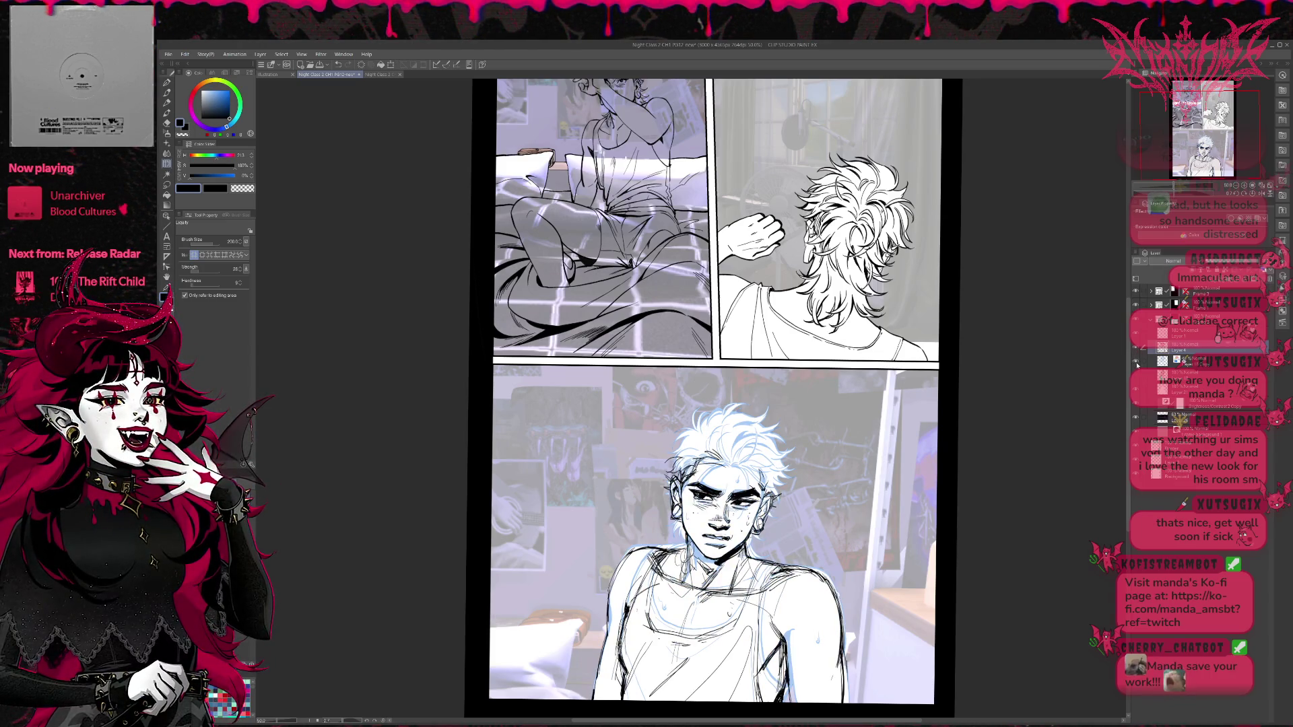
pyautogui.click(1136, 362)
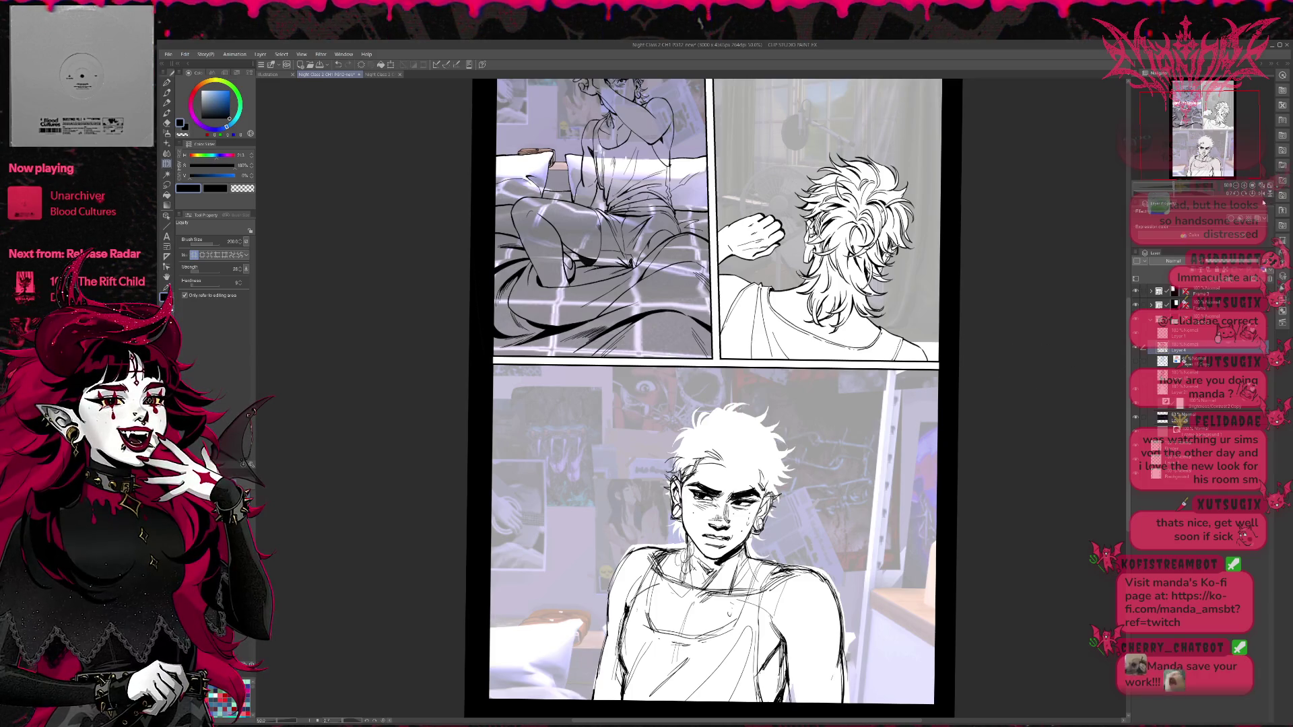
pyautogui.click(1244, 186)
pyautogui.hotkey('ctrl', '+')
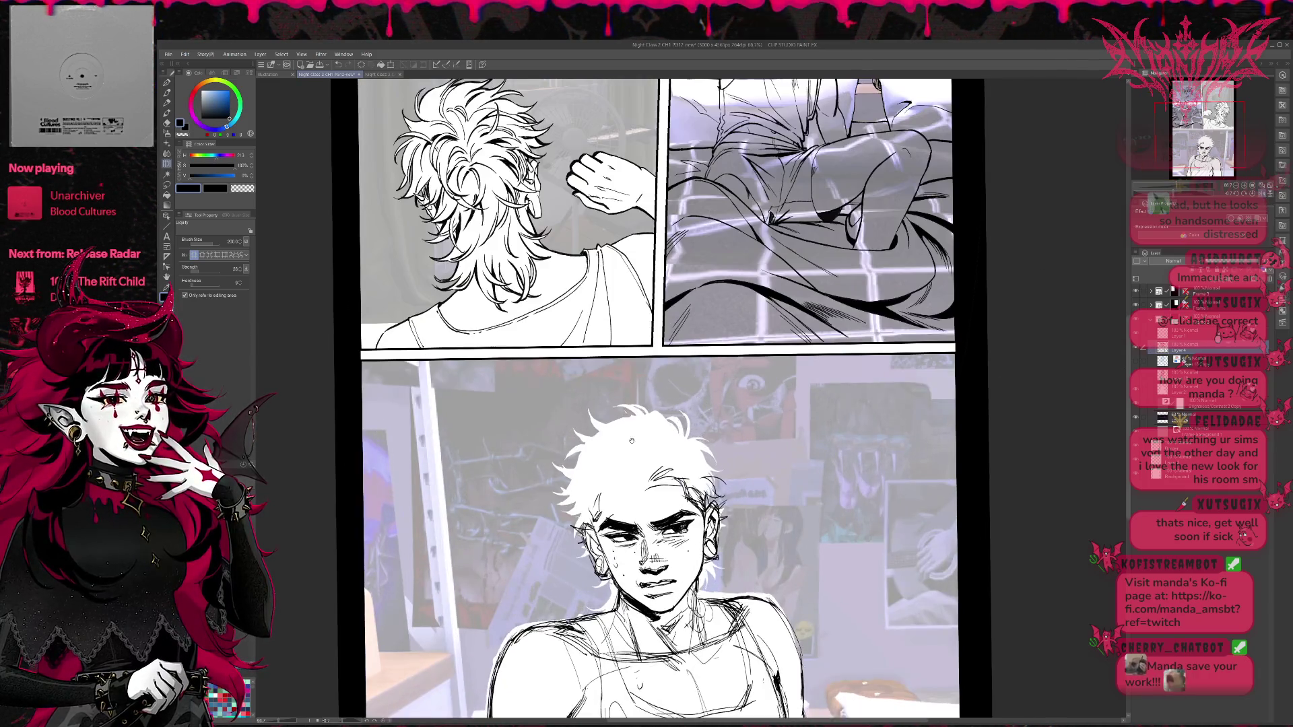
pyautogui.moveTo(561, 452); pyautogui.dragTo(556, 415)
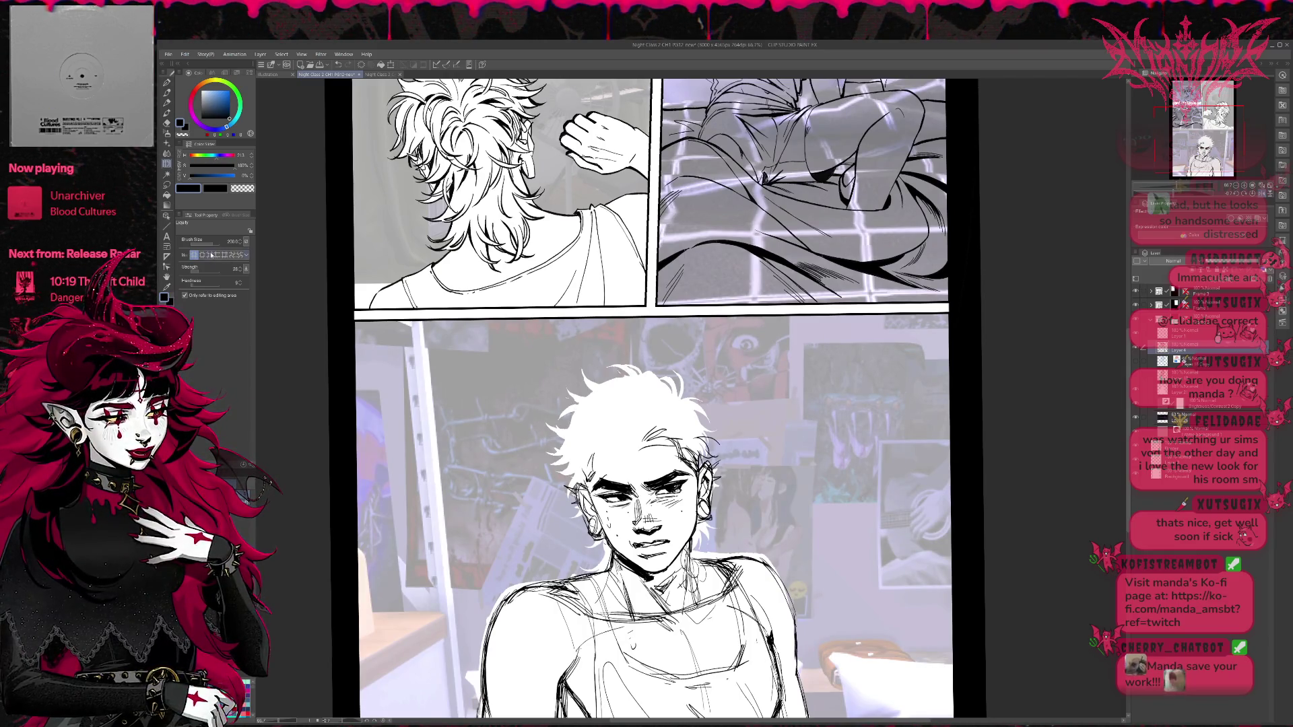
# Set up Liquify, growing its brush to 500 then shrinking it to 170, checking the mirrored view.
pyautogui.click(209, 254)
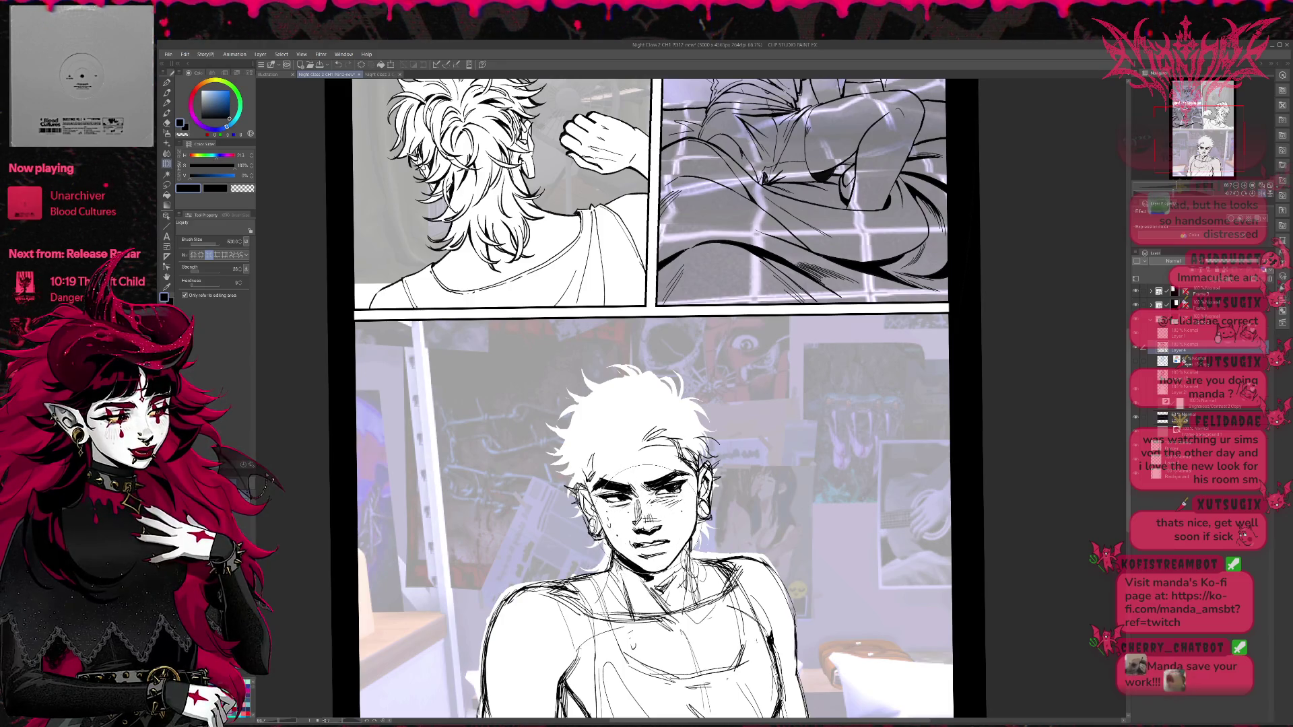
pyautogui.press(']')
pyautogui.press(']')
pyautogui.press(']')
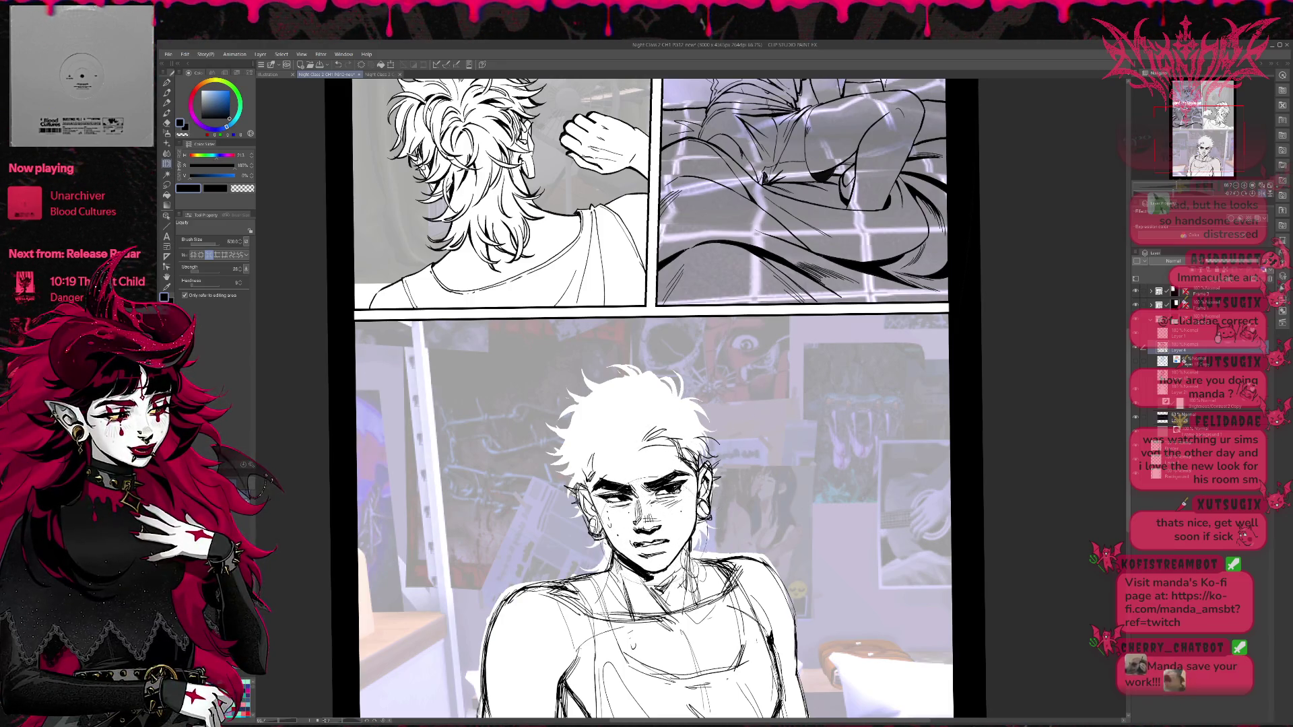
pyautogui.click(195, 255)
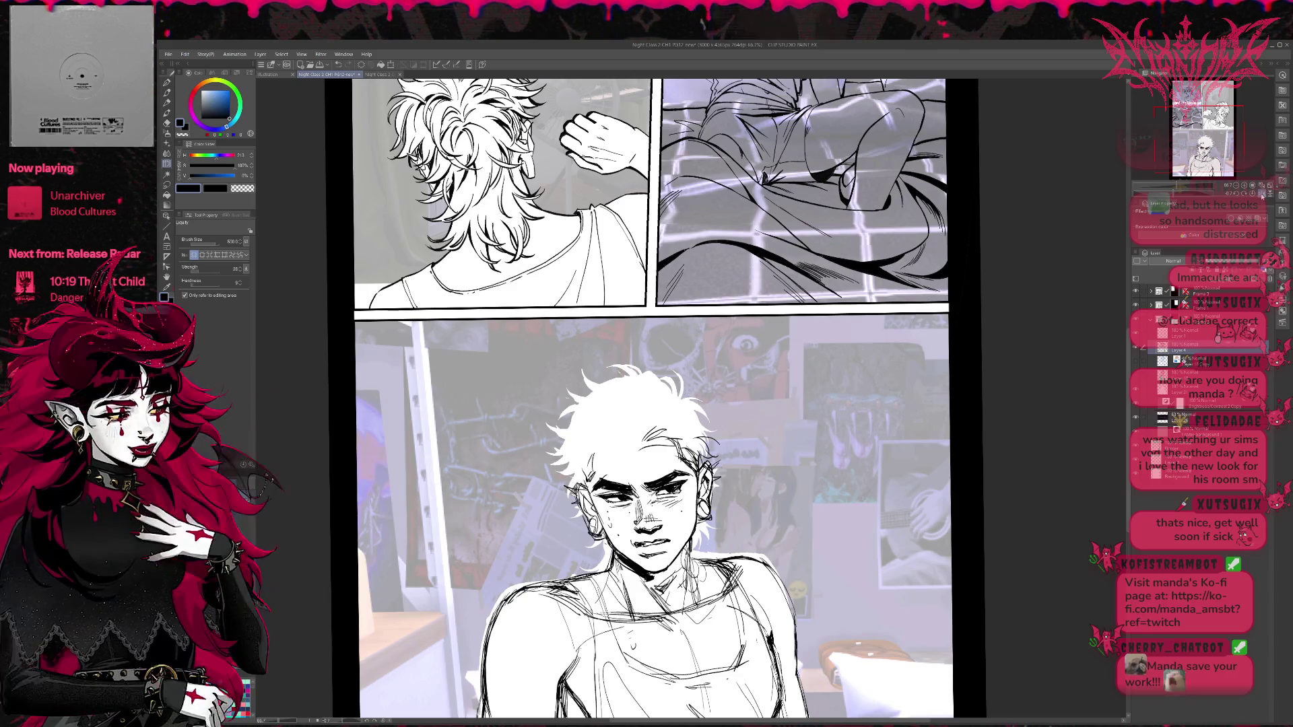
pyautogui.press('h')
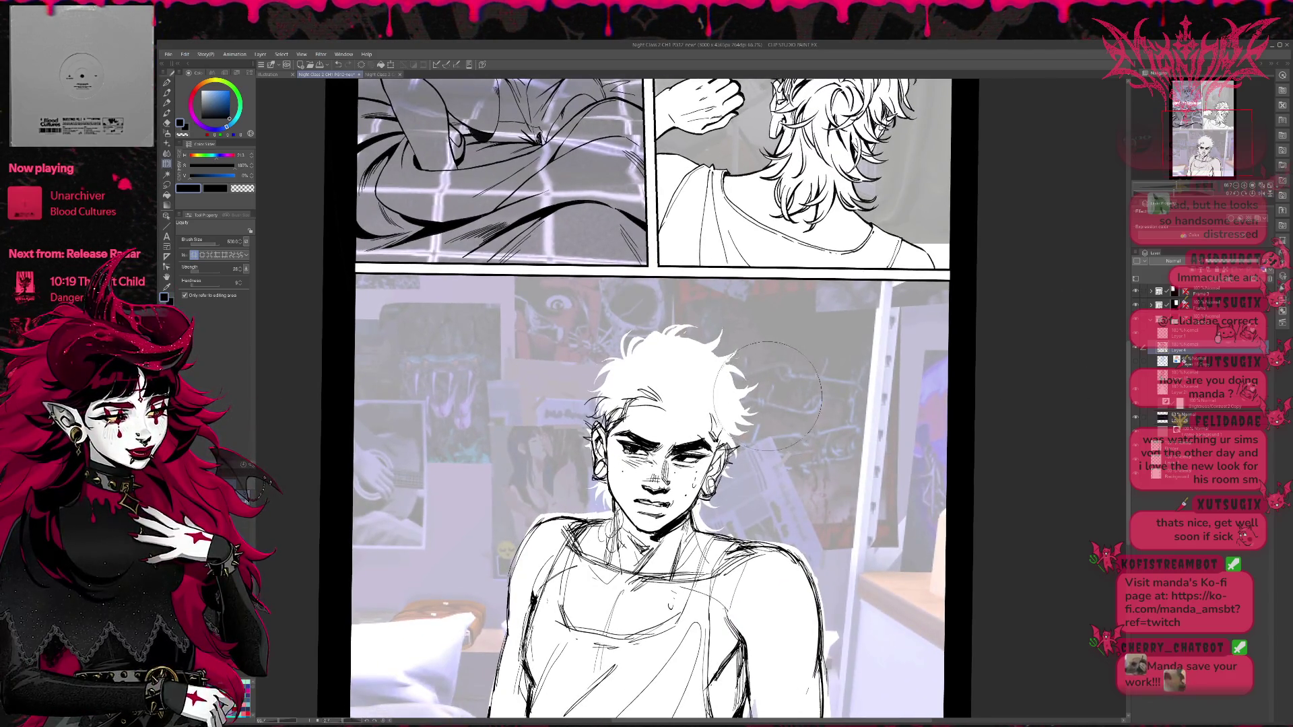
pyautogui.press('[')
pyautogui.press('[')
pyautogui.press('[')
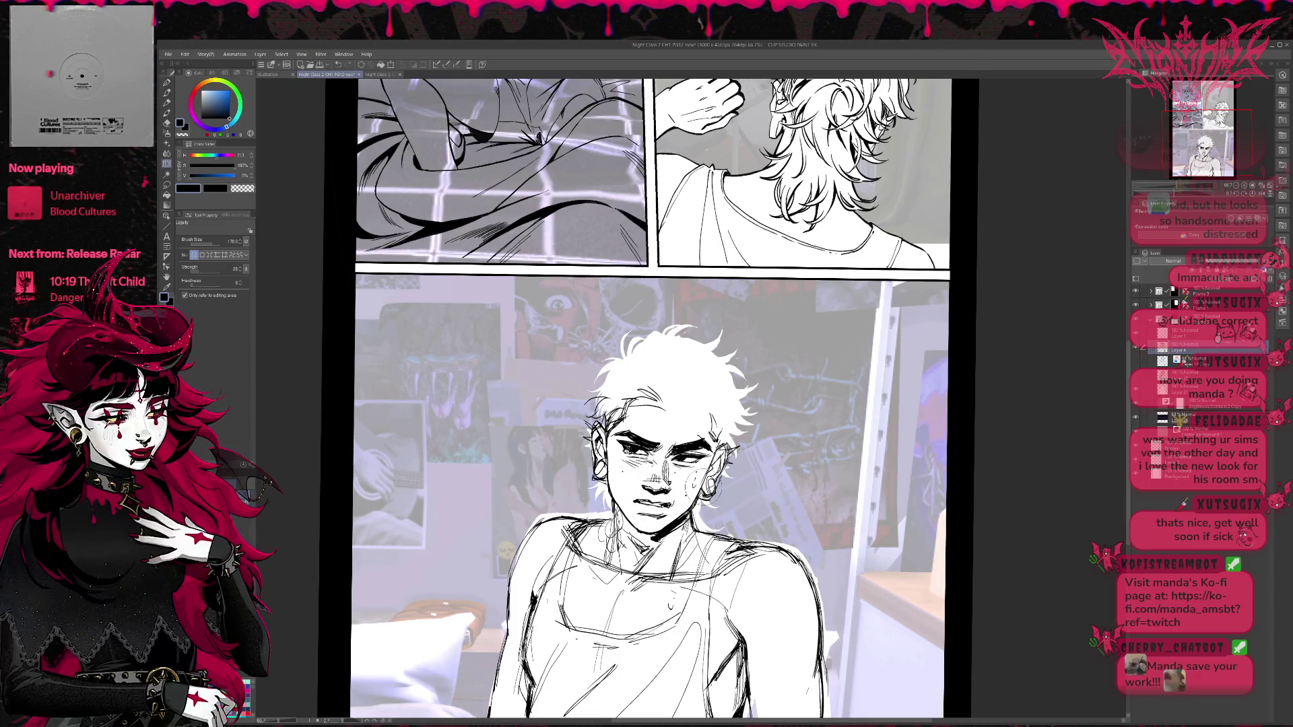
pyautogui.press('h')
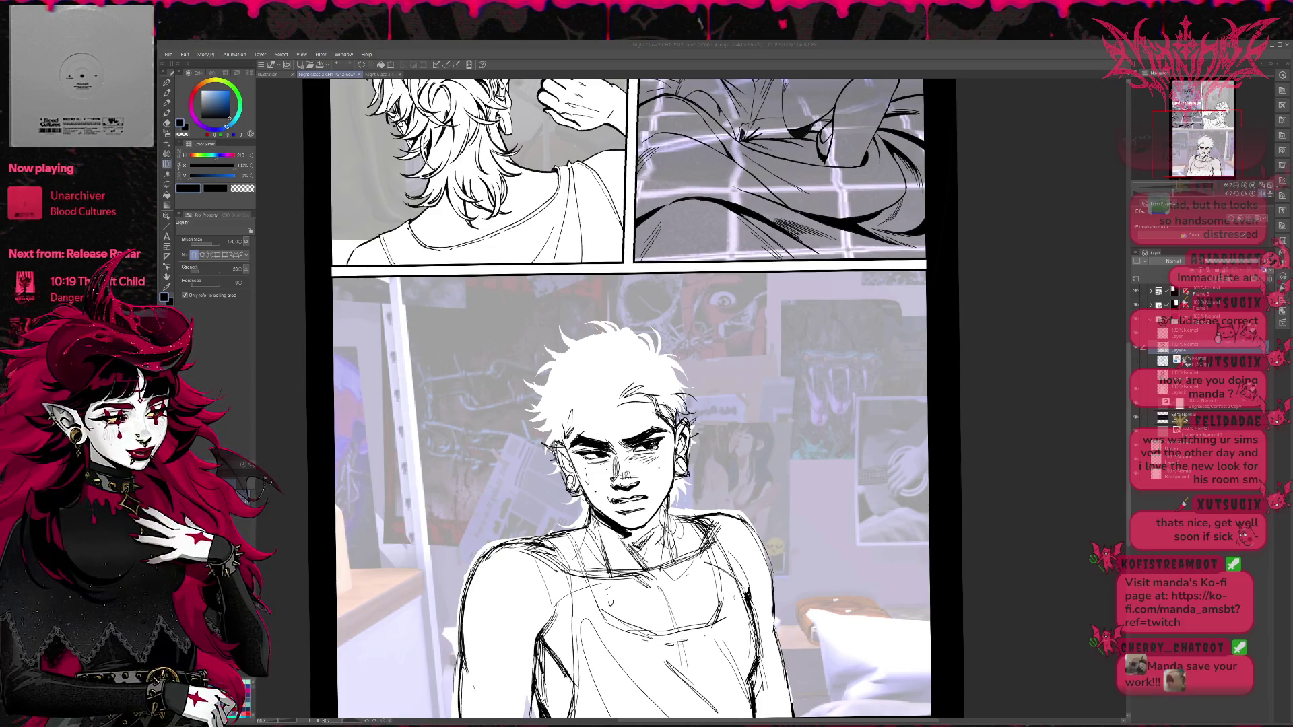
# Ink a short vertical pen stroke beside the hair at the side of the face, then mirror the view.
pyautogui.scroll(-1, 750, 438)
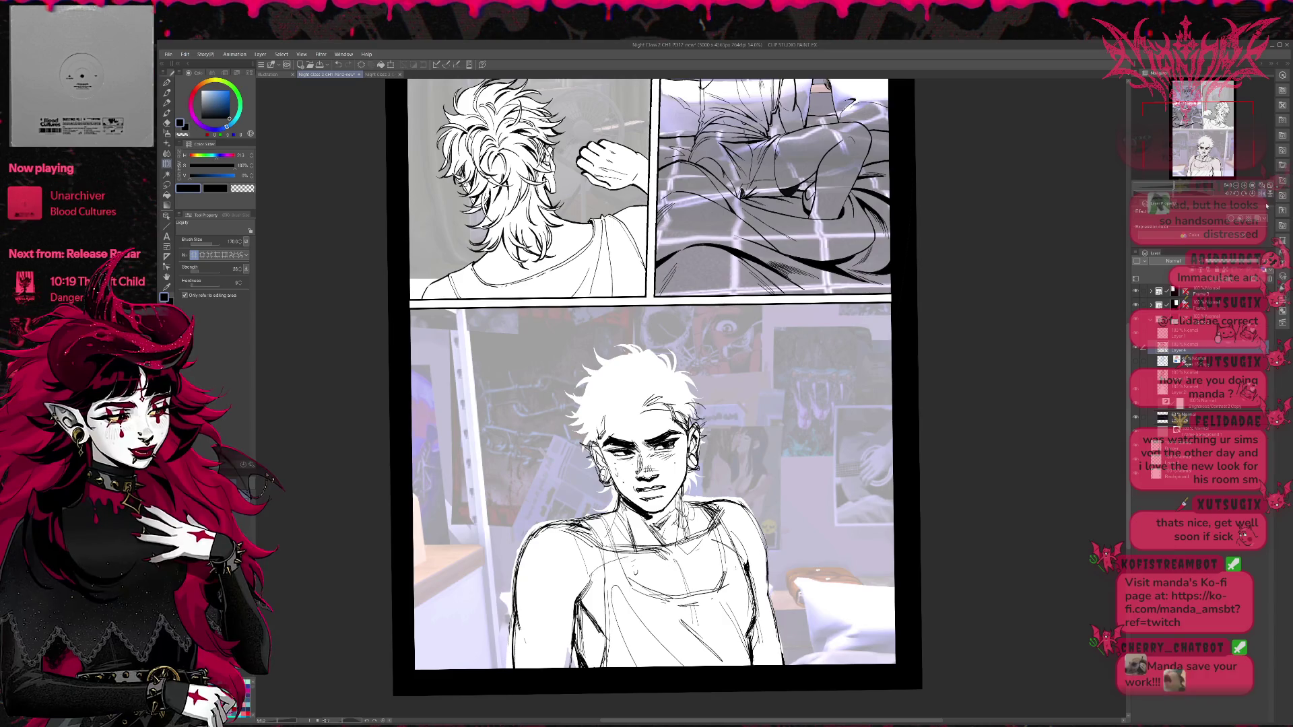
pyautogui.press('v')
pyautogui.press('v')
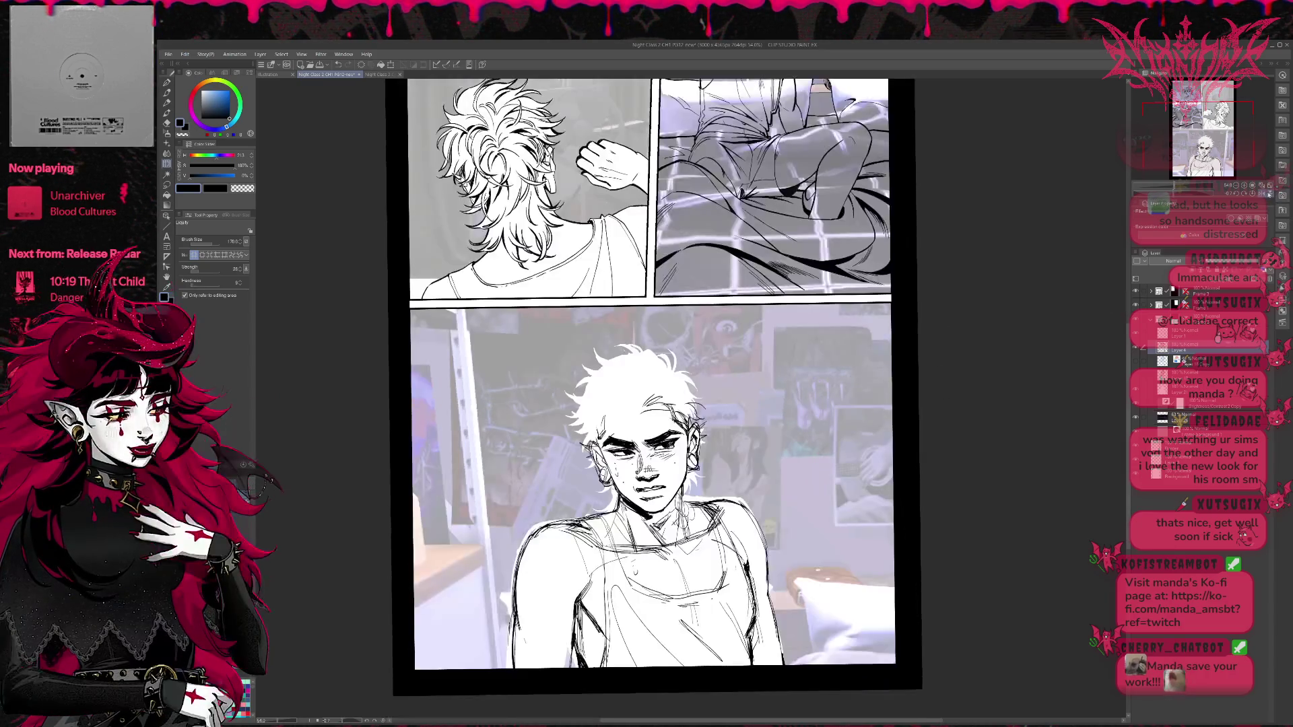
pyautogui.press('h')
pyautogui.scroll(1, 815, 366)
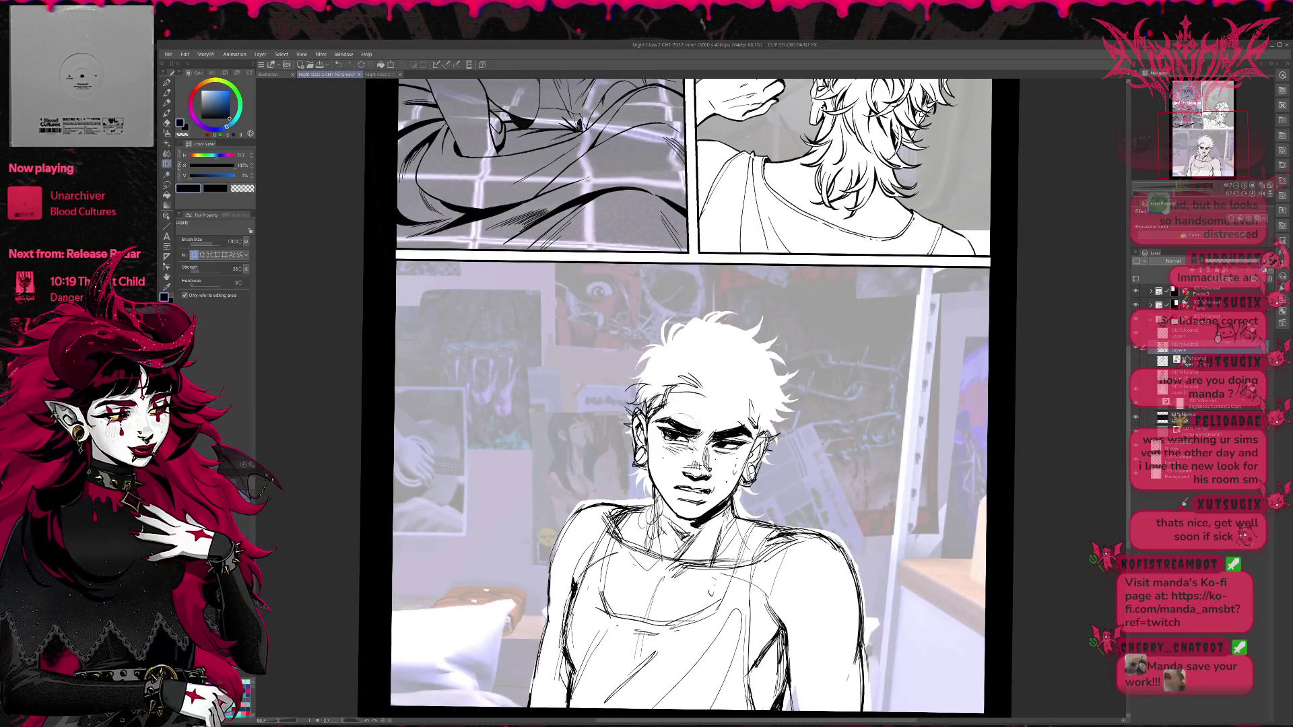
pyautogui.press('p')
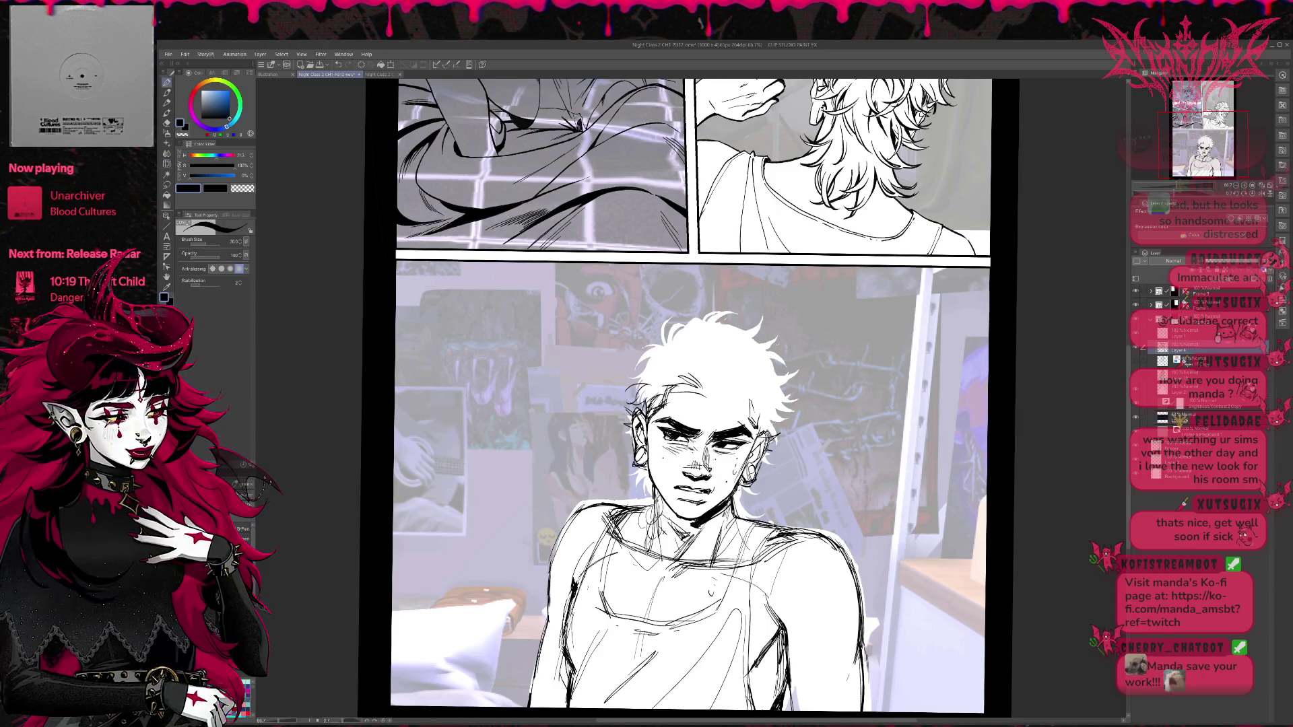
pyautogui.moveTo(763, 402); pyautogui.dragTo(759, 434)
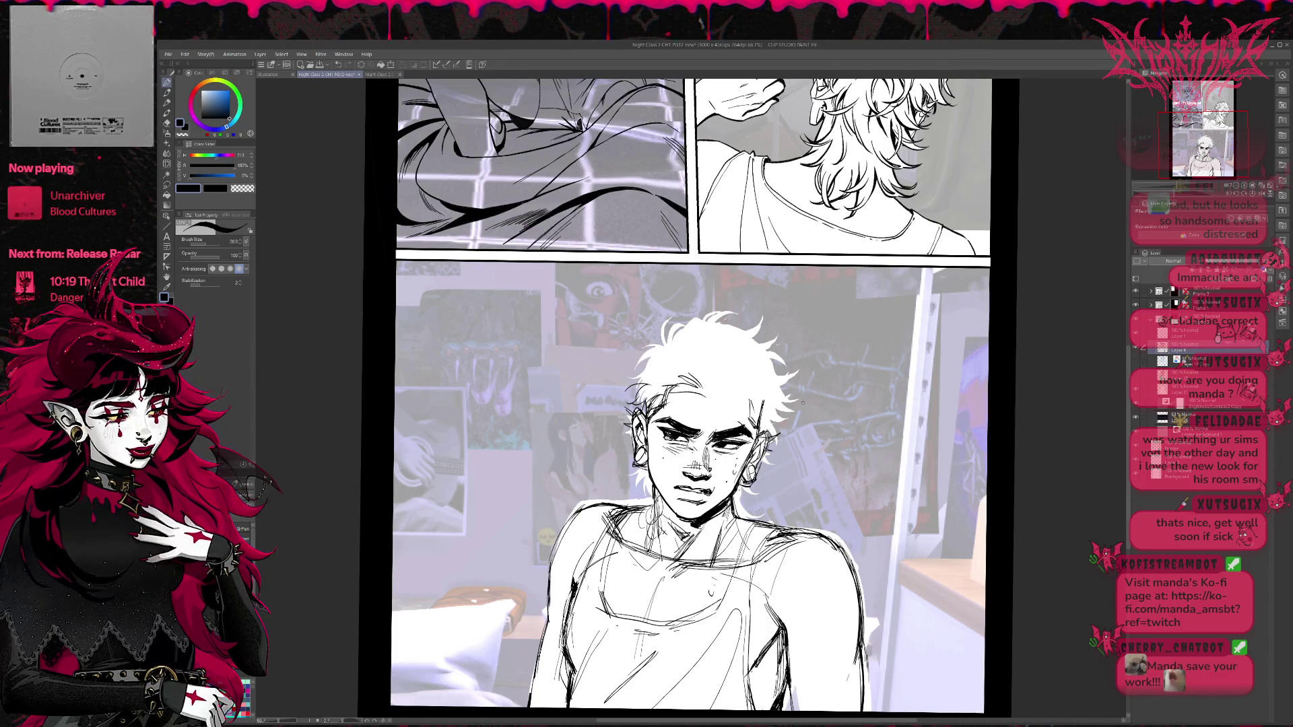
pyautogui.press('h')
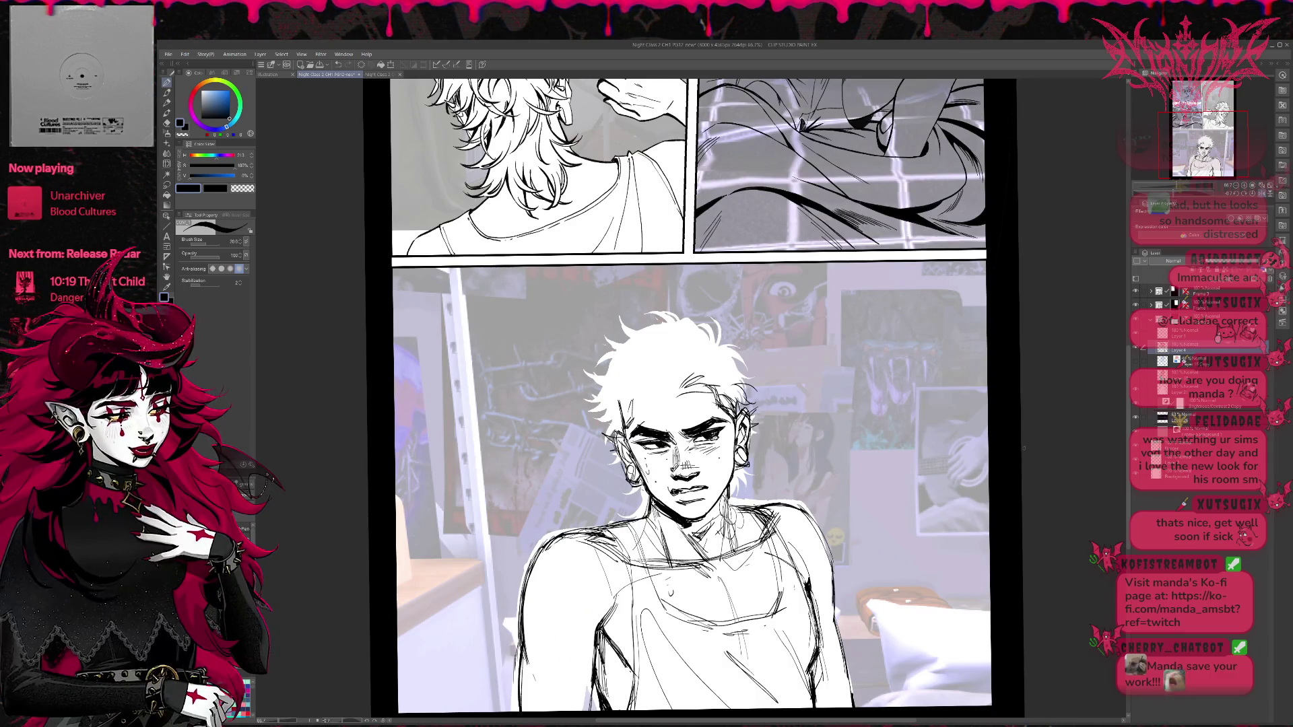
# Show the blue line art, compare layers, and pick Layer 4 for liquifying.
pyautogui.click(1136, 360)
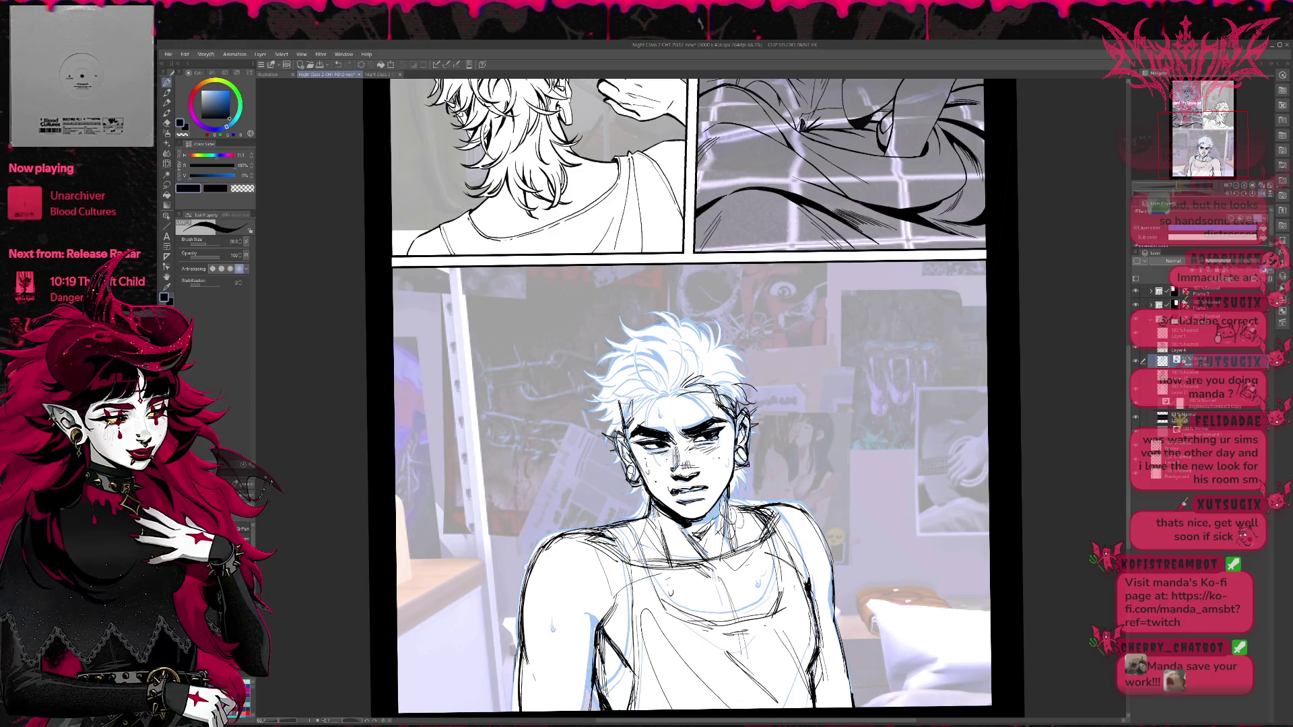
pyautogui.click(1136, 351)
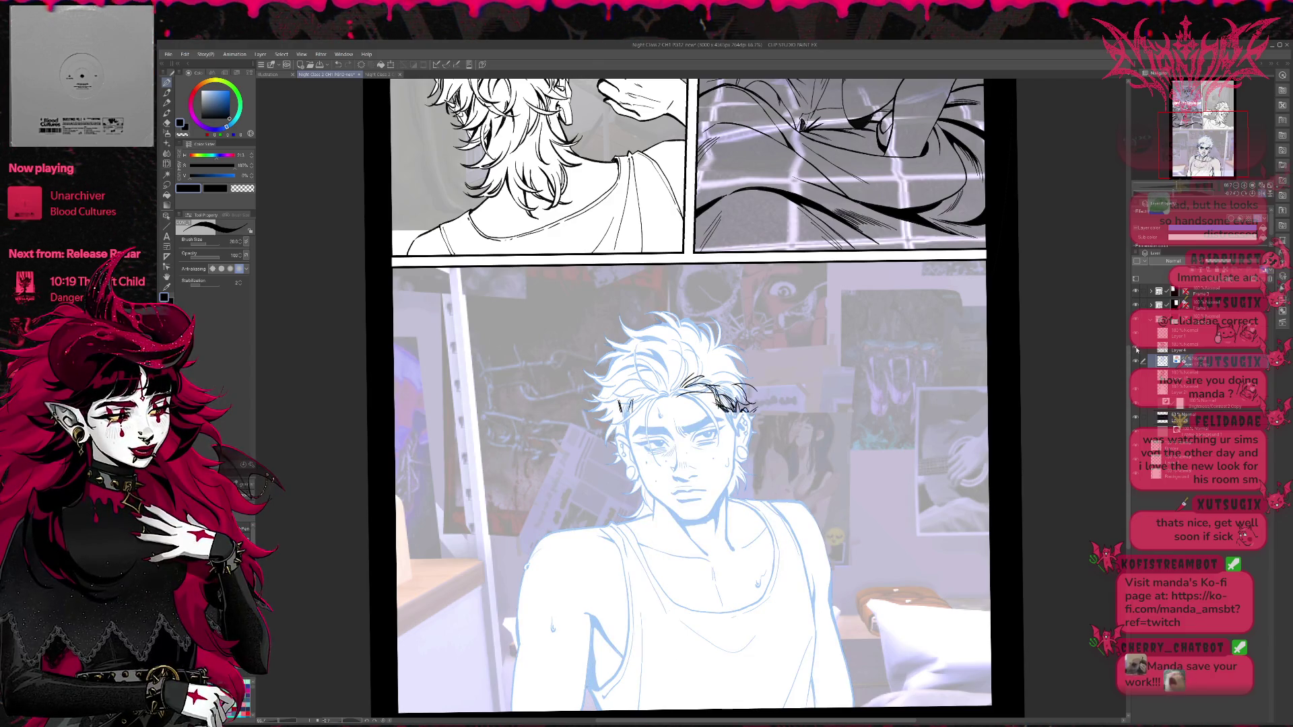
pyautogui.click(1136, 350)
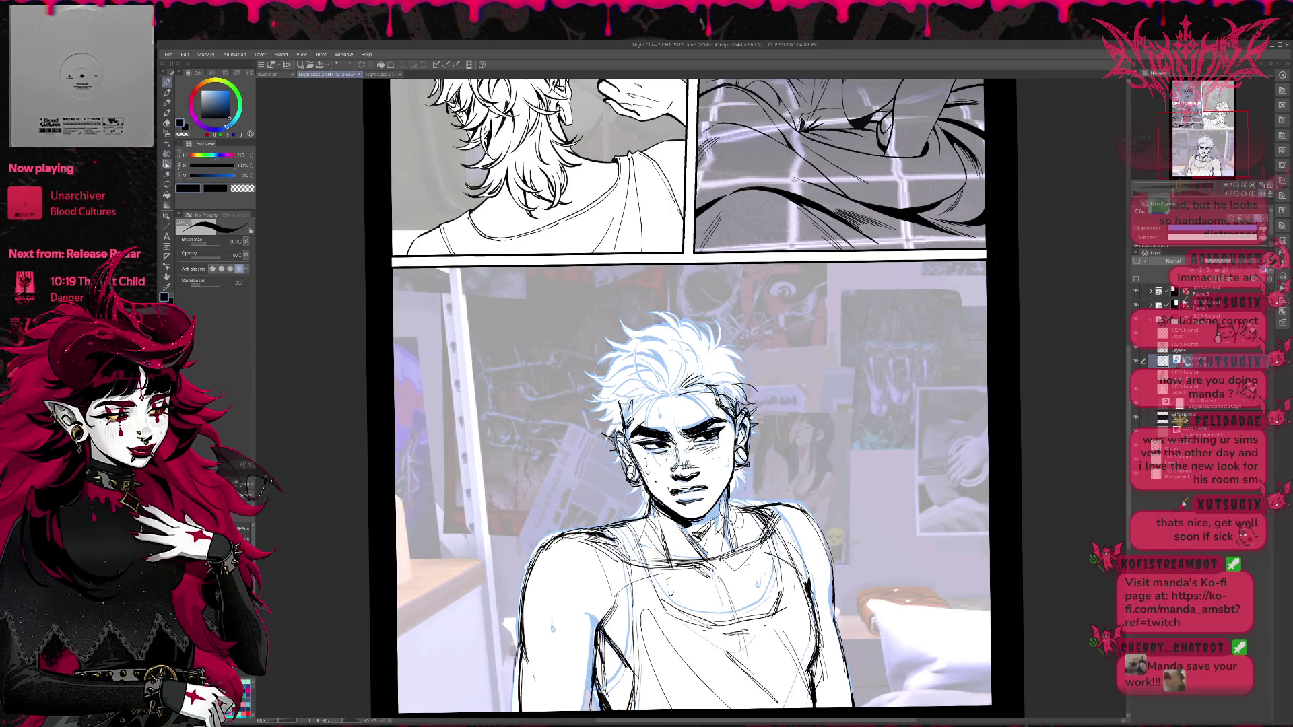
pyautogui.click(166, 164)
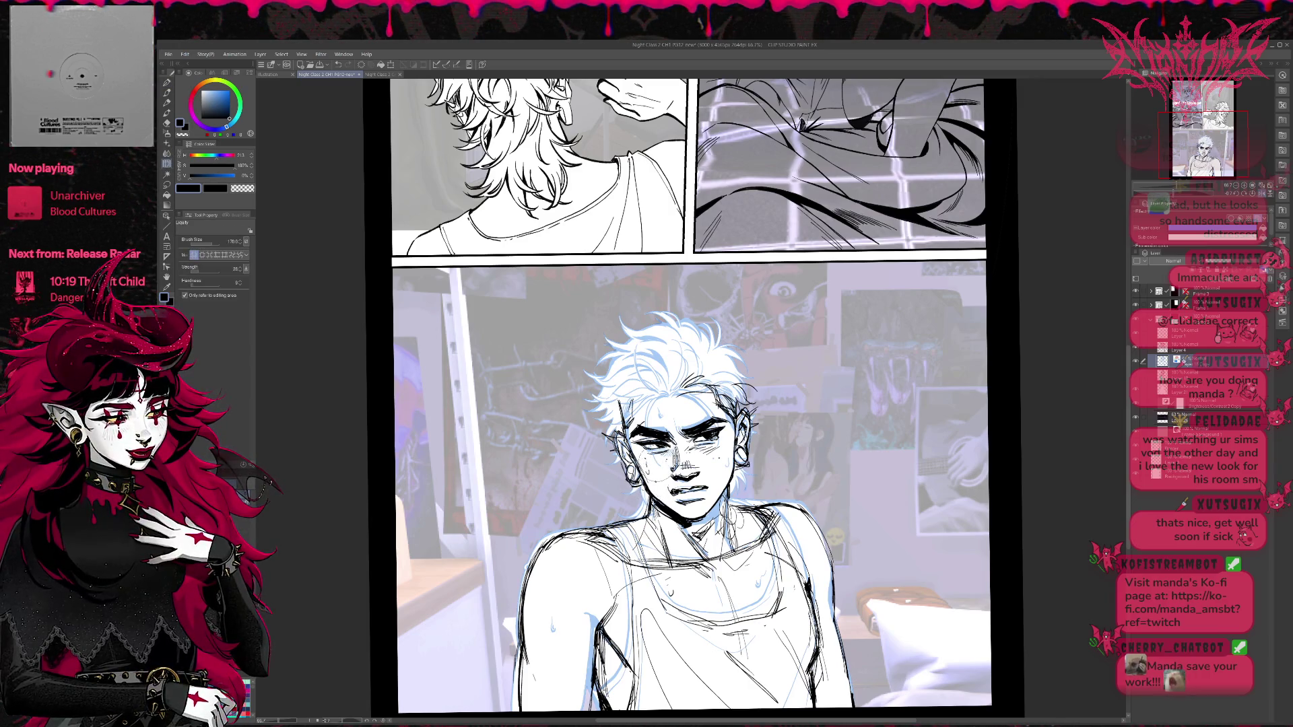
pyautogui.click(1184, 350)
# Liquify the cheek, jaw, both ears, hair and neck lines into shape.
pyautogui.moveTo(647, 475)
pyautogui.mouseDown()
pyautogui.moveTo(653, 488)
pyautogui.moveTo(647, 468)
pyautogui.mouseUp()
pyautogui.moveTo(610, 421); pyautogui.dragTo(636, 448)
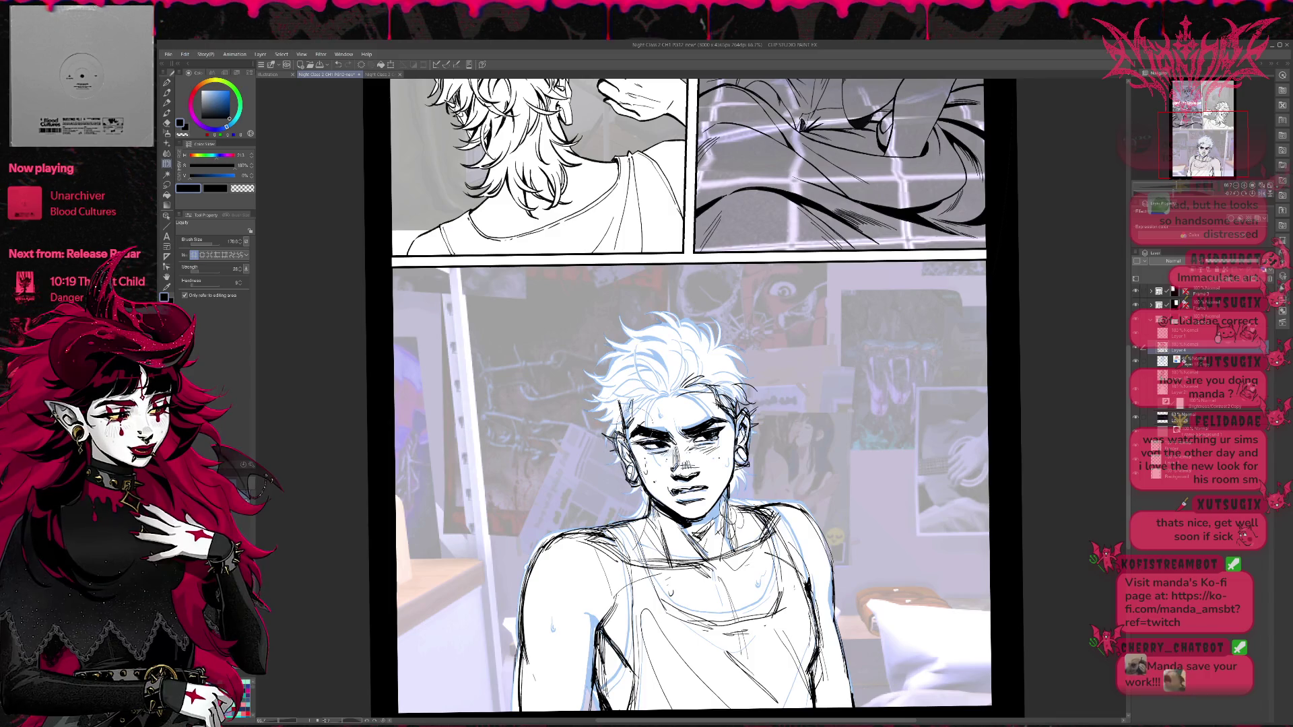
pyautogui.moveTo(747, 397)
pyautogui.mouseDown()
pyautogui.moveTo(761, 448)
pyautogui.moveTo(738, 458)
pyautogui.moveTo(737, 394)
pyautogui.mouseUp()
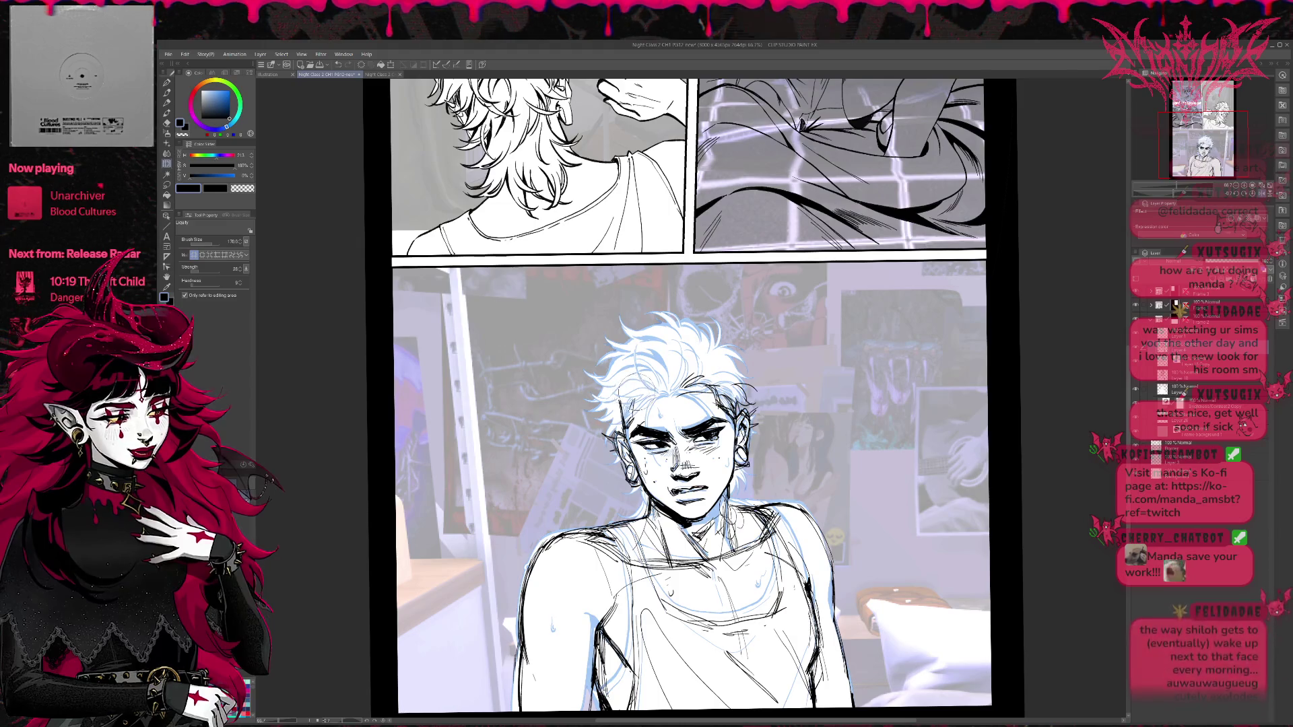
pyautogui.moveTo(630, 387); pyautogui.dragTo(620, 401)
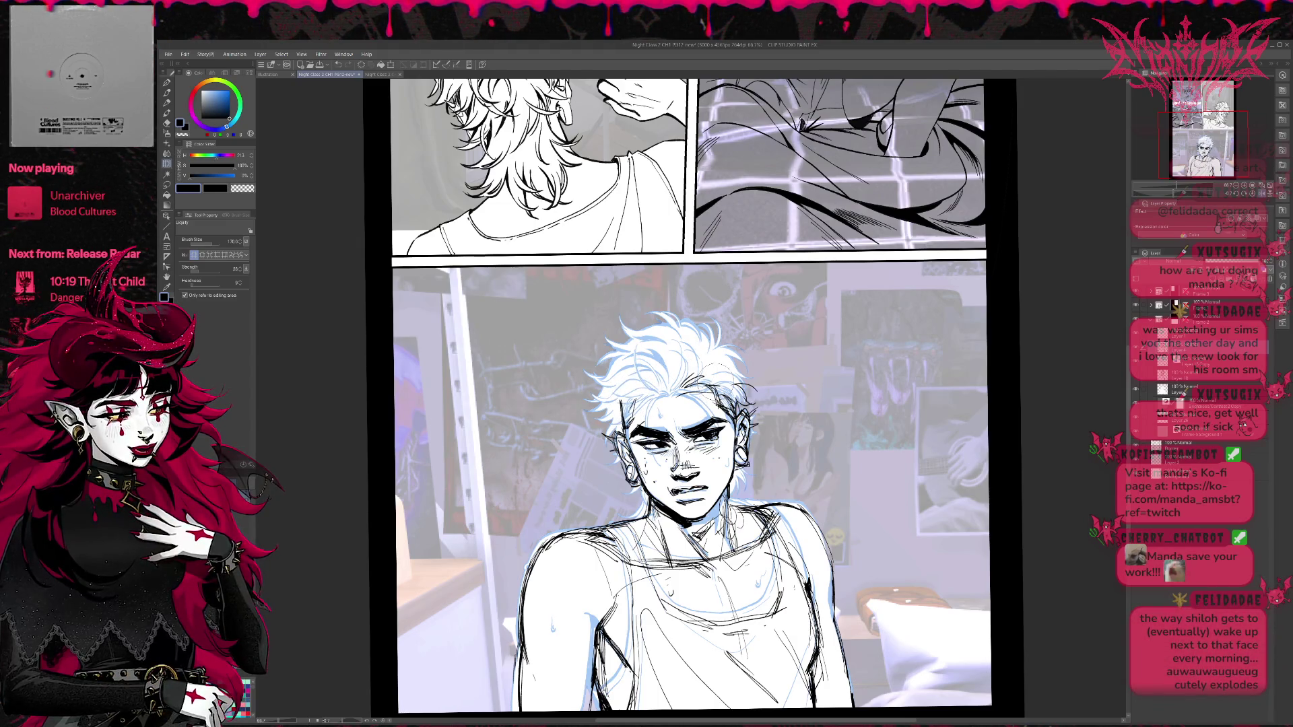
pyautogui.moveTo(714, 374)
pyautogui.mouseDown()
pyautogui.moveTo(711, 404)
pyautogui.moveTo(704, 390)
pyautogui.moveTo(639, 431)
pyautogui.moveTo(674, 394)
pyautogui.mouseUp()
pyautogui.moveTo(724, 488); pyautogui.dragTo(717, 509)
pyautogui.moveTo(724, 465)
pyautogui.mouseDown()
pyautogui.moveTo(717, 492)
pyautogui.moveTo(670, 519)
pyautogui.moveTo(697, 512)
pyautogui.moveTo(682, 532)
pyautogui.mouseUp()
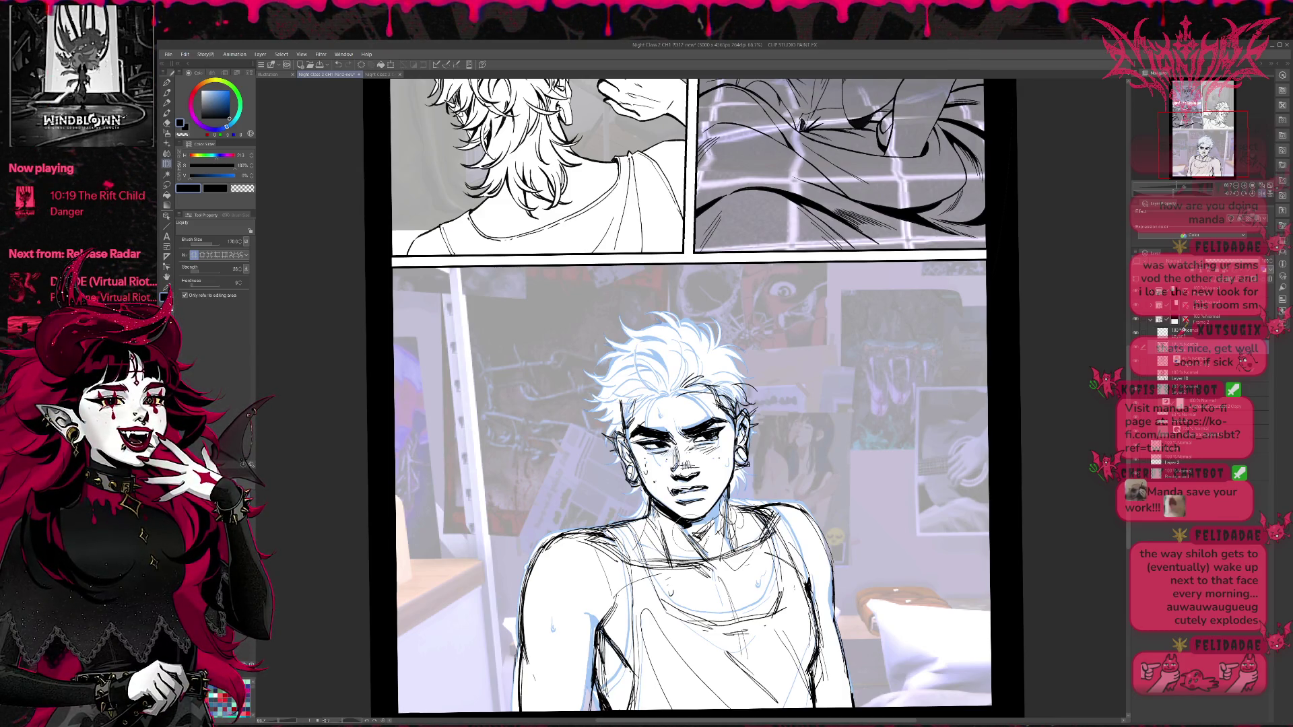
# Mirror the view to check the reshaped face, then flip it back.
pyautogui.click(1264, 190)
pyautogui.click(1264, 191)
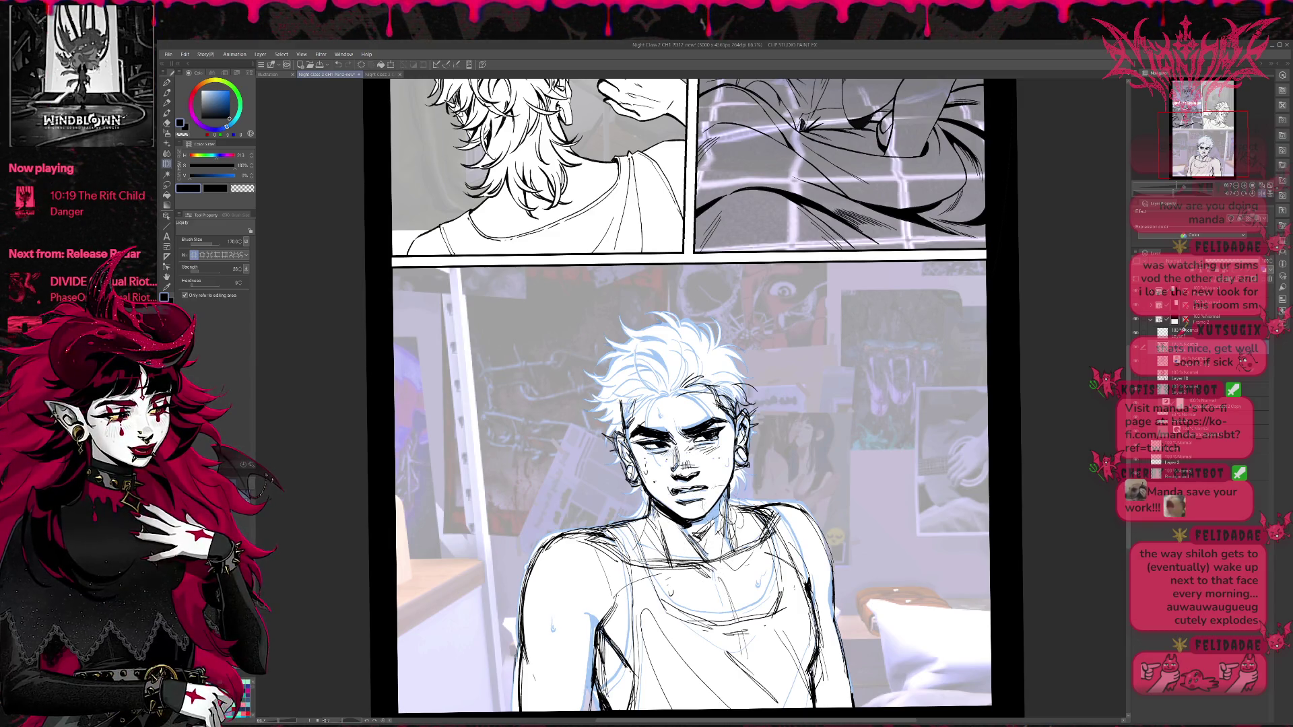
pyautogui.click(120, 84)
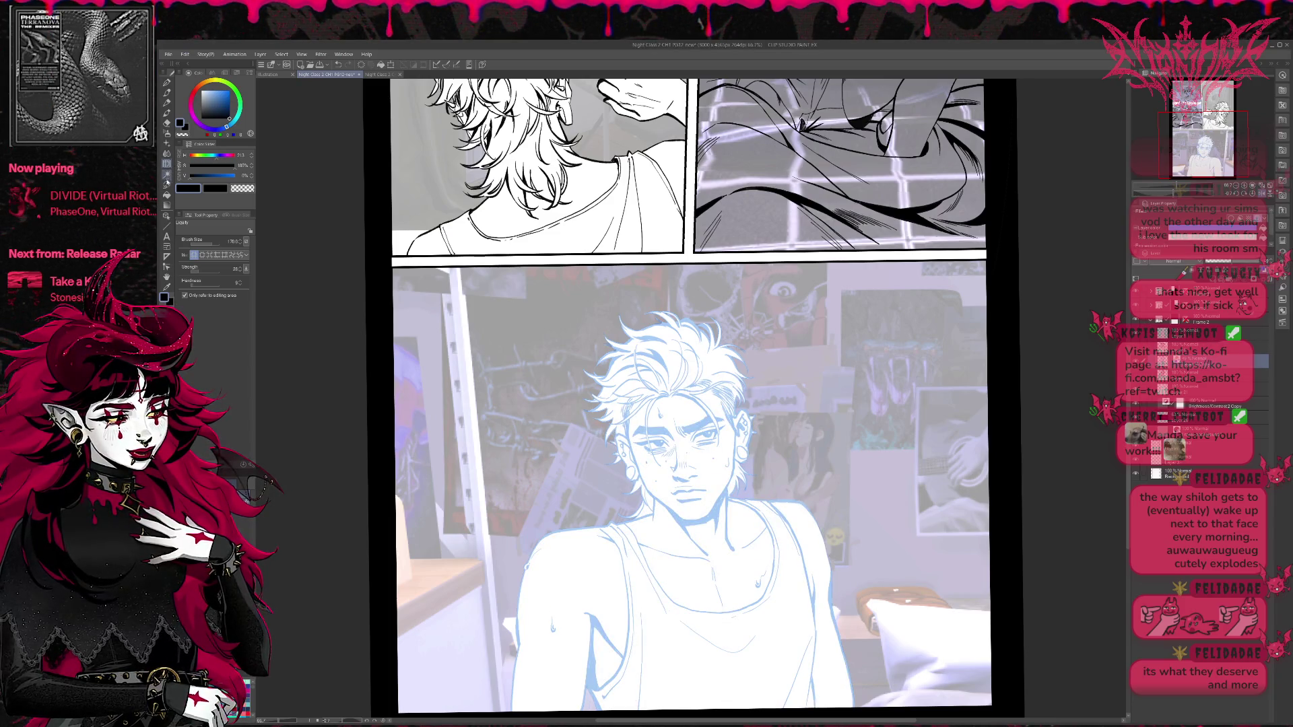
# Lasso-select the young man's hair, head, face and neck.
pyautogui.click(167, 184)
pyautogui.moveTo(749, 333); pyautogui.dragTo(713, 397)
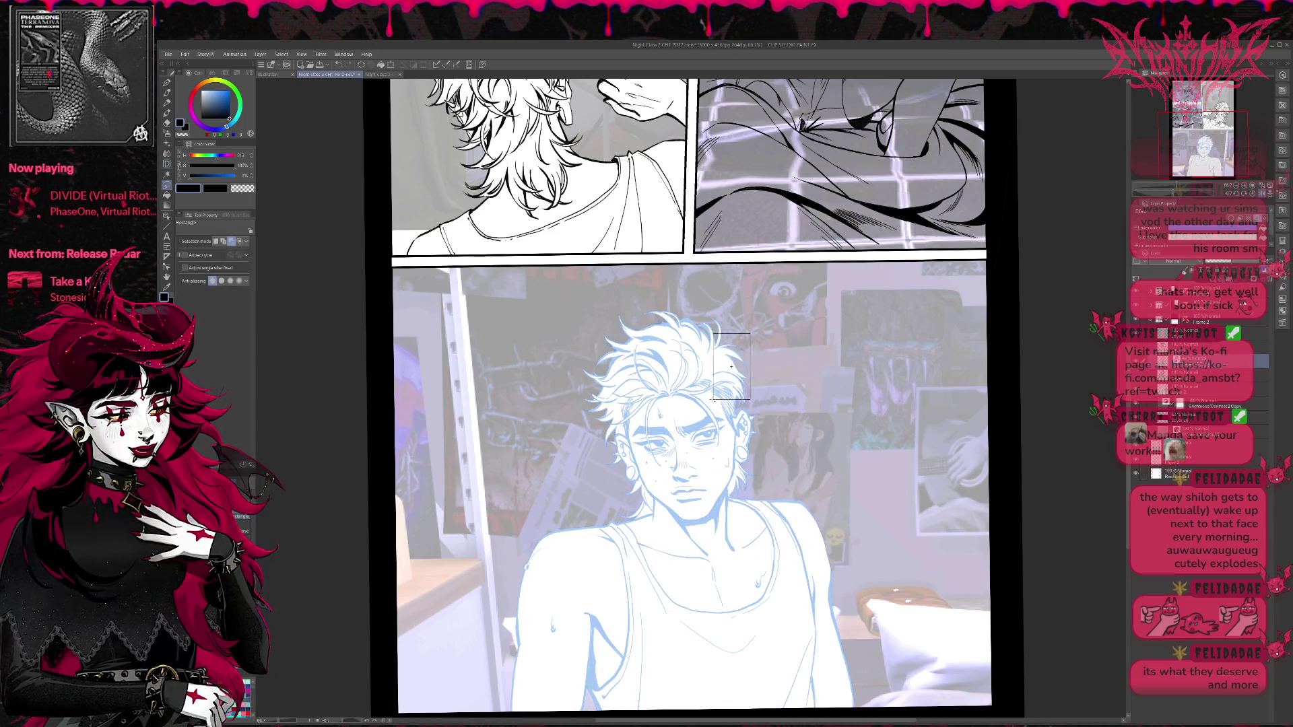
pyautogui.click(658, 411)
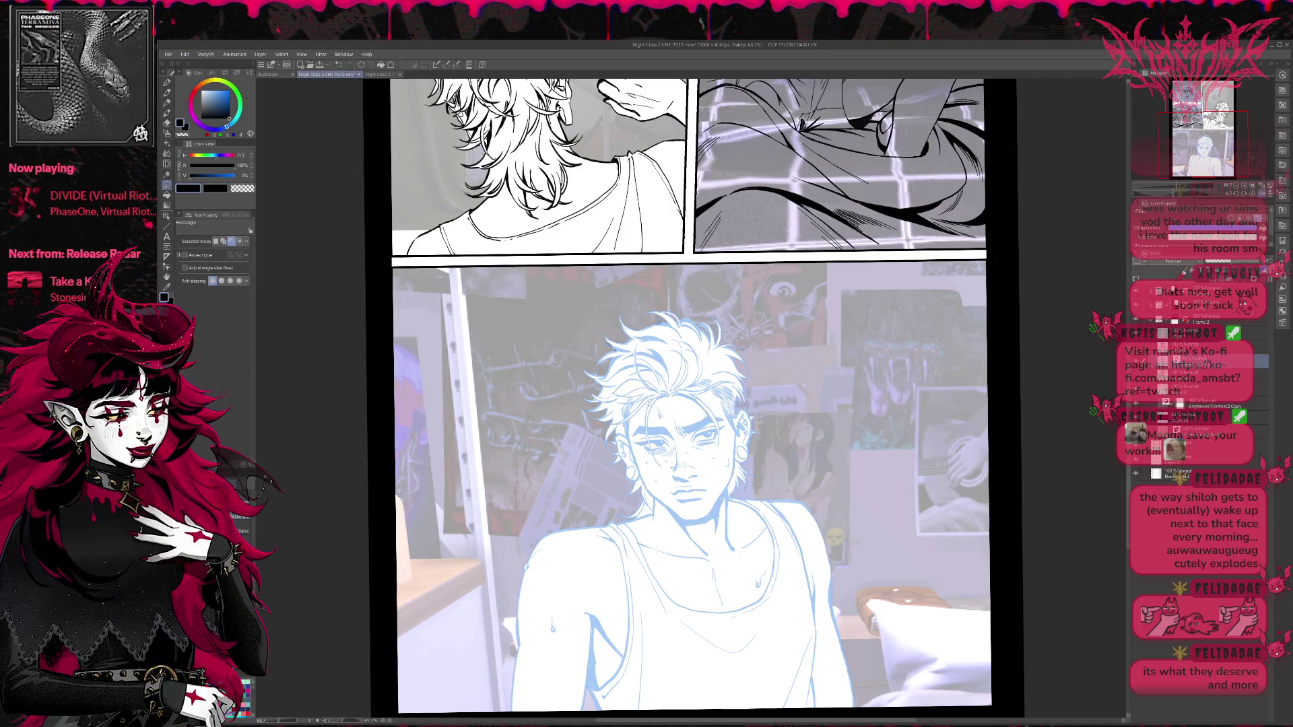
pyautogui.click(240, 498)
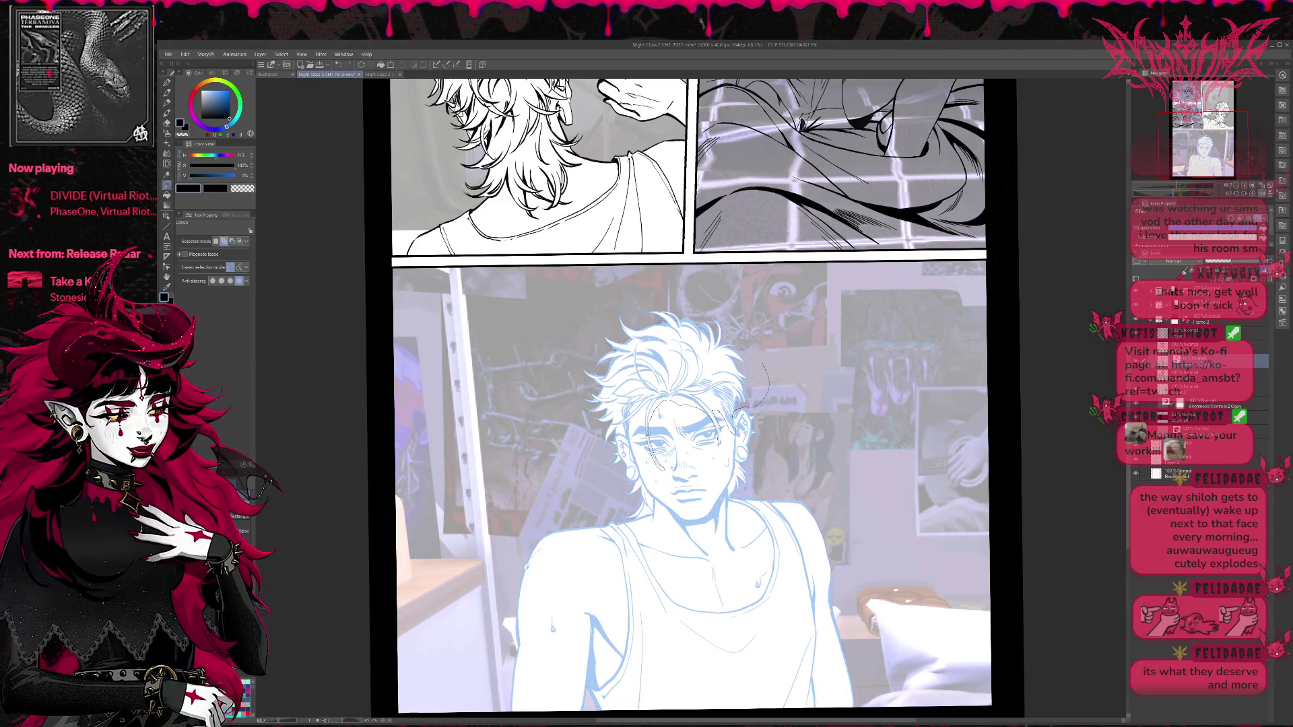
pyautogui.moveTo(606, 455); pyautogui.dragTo(677, 277)
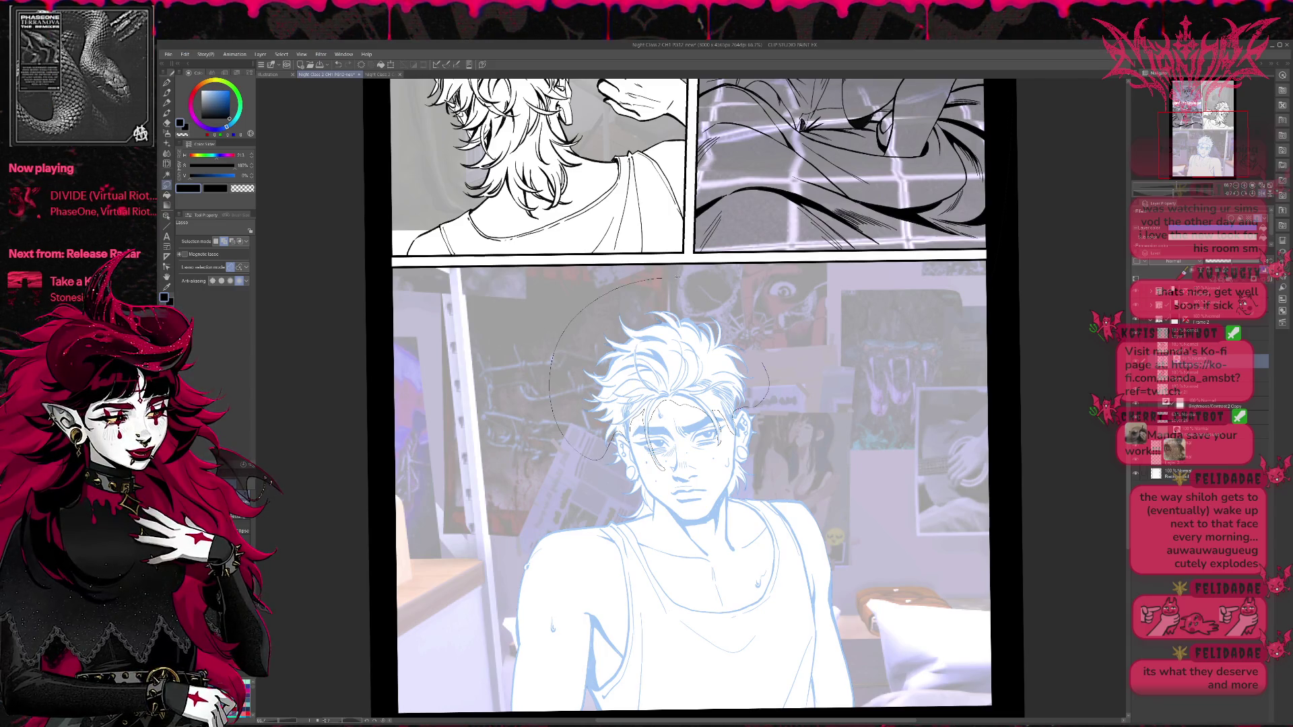
pyautogui.moveTo(776, 391); pyautogui.dragTo(775, 394)
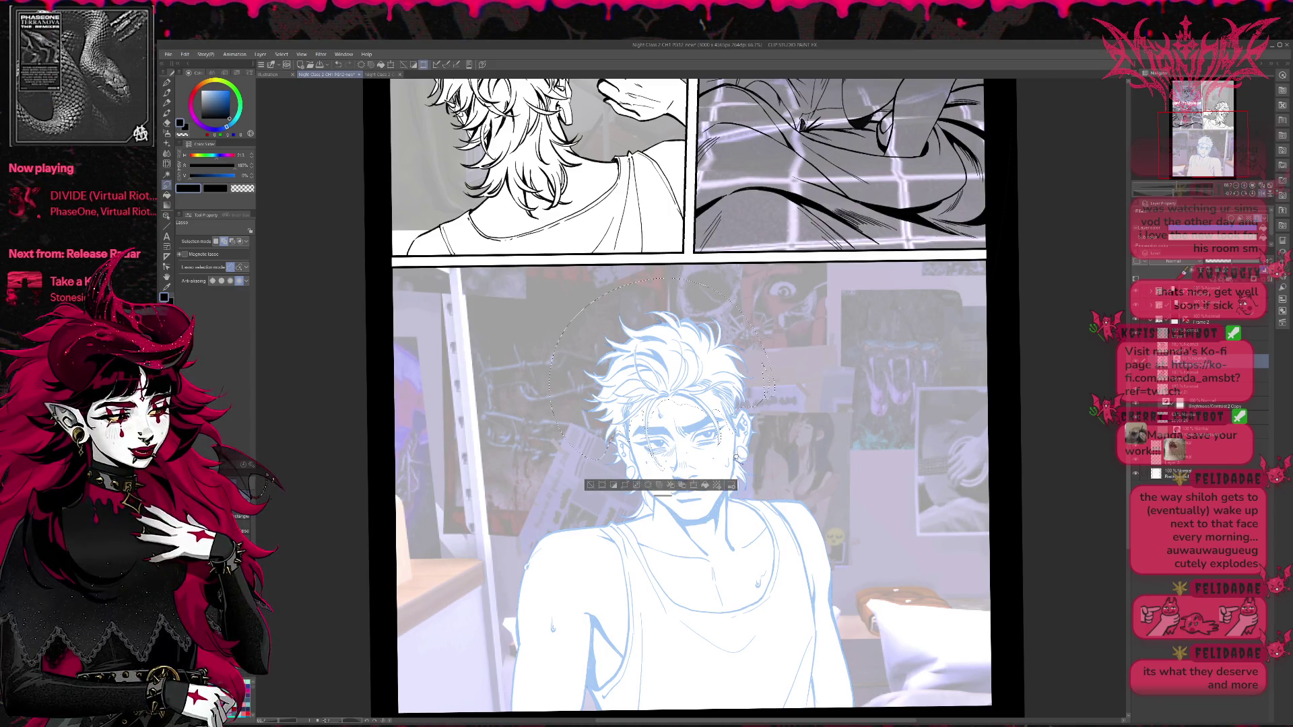
pyautogui.moveTo(755, 472)
pyautogui.mouseDown()
pyautogui.moveTo(645, 479)
pyautogui.moveTo(672, 499)
pyautogui.mouseUp()
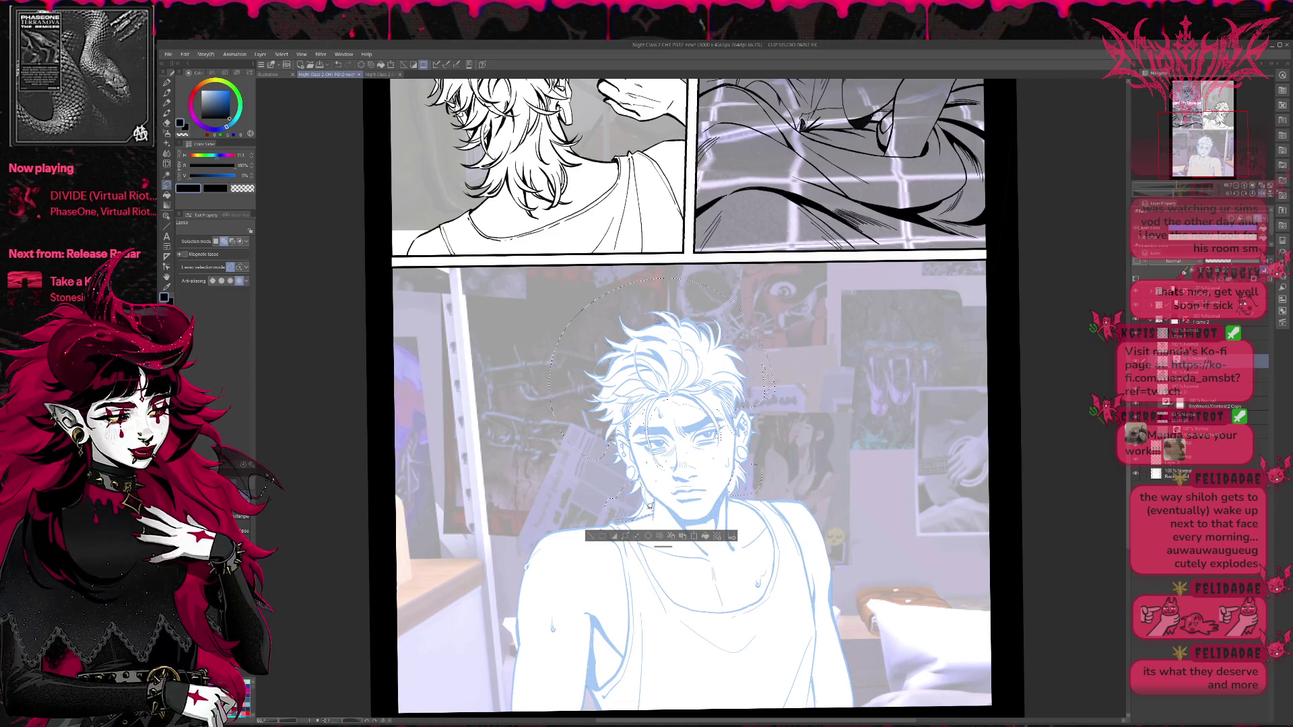
# Copy the selection onto a new layer and fill it solid white.
pyautogui.hotkey('ctrl', 'c')
pyautogui.hotkey('ctrl', 'v')
pyautogui.hotkey('alt', 'BackSpace')
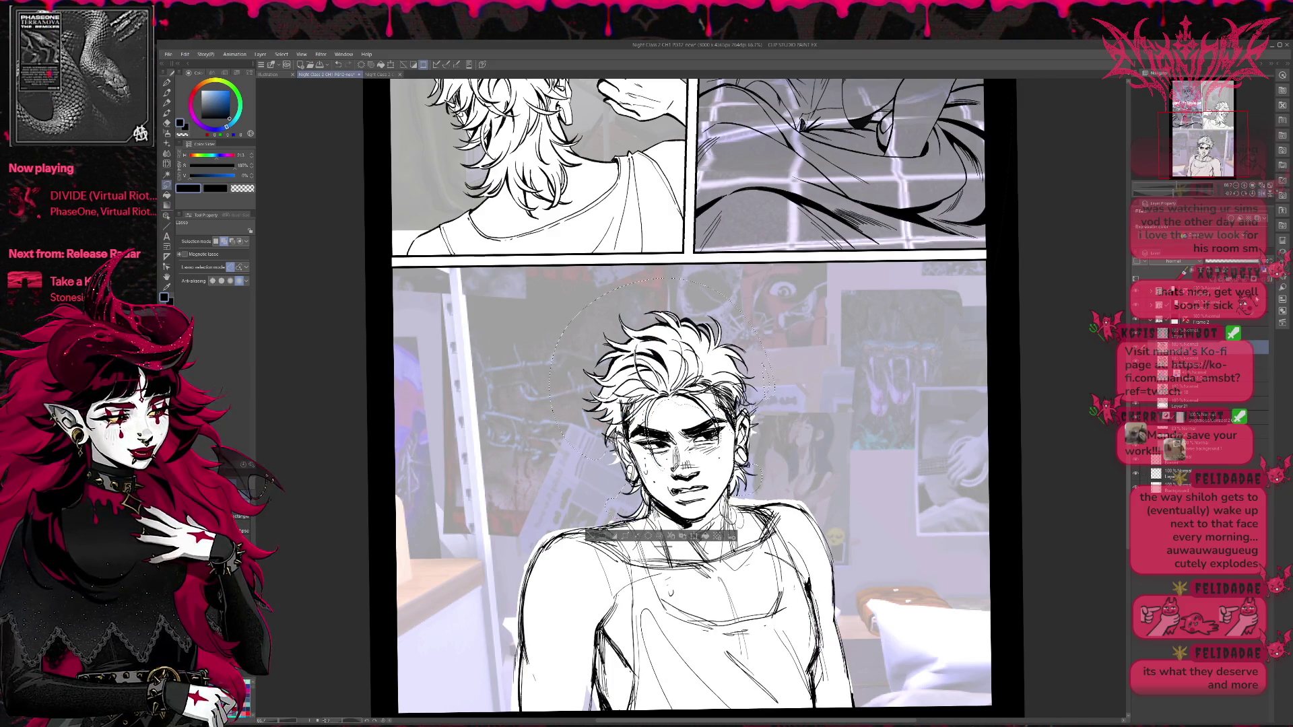
# Lower the blue sketch layer's opacity, clear the selection and zoom in on the head.
pyautogui.click(1222, 261)
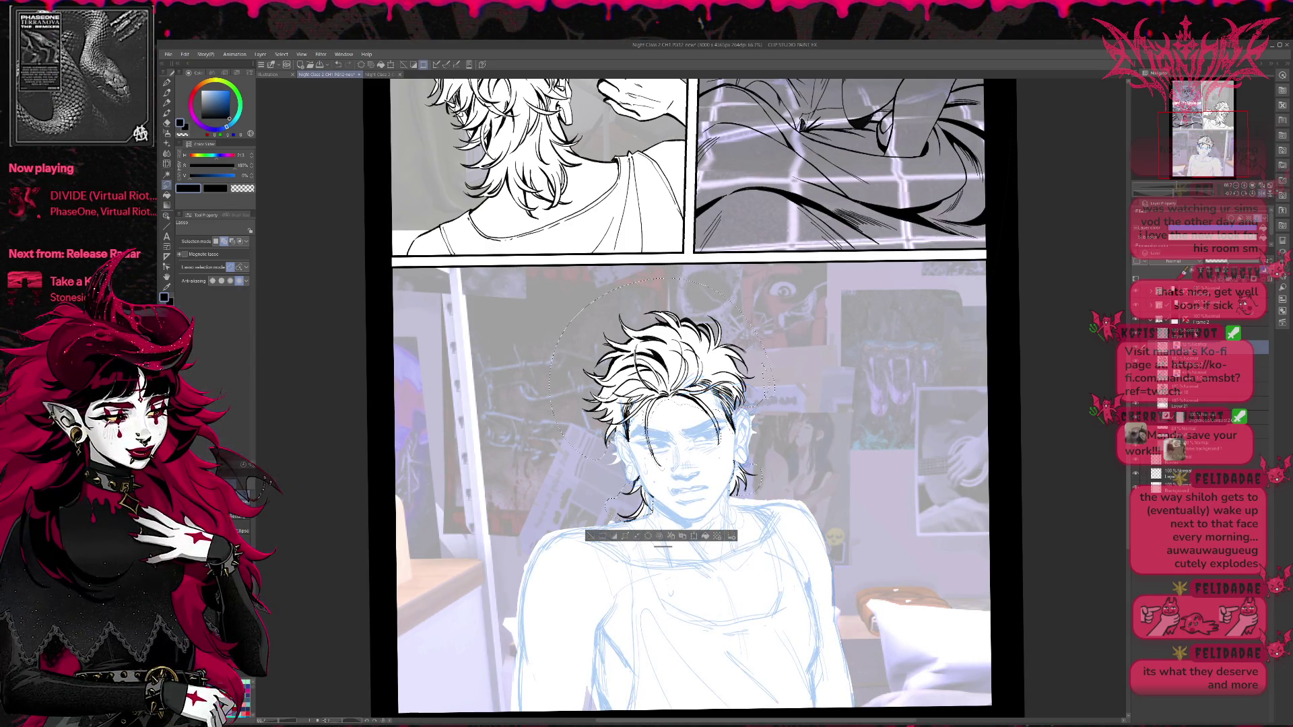
pyautogui.click(1206, 361)
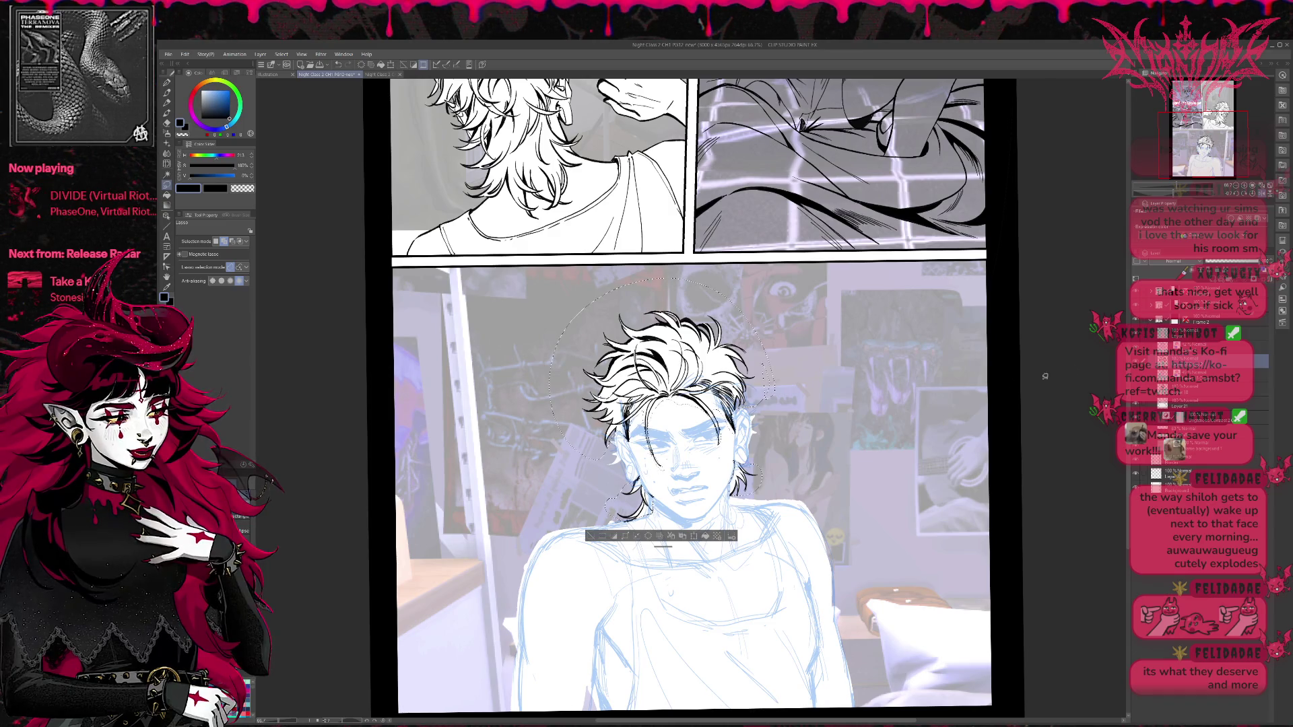
pyautogui.click(653, 538)
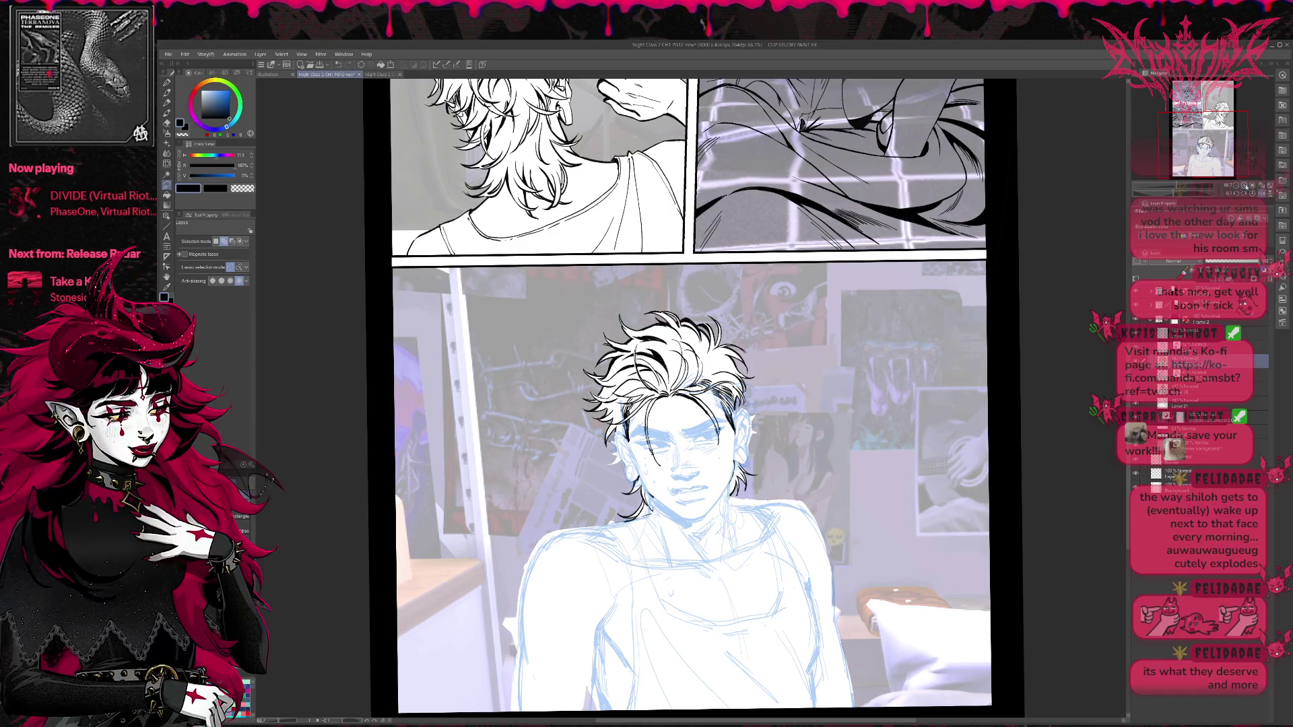
pyautogui.hotkey('ctrl', '+')
pyautogui.press('e')
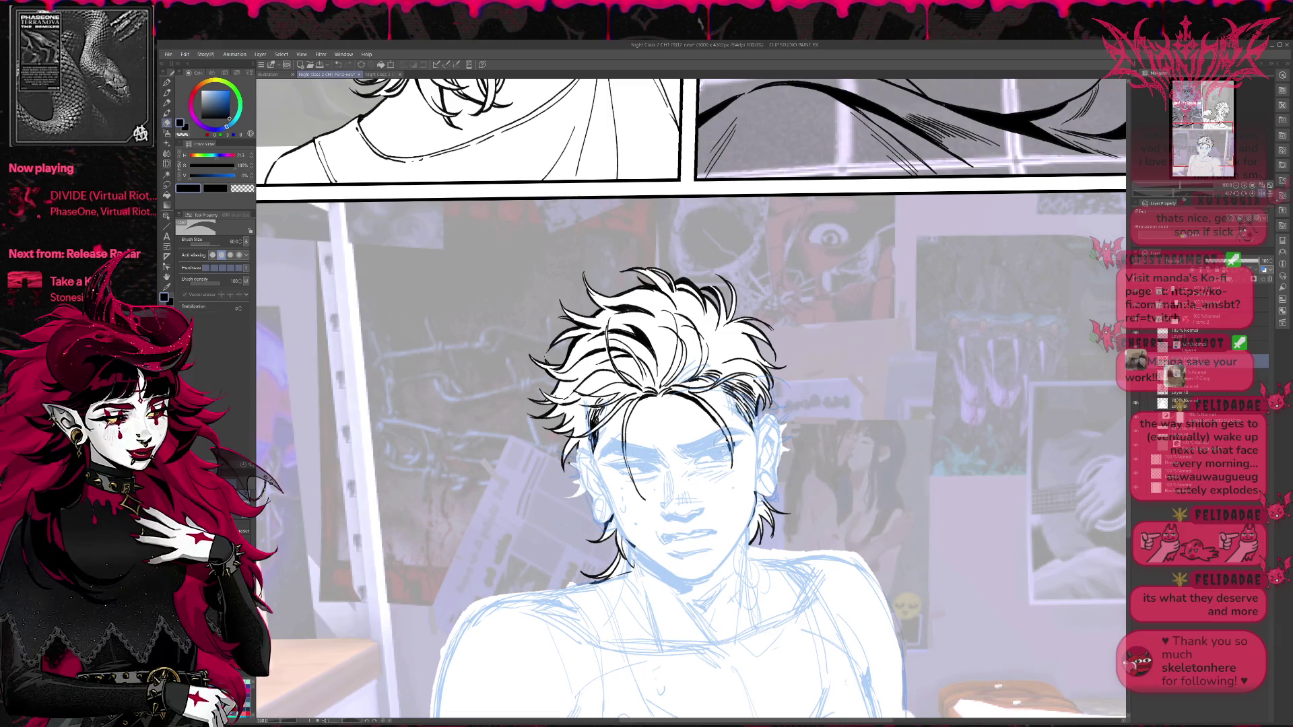
# Lighten sketch lines beside the right eye and zoom in closer on the head.
pyautogui.moveTo(727, 442); pyautogui.dragTo(727, 434)
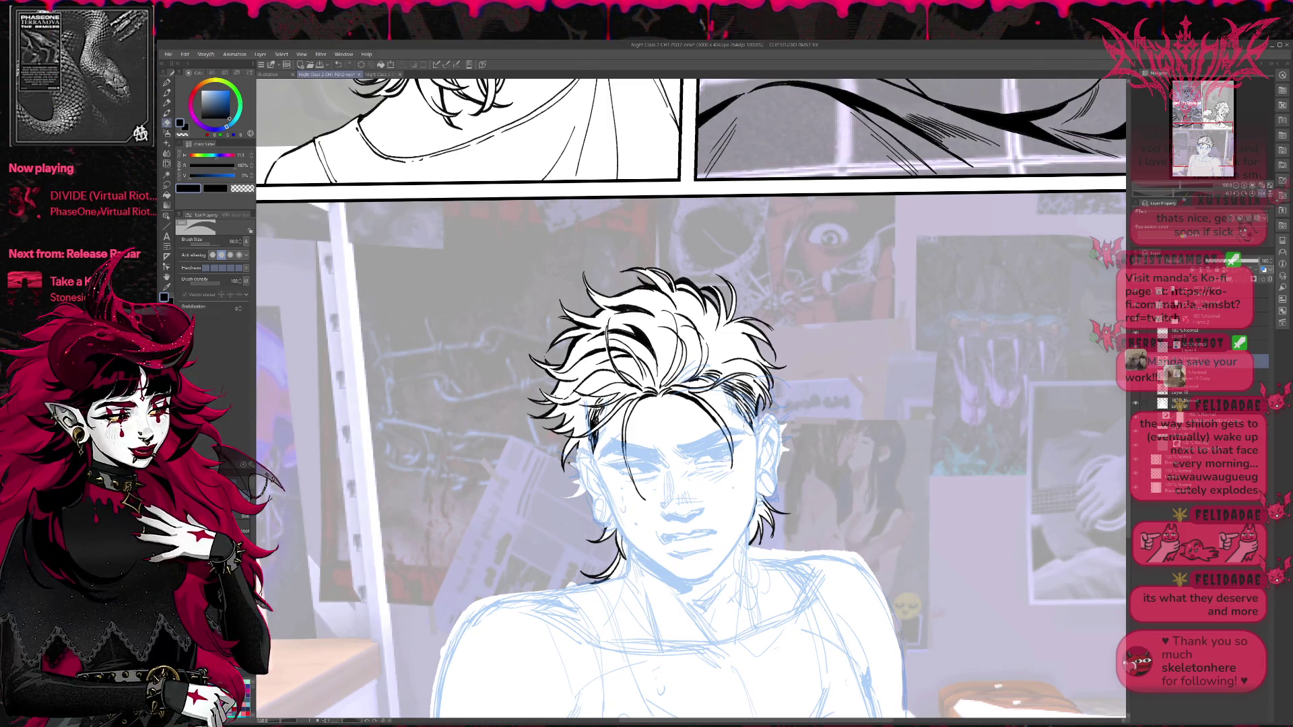
pyautogui.press('p')
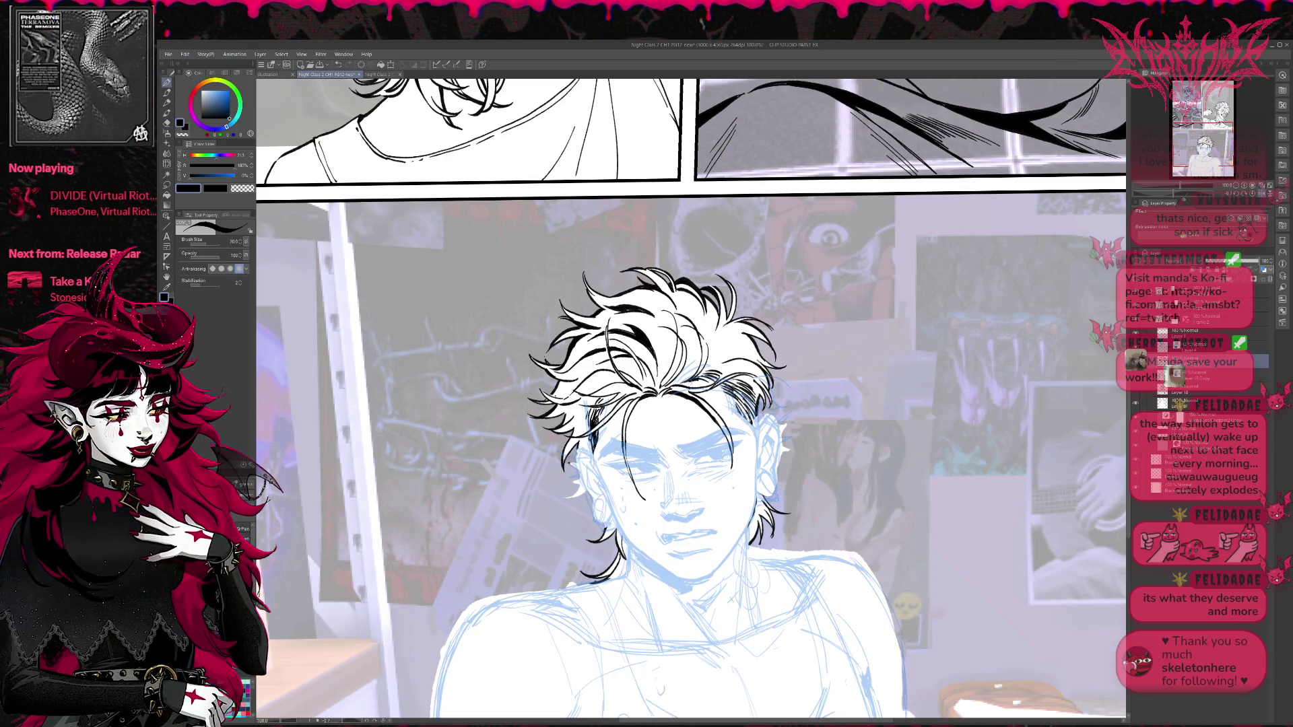
pyautogui.press('e')
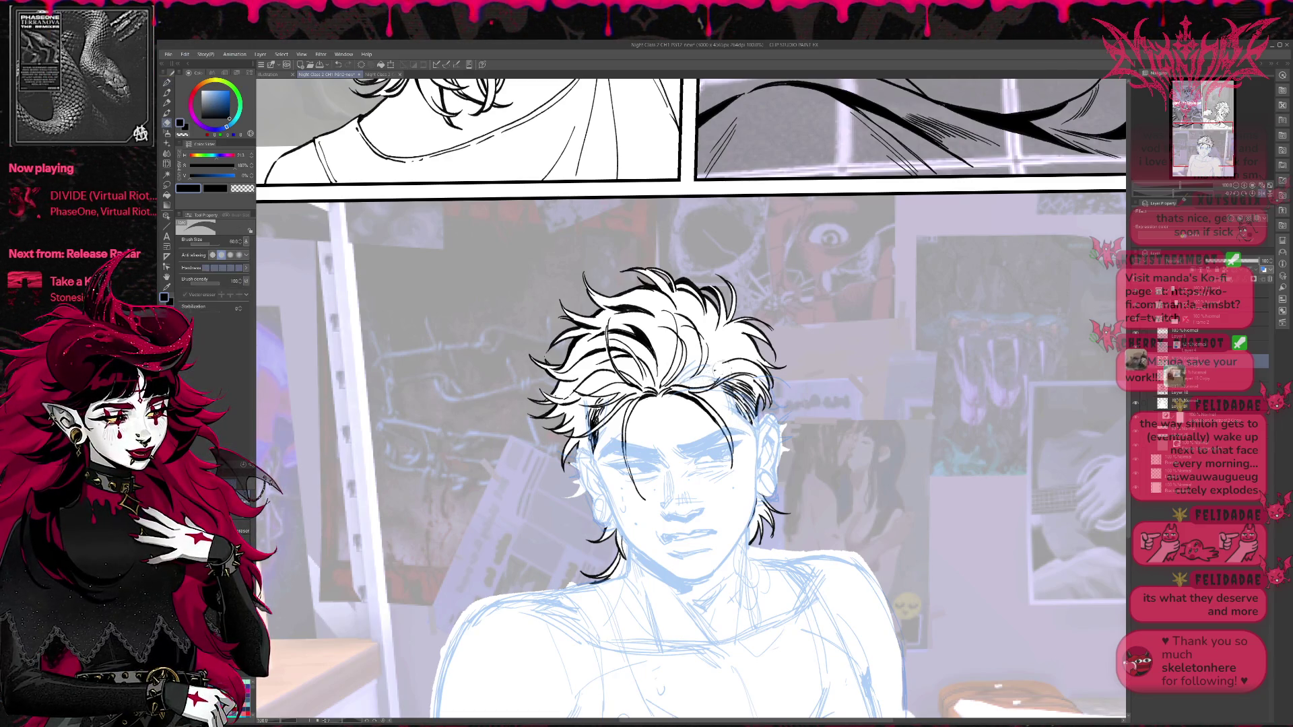
pyautogui.press('p')
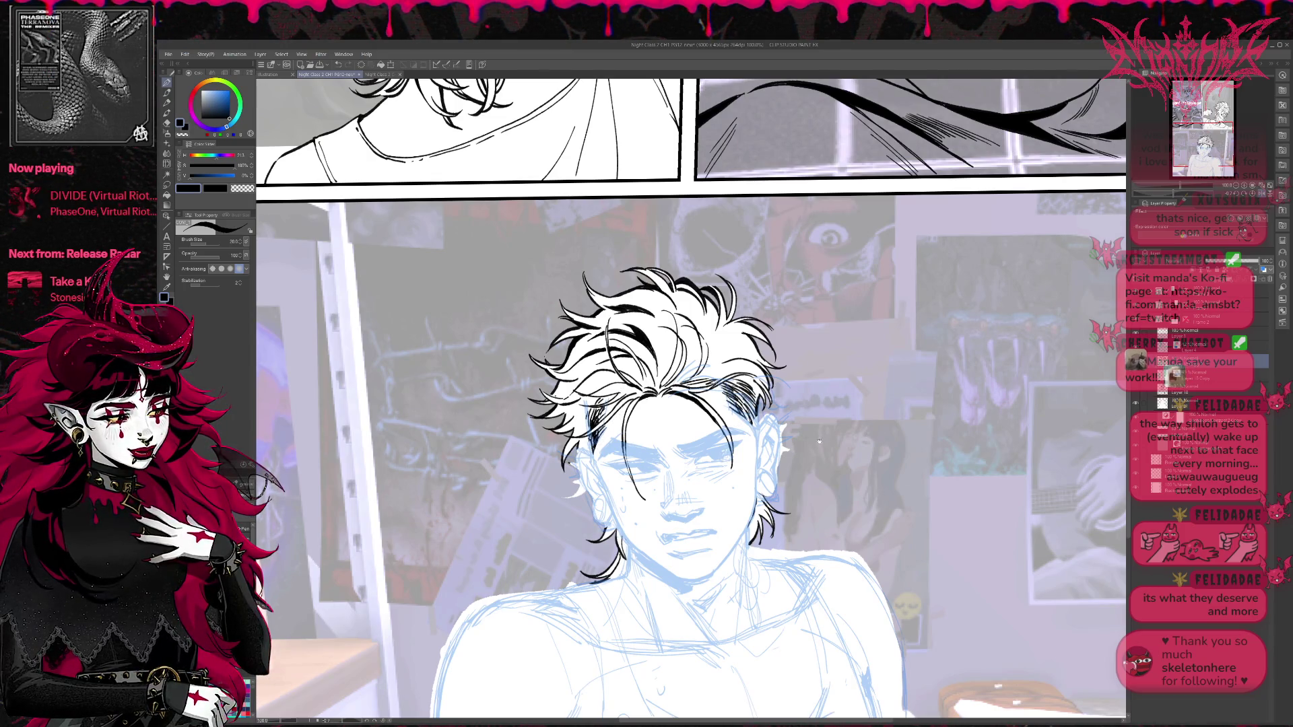
pyautogui.scroll(-1, 819, 441)
pyautogui.scroll(-1, 836, 404)
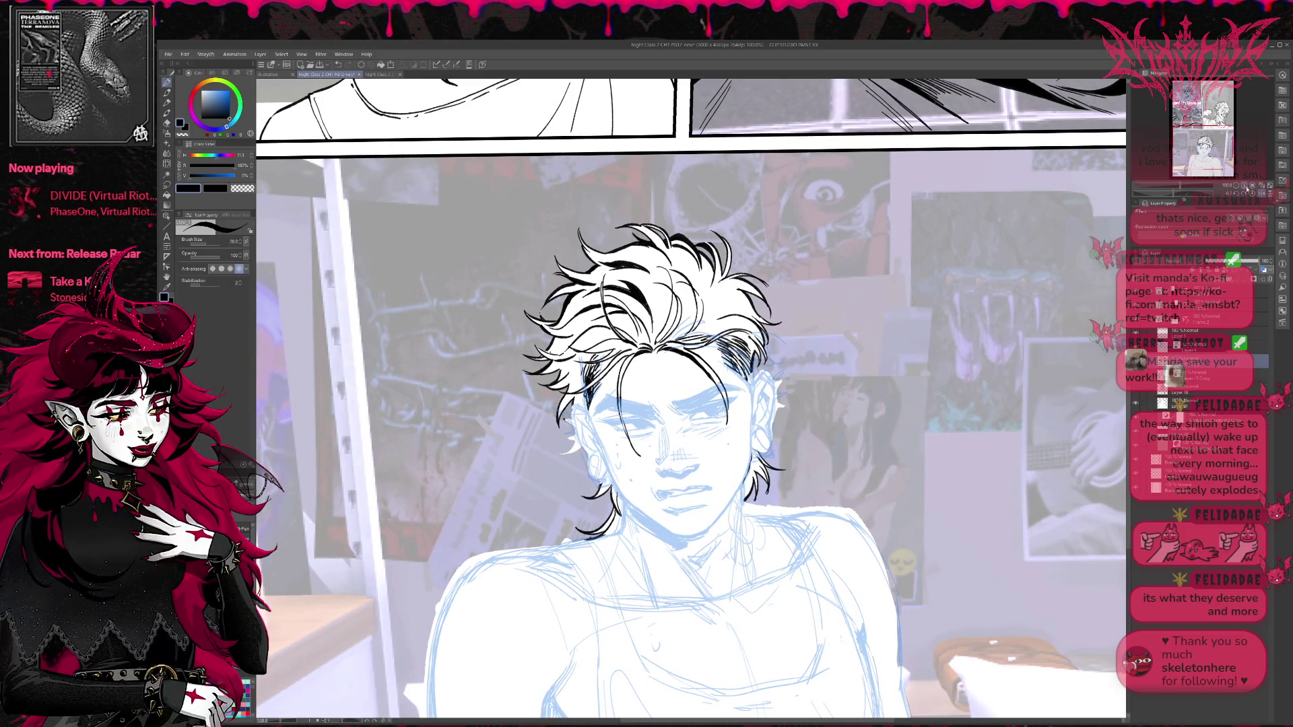
pyautogui.click(1247, 189)
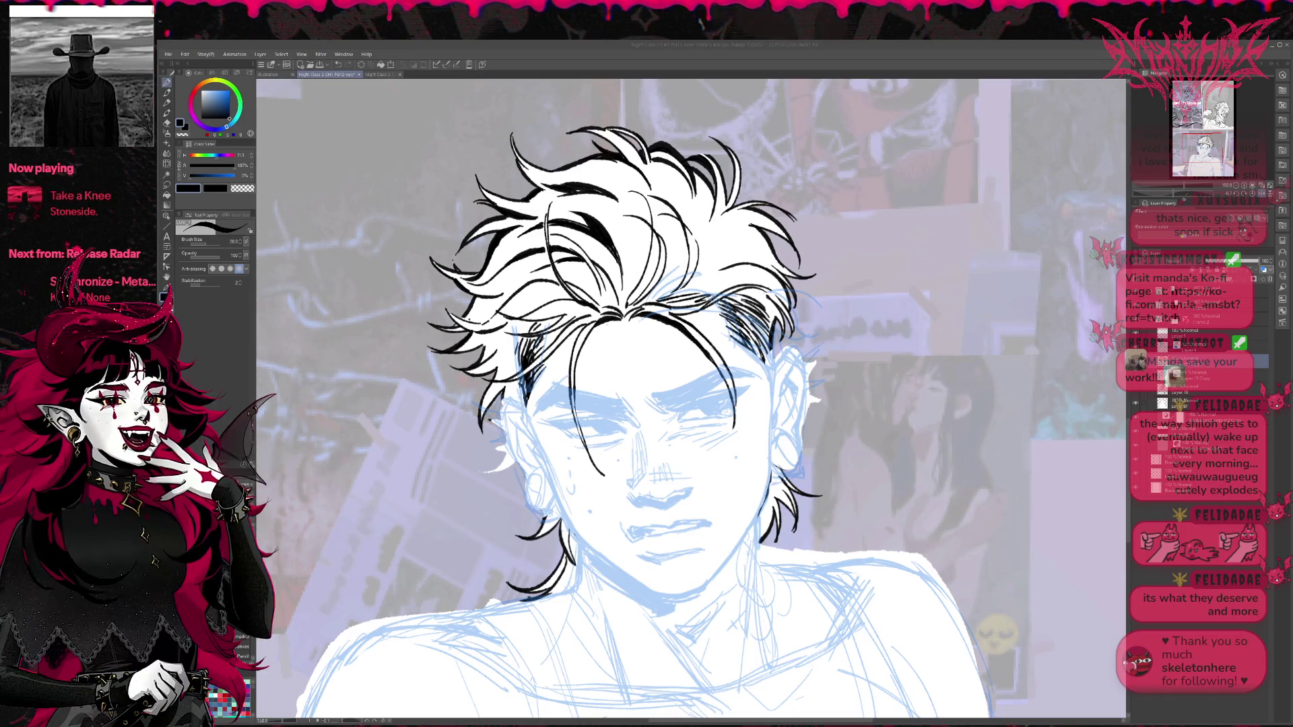
pyautogui.moveTo(673, 337); pyautogui.dragTo(649, 355)
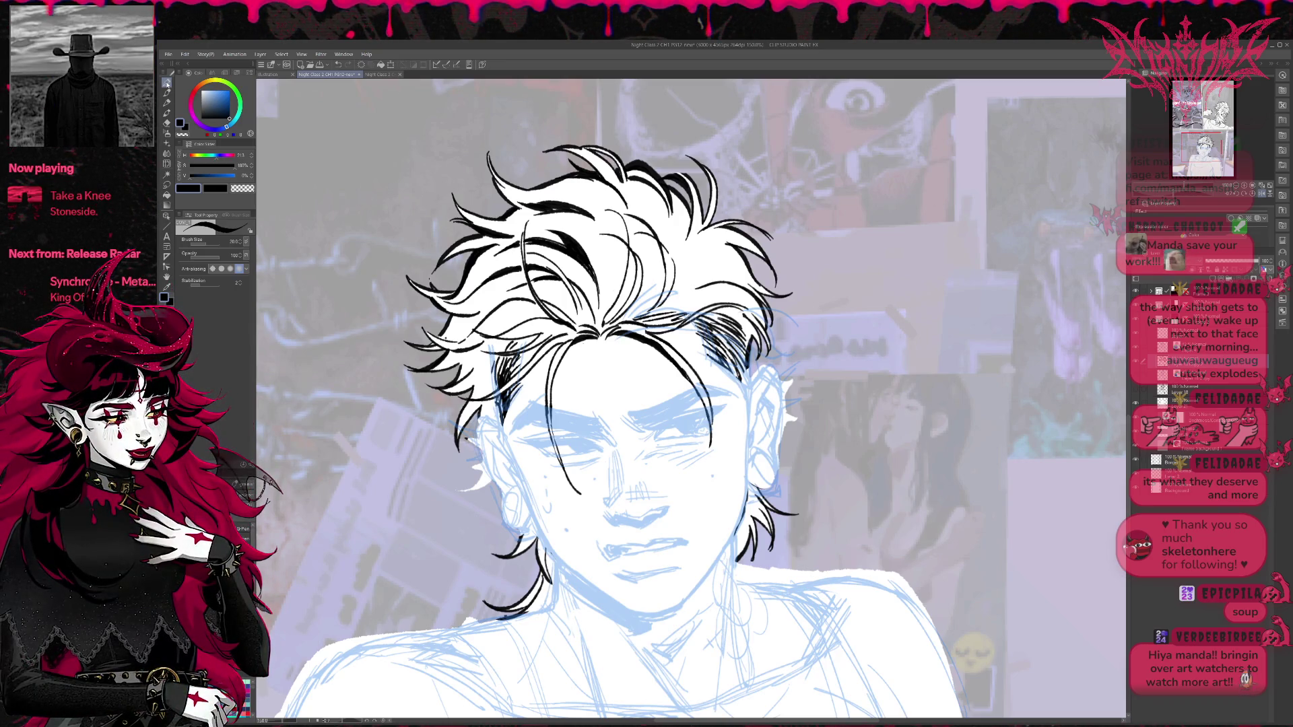
# Hatch the hair by the right ear and between the brows, then tint the hair layer blue.
pyautogui.click(167, 83)
pyautogui.moveTo(735, 370)
pyautogui.mouseDown()
pyautogui.moveTo(750, 427)
pyautogui.moveTo(746, 378)
pyautogui.mouseUp()
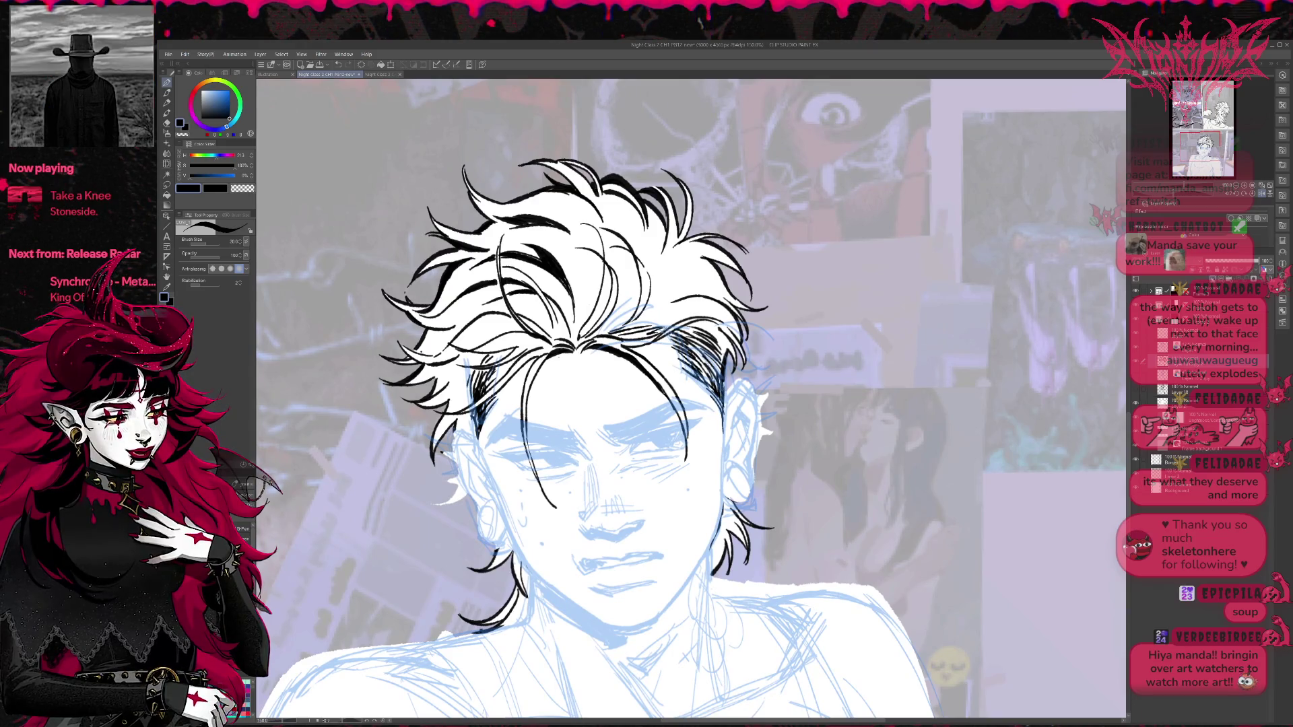
pyautogui.moveTo(604, 430)
pyautogui.mouseDown()
pyautogui.moveTo(614, 446)
pyautogui.moveTo(629, 441)
pyautogui.mouseUp()
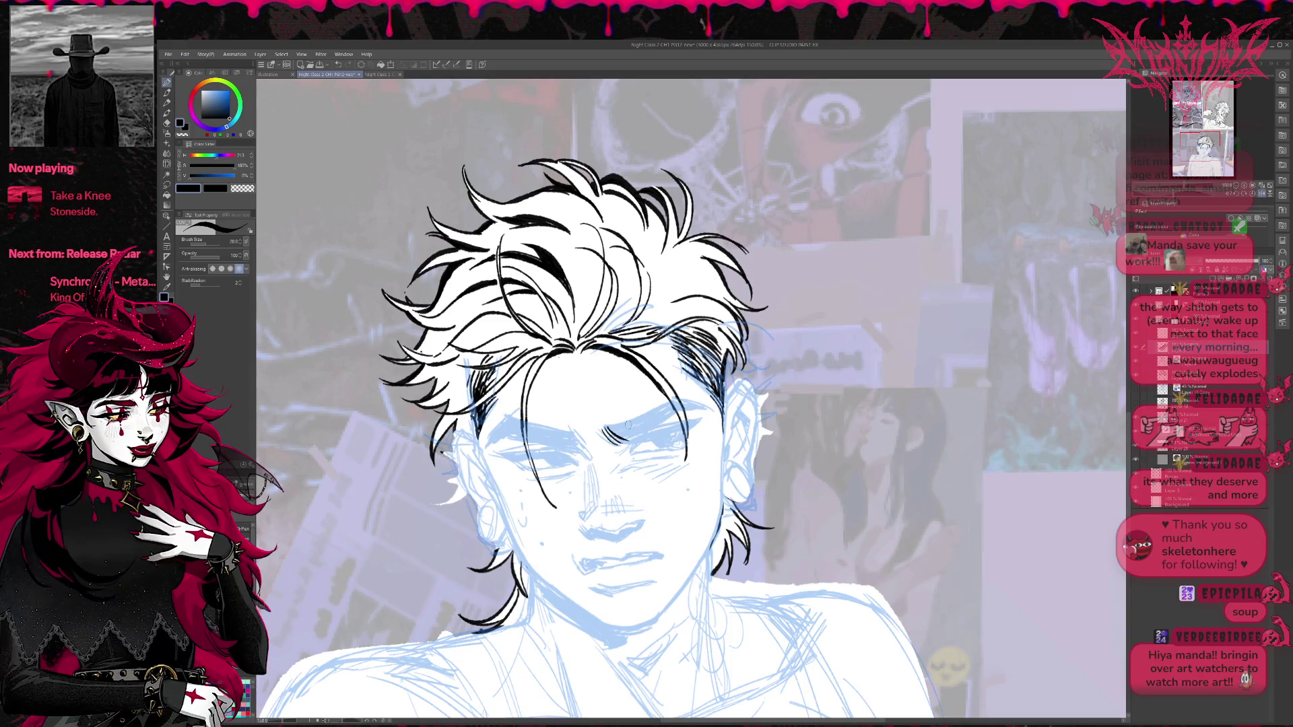
pyautogui.click(1205, 374)
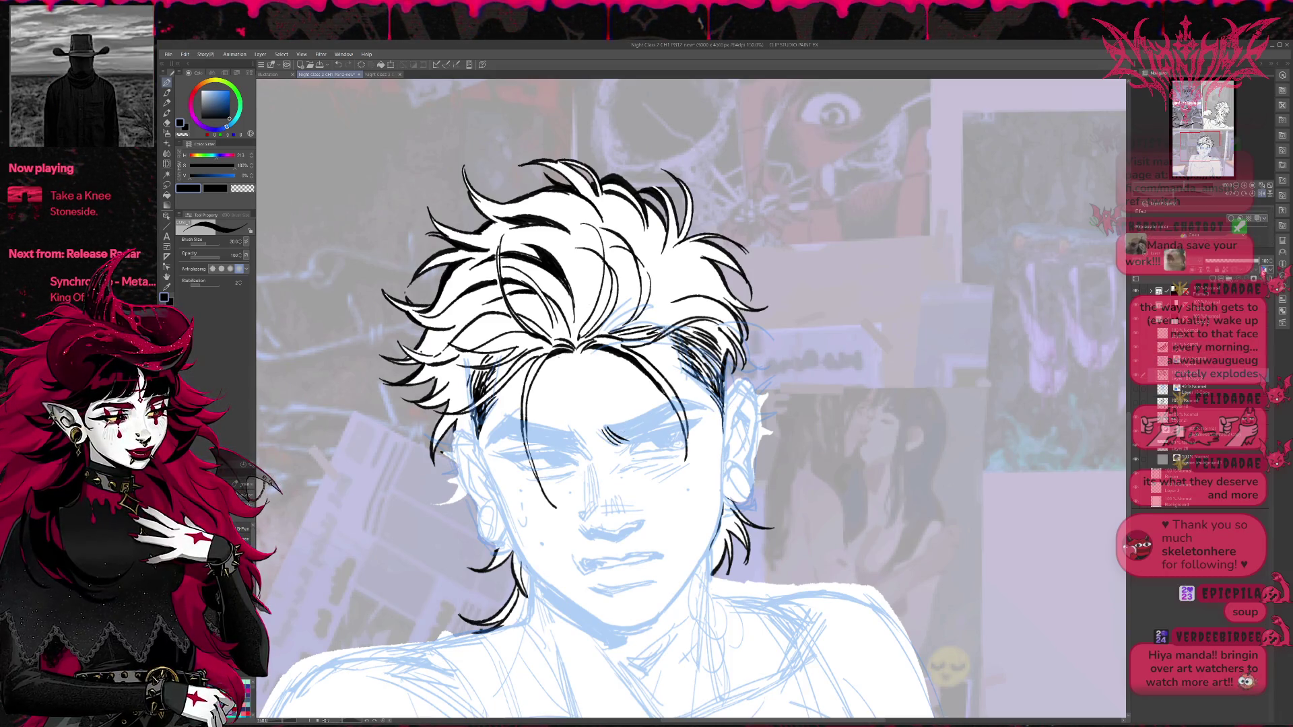
pyautogui.click(1258, 218)
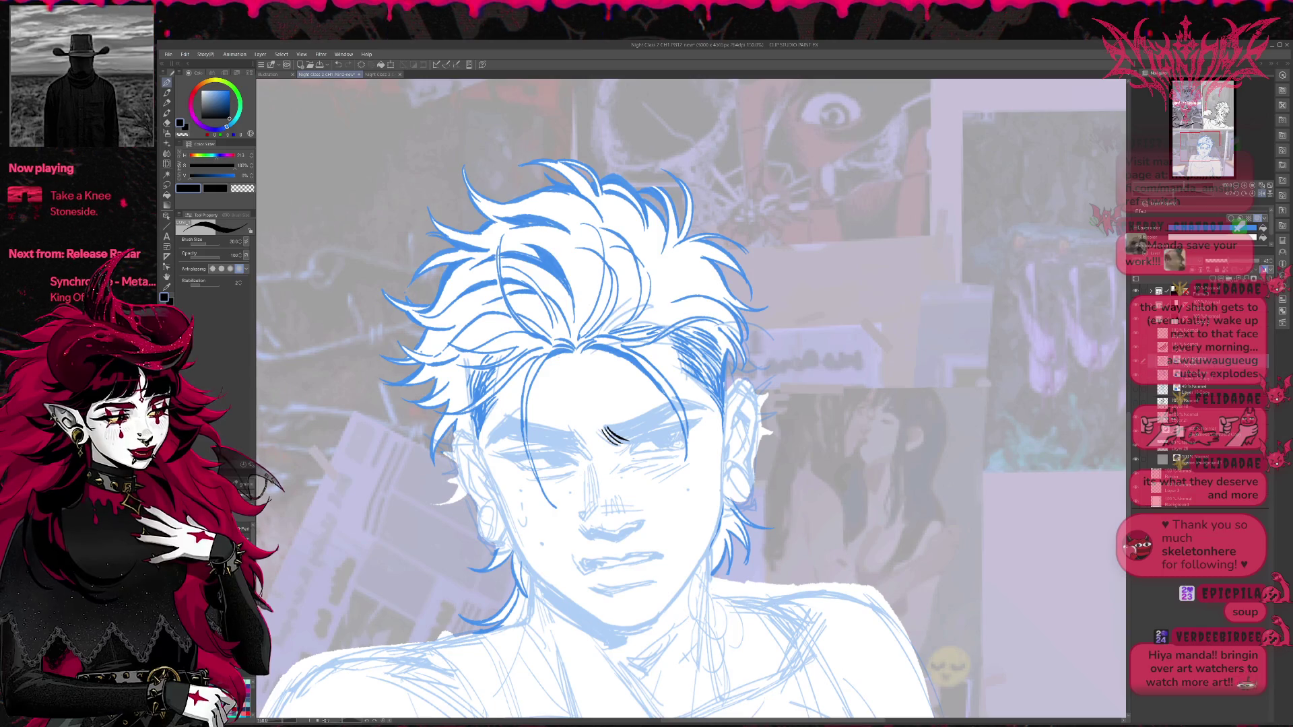
# Ink a trial right eyebrow on the face layer, then erase it completely.
pyautogui.click(1206, 347)
pyautogui.moveTo(606, 429); pyautogui.dragTo(655, 414)
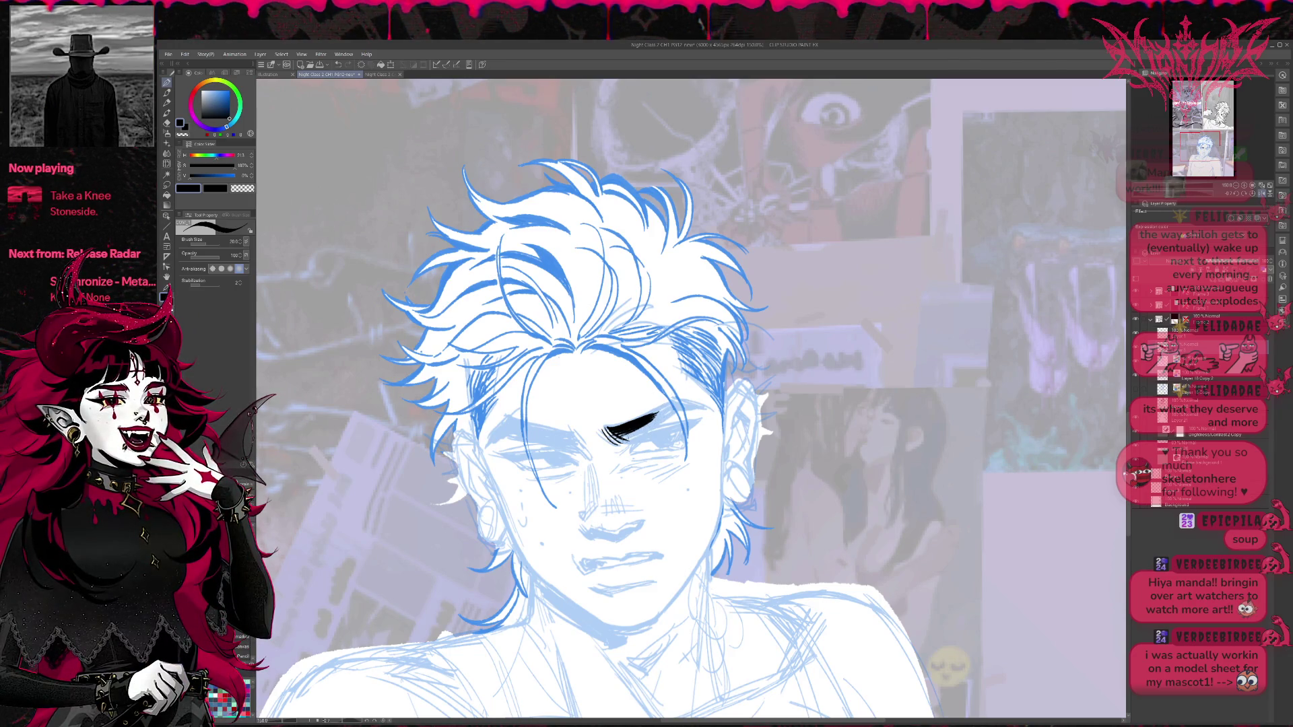
pyautogui.moveTo(618, 438); pyautogui.dragTo(677, 409)
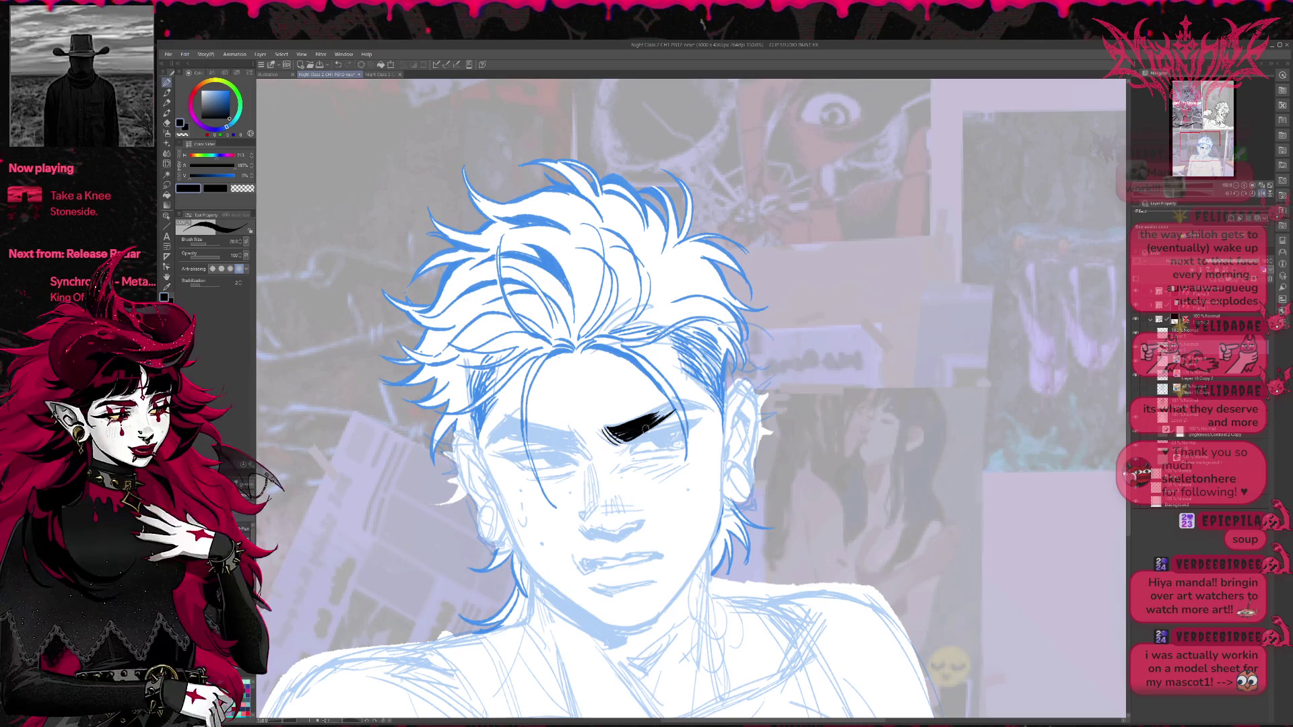
pyautogui.press('e')
pyautogui.moveTo(642, 449)
pyautogui.mouseDown()
pyautogui.moveTo(665, 402)
pyautogui.moveTo(715, 408)
pyautogui.mouseUp()
pyautogui.press('p')
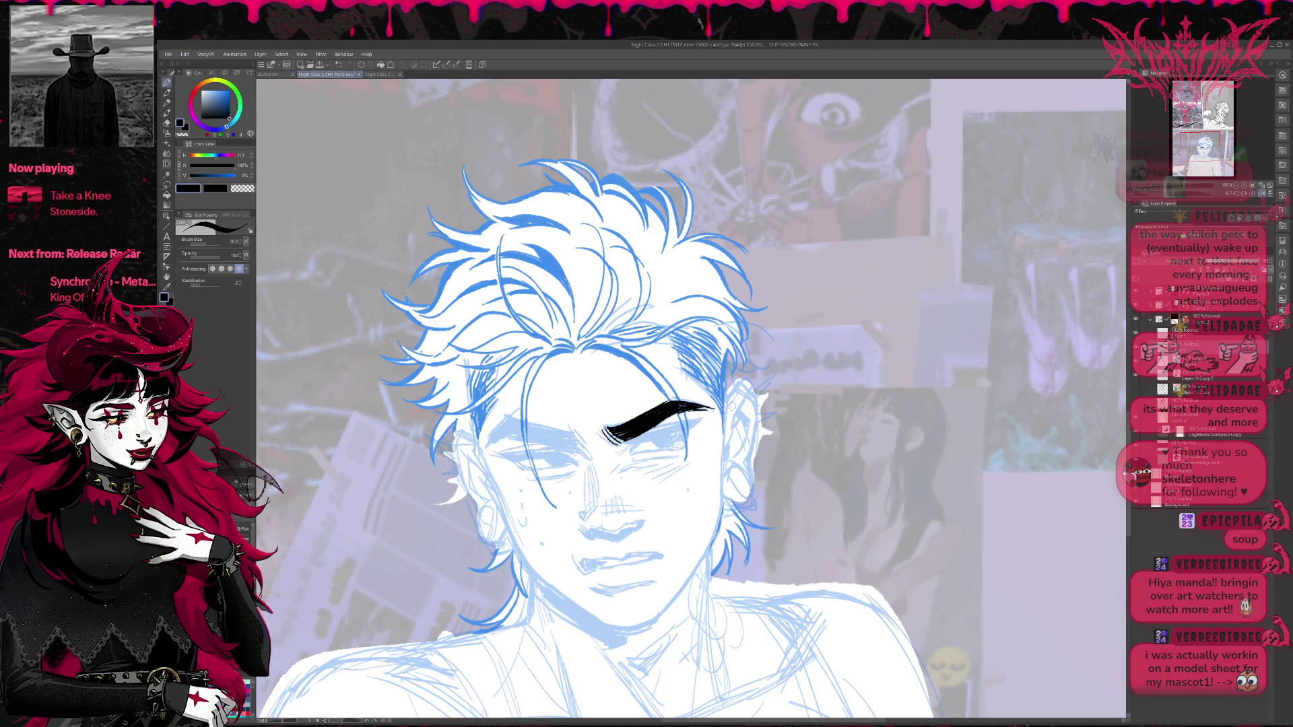
pyautogui.press('e')
pyautogui.moveTo(606, 431); pyautogui.dragTo(691, 404)
pyautogui.moveTo(657, 423); pyautogui.dragTo(706, 407)
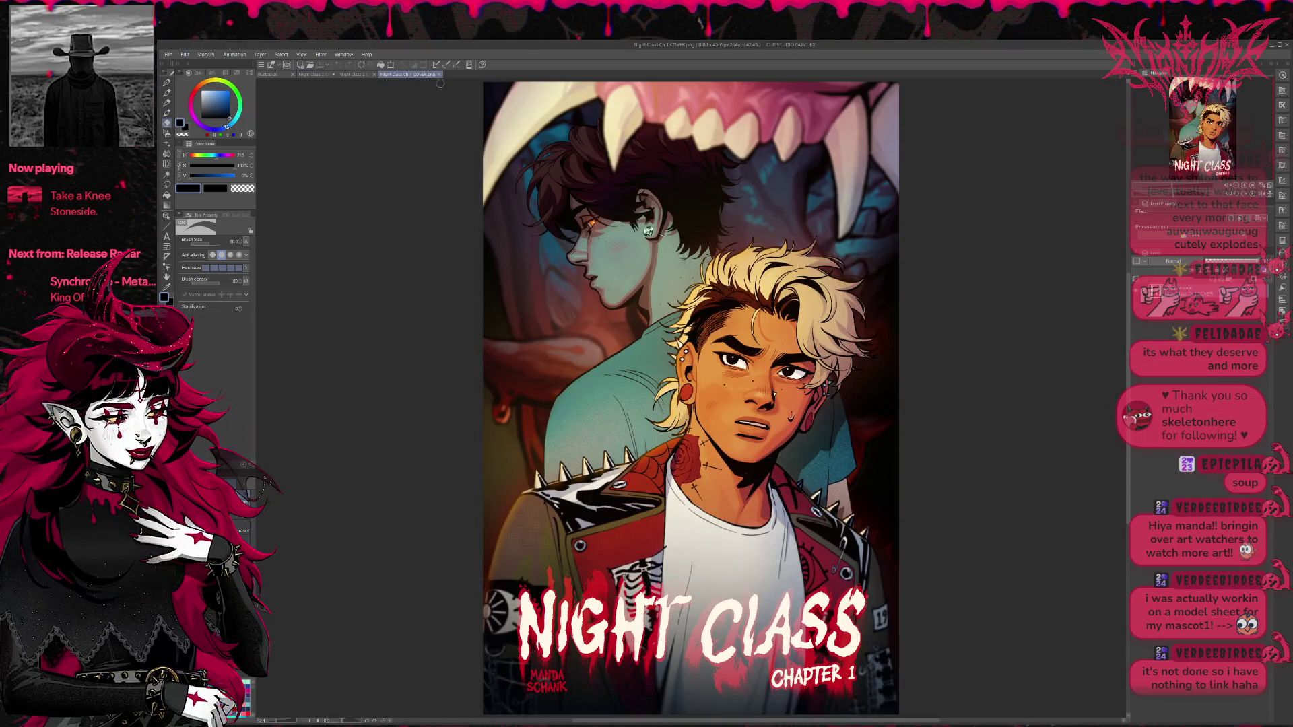
# Split the window so the Night Class cover sits beside the comic page.
pyautogui.moveTo(408, 74)
pyautogui.mouseDown()
pyautogui.moveTo(684, 344)
pyautogui.moveTo(482, 339)
pyautogui.mouseUp()
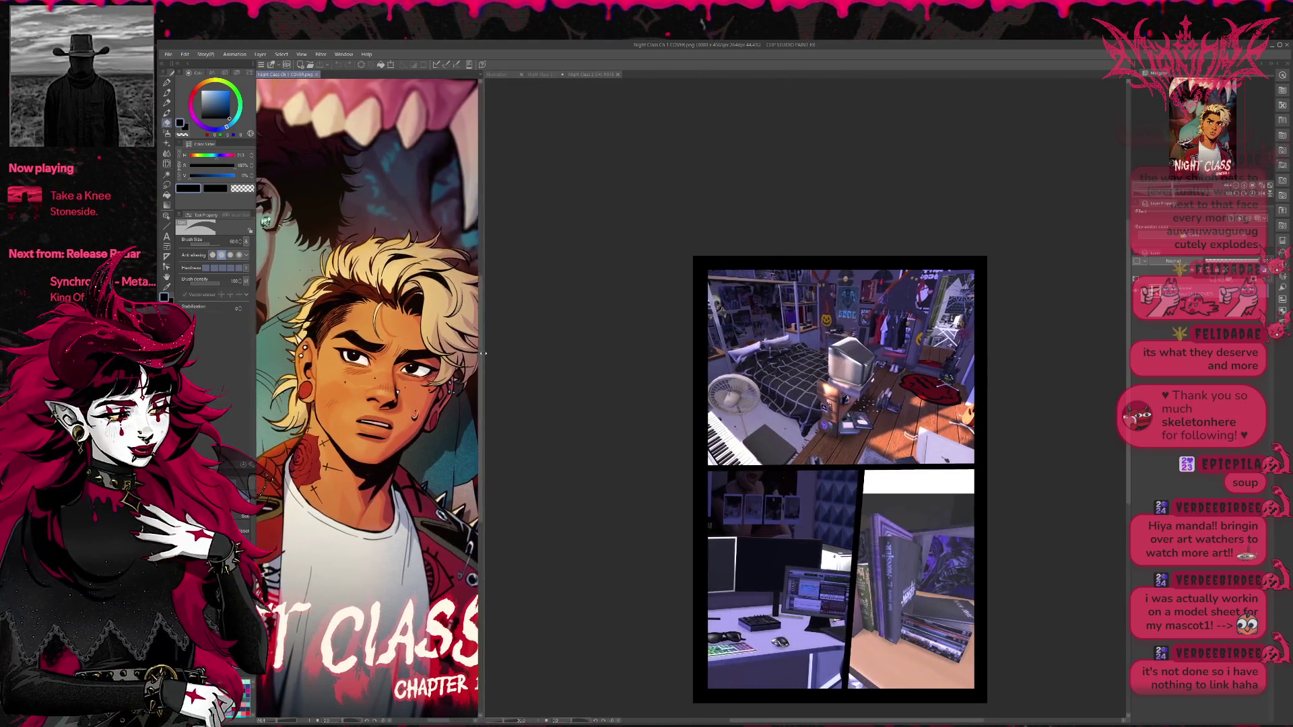
pyautogui.click(543, 74)
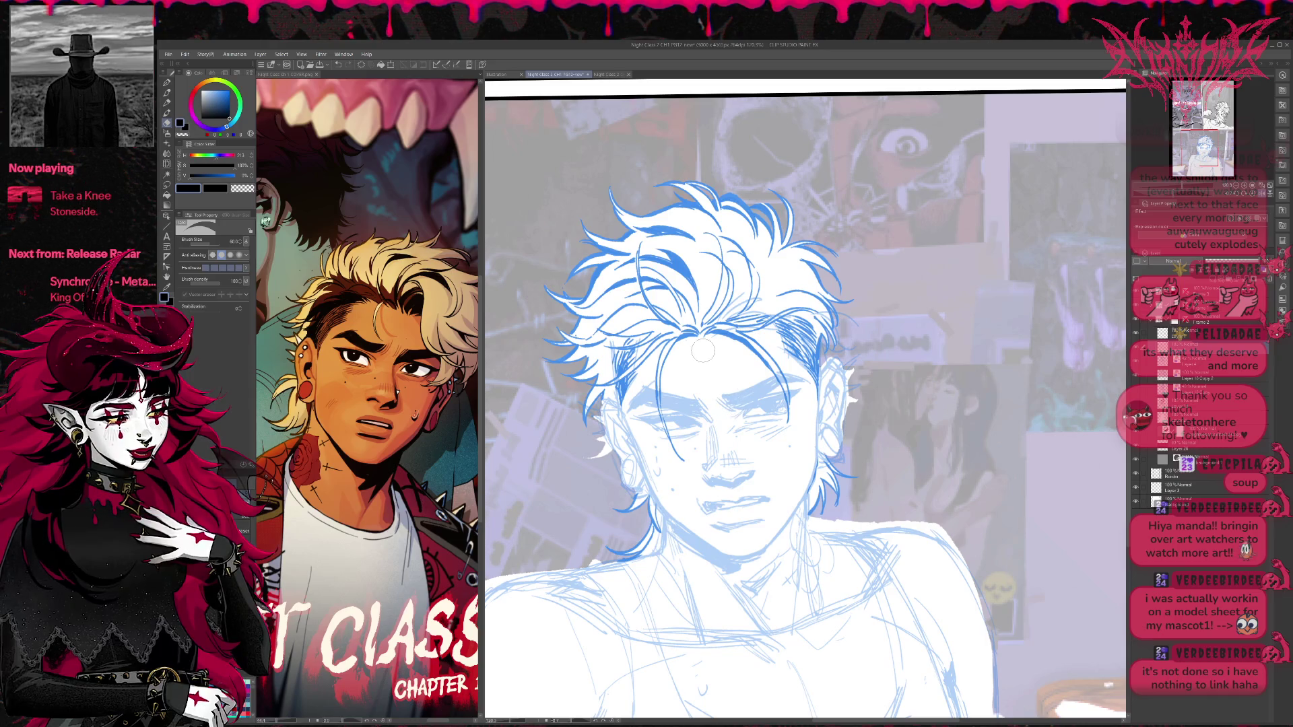
# Ink a brow stroke and arrange the cover reference beside a wider comic page pane.
pyautogui.press('p')
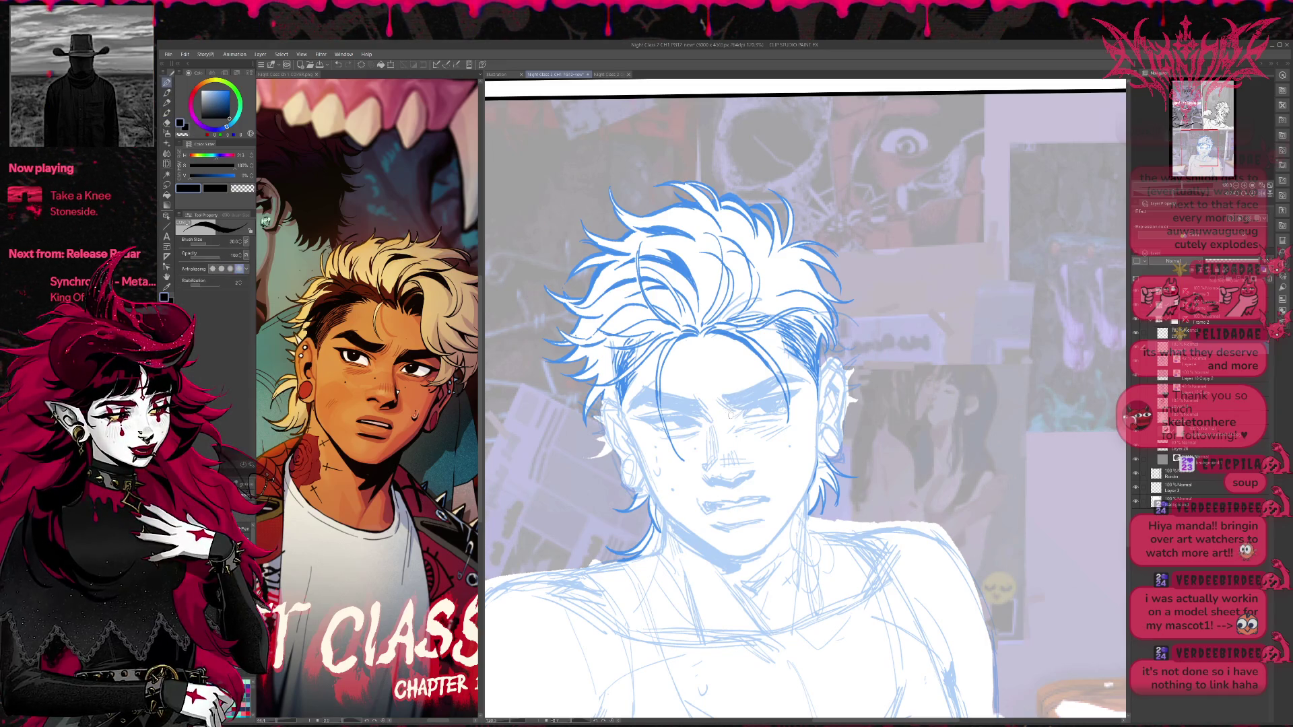
pyautogui.moveTo(722, 398)
pyautogui.mouseDown()
pyautogui.moveTo(738, 411)
pyautogui.moveTo(770, 381)
pyautogui.mouseUp()
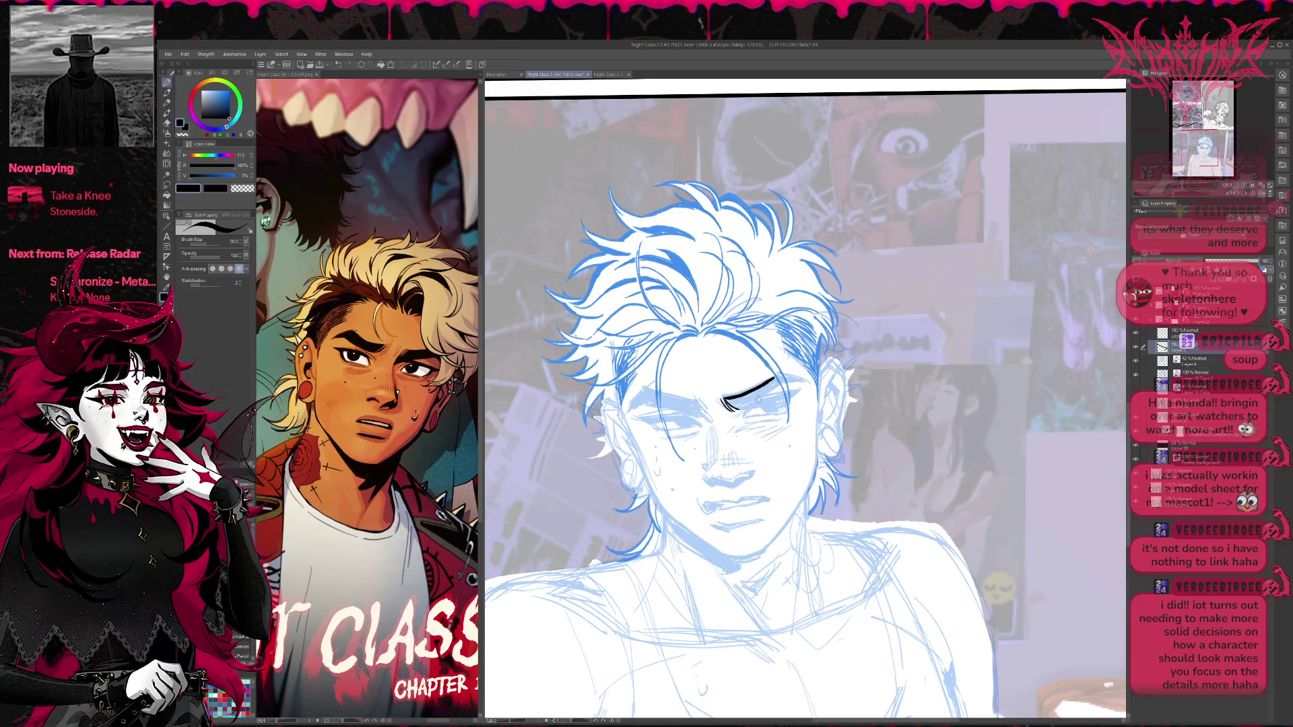
pyautogui.moveTo(381, 447); pyautogui.dragTo(516, 534)
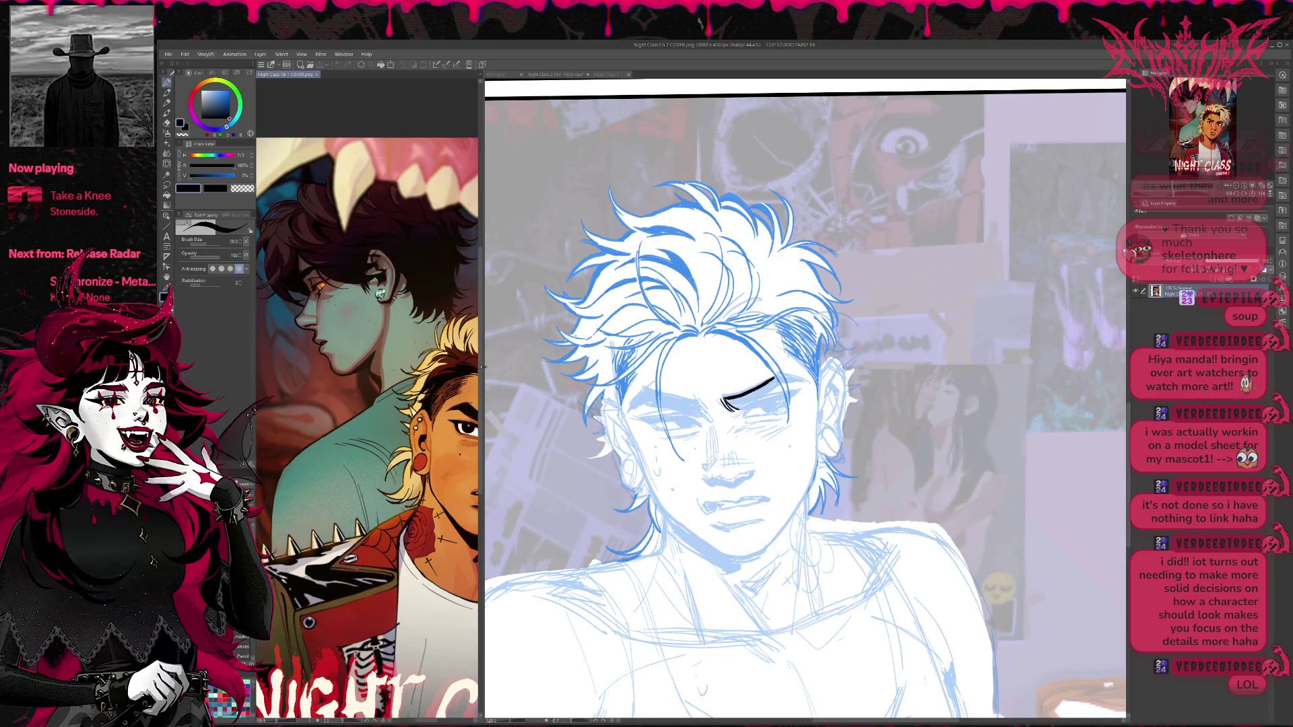
pyautogui.moveTo(481, 370); pyautogui.dragTo(439, 370)
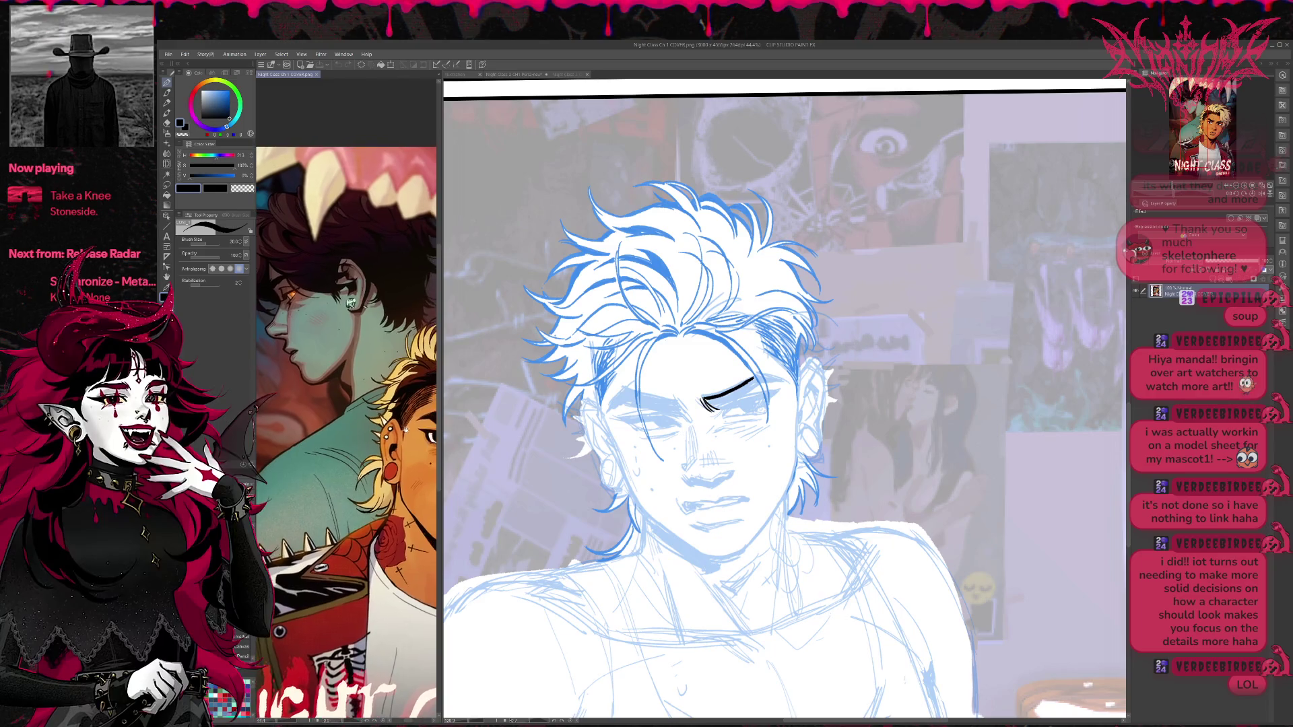
pyautogui.click(472, 370)
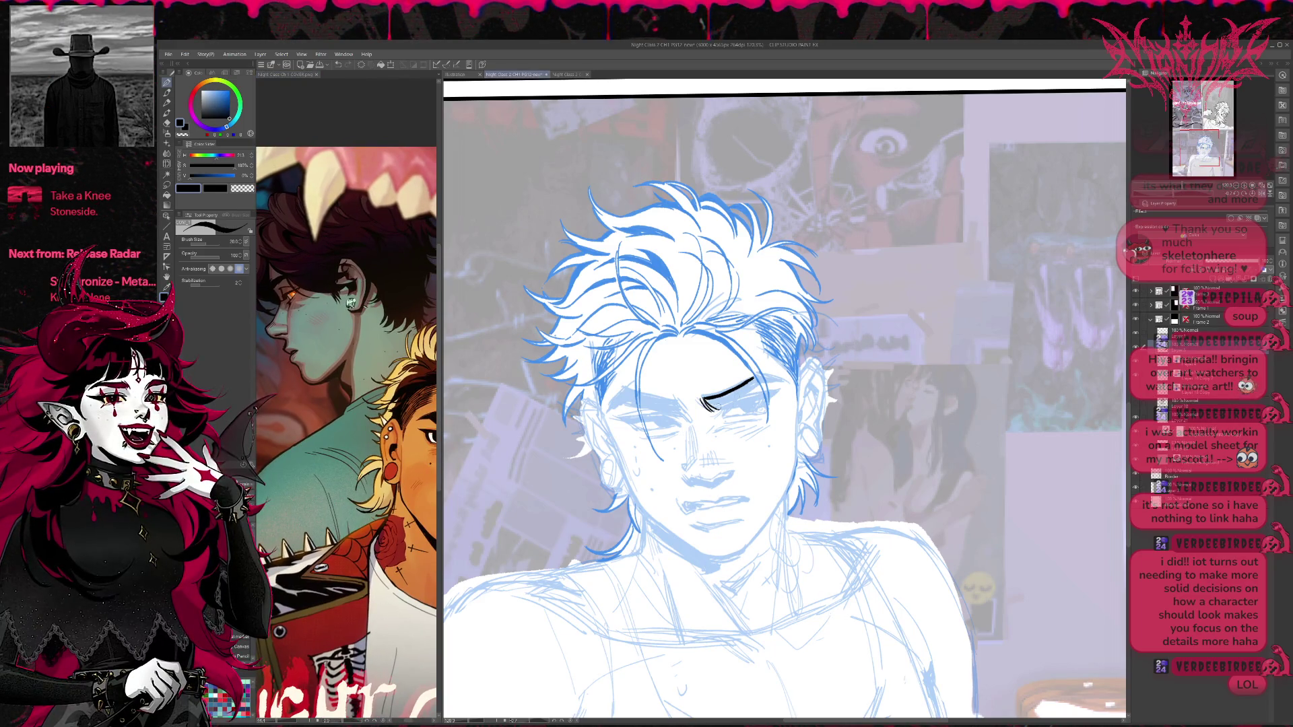
# Ink, erase and redraw the heavy right-eye eyelid, thickening it and adding small lash strokes.
pyautogui.moveTo(714, 409); pyautogui.dragTo(755, 388)
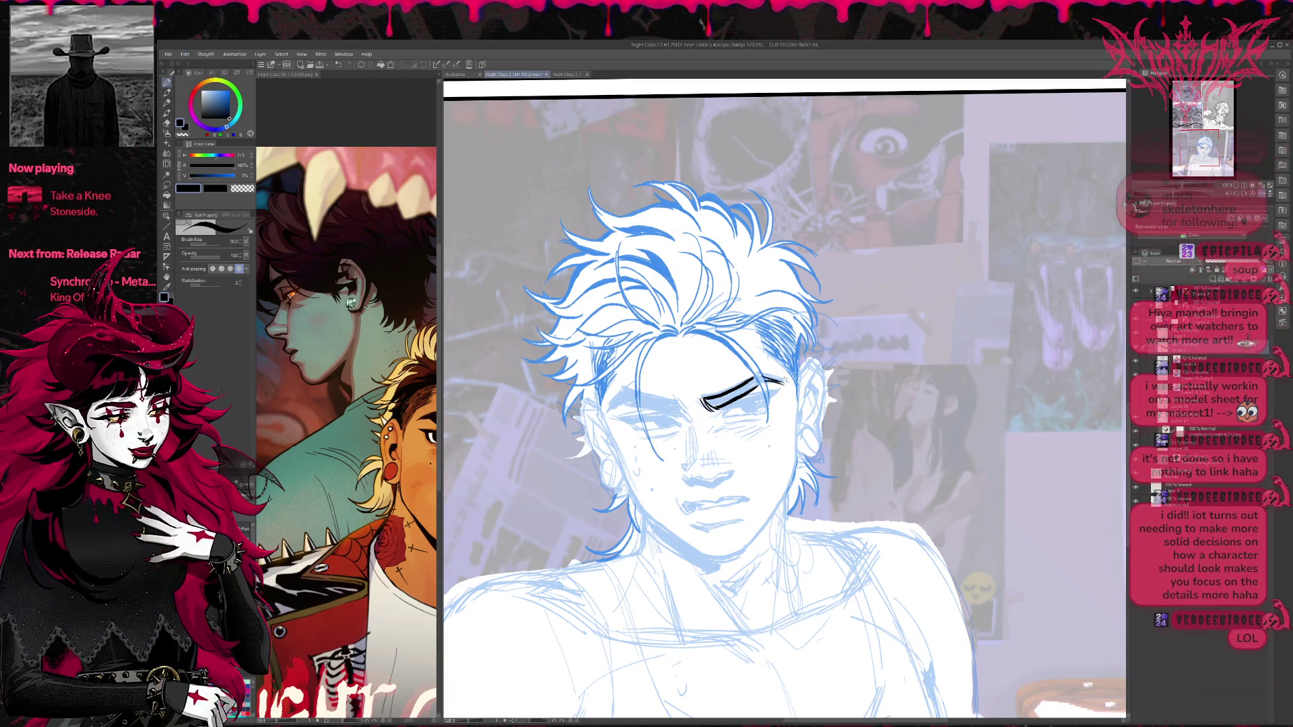
pyautogui.moveTo(436, 592); pyautogui.dragTo(374, 591)
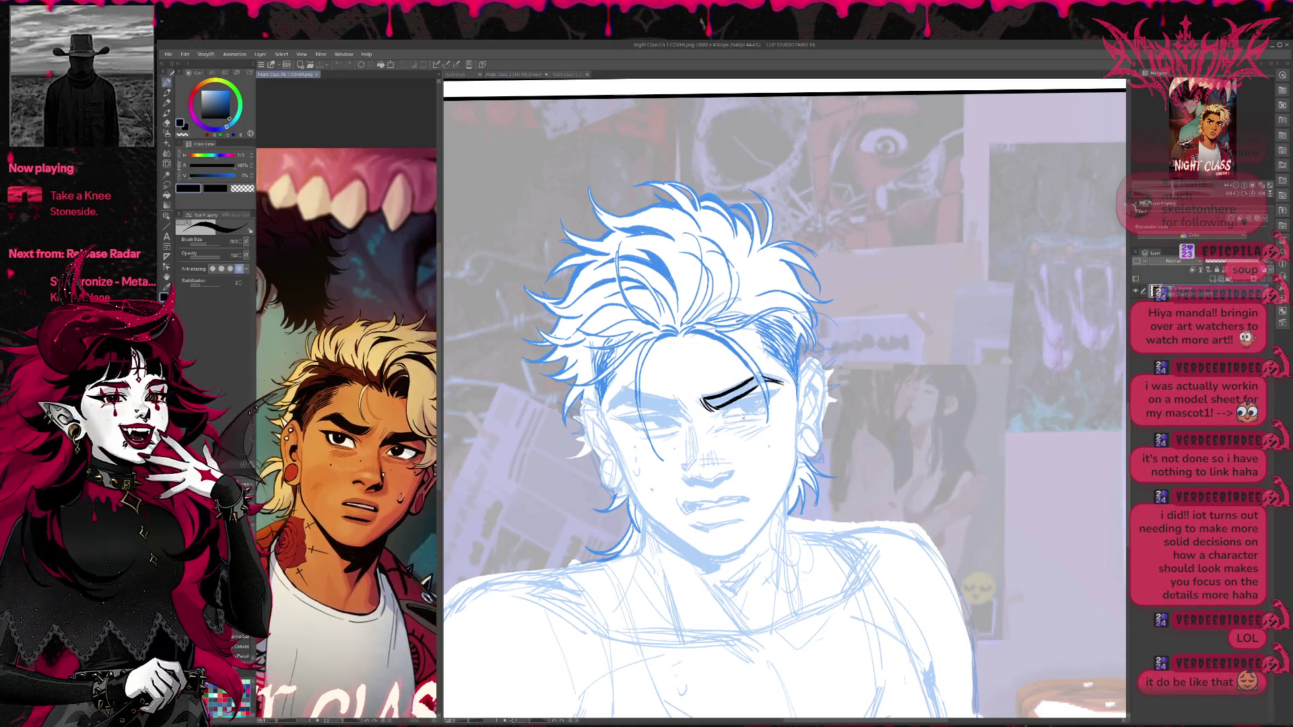
pyautogui.click(761, 392)
pyautogui.press('e')
pyautogui.moveTo(707, 392); pyautogui.dragTo(785, 374)
pyautogui.press('p')
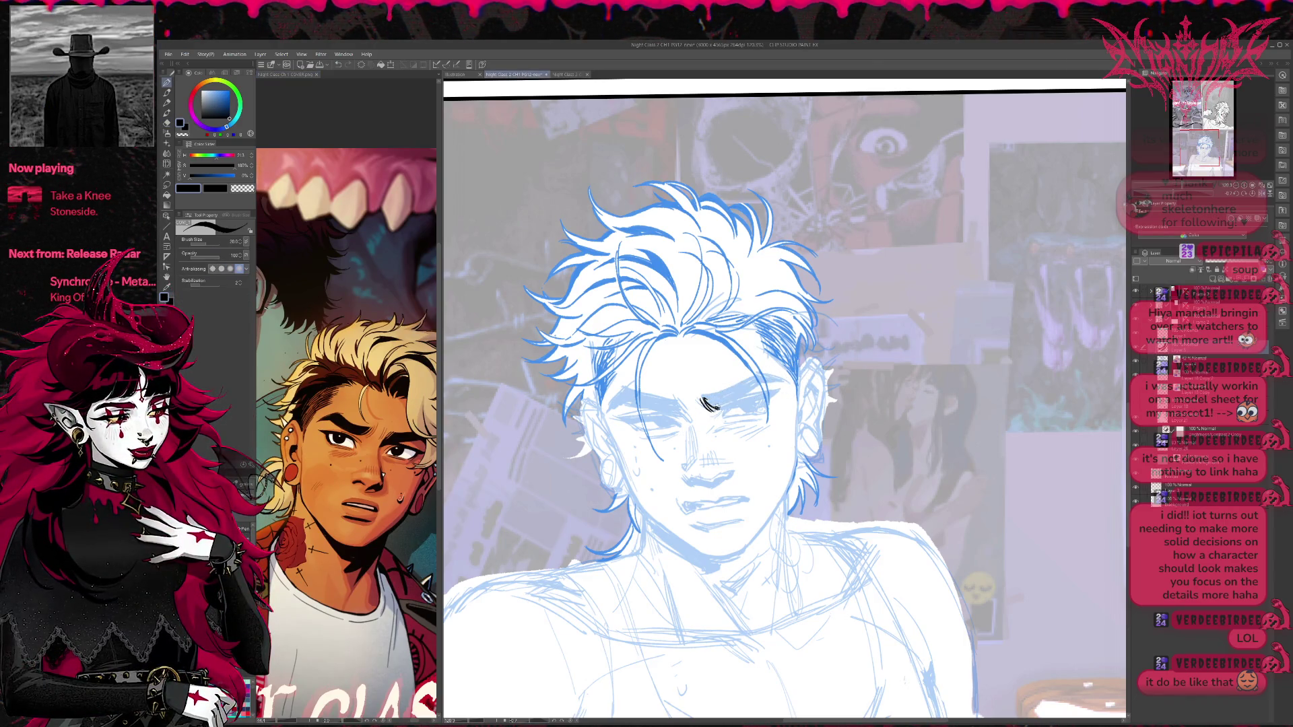
pyautogui.moveTo(704, 404); pyautogui.dragTo(781, 377)
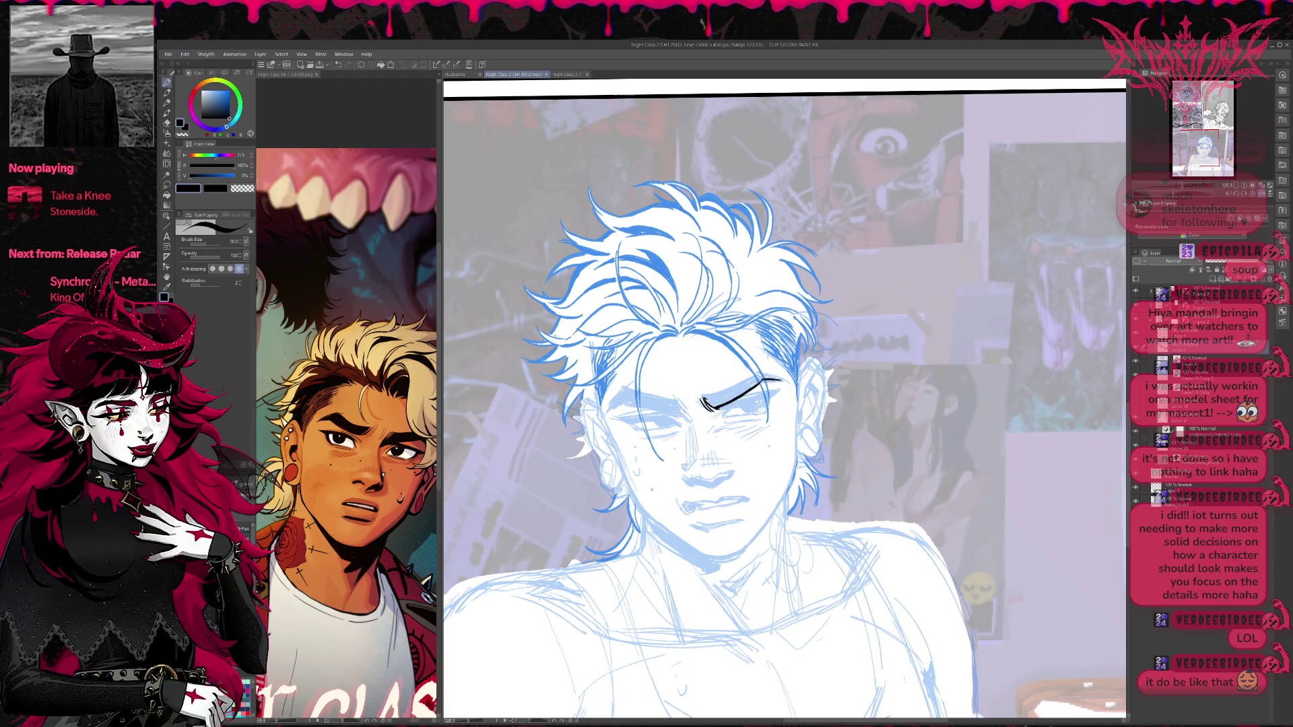
pyautogui.moveTo(704, 400)
pyautogui.mouseDown()
pyautogui.moveTo(758, 371)
pyautogui.moveTo(789, 377)
pyautogui.moveTo(763, 408)
pyautogui.moveTo(699, 424)
pyautogui.moveTo(725, 407)
pyautogui.mouseUp()
pyautogui.moveTo(709, 409)
pyautogui.mouseDown()
pyautogui.moveTo(761, 390)
pyautogui.moveTo(746, 414)
pyautogui.moveTo(718, 417)
pyautogui.moveTo(741, 420)
pyautogui.mouseUp()
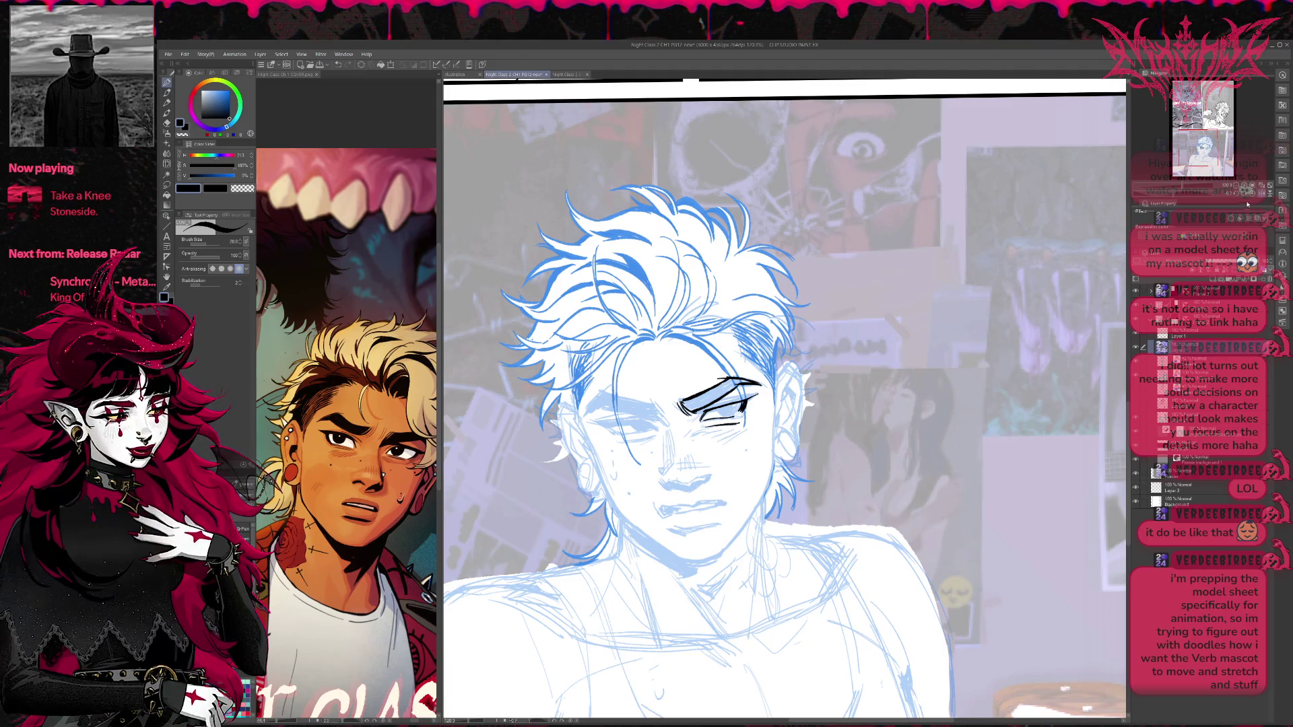
# On the mirrored view, ink the right eye's upper lash line and iris, and expand the ink layer folder.
pyautogui.press('h')
pyautogui.moveTo(938, 418); pyautogui.dragTo(789, 415)
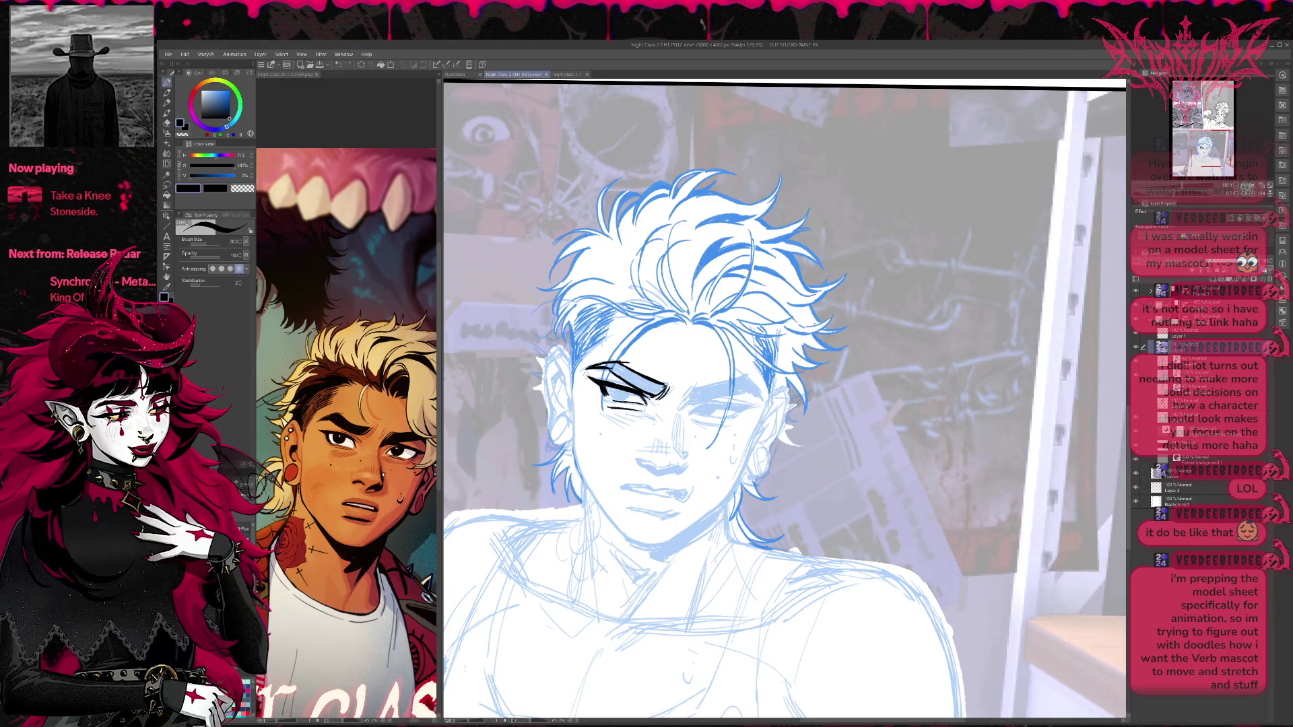
pyautogui.press('e')
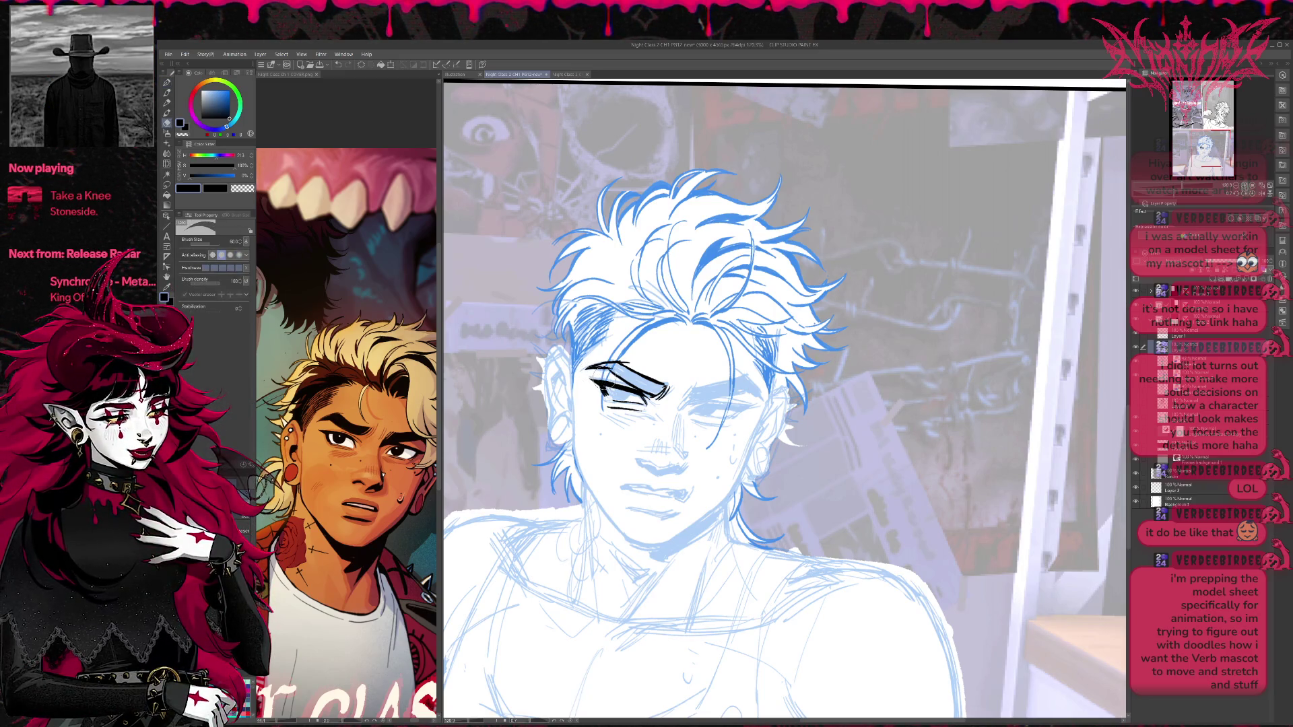
pyautogui.press('p')
pyautogui.moveTo(588, 377)
pyautogui.mouseDown()
pyautogui.moveTo(605, 385)
pyautogui.moveTo(595, 393)
pyautogui.mouseUp()
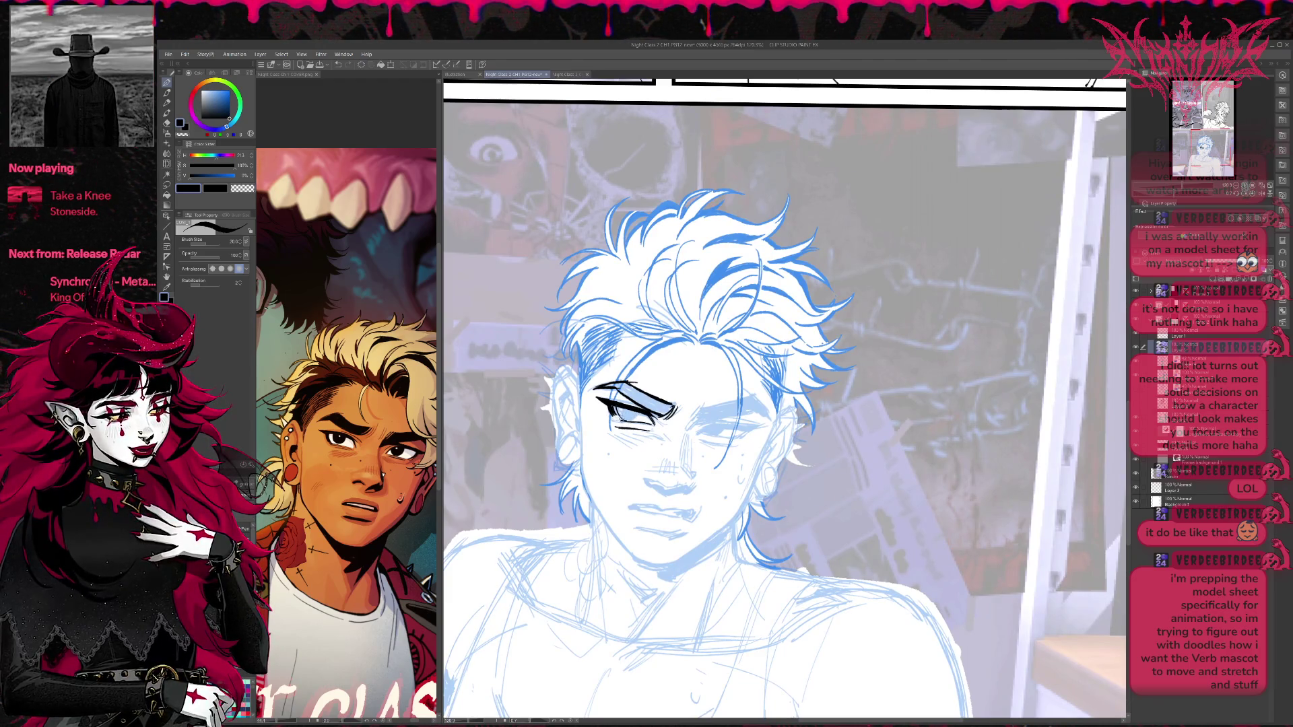
pyautogui.click(1151, 291)
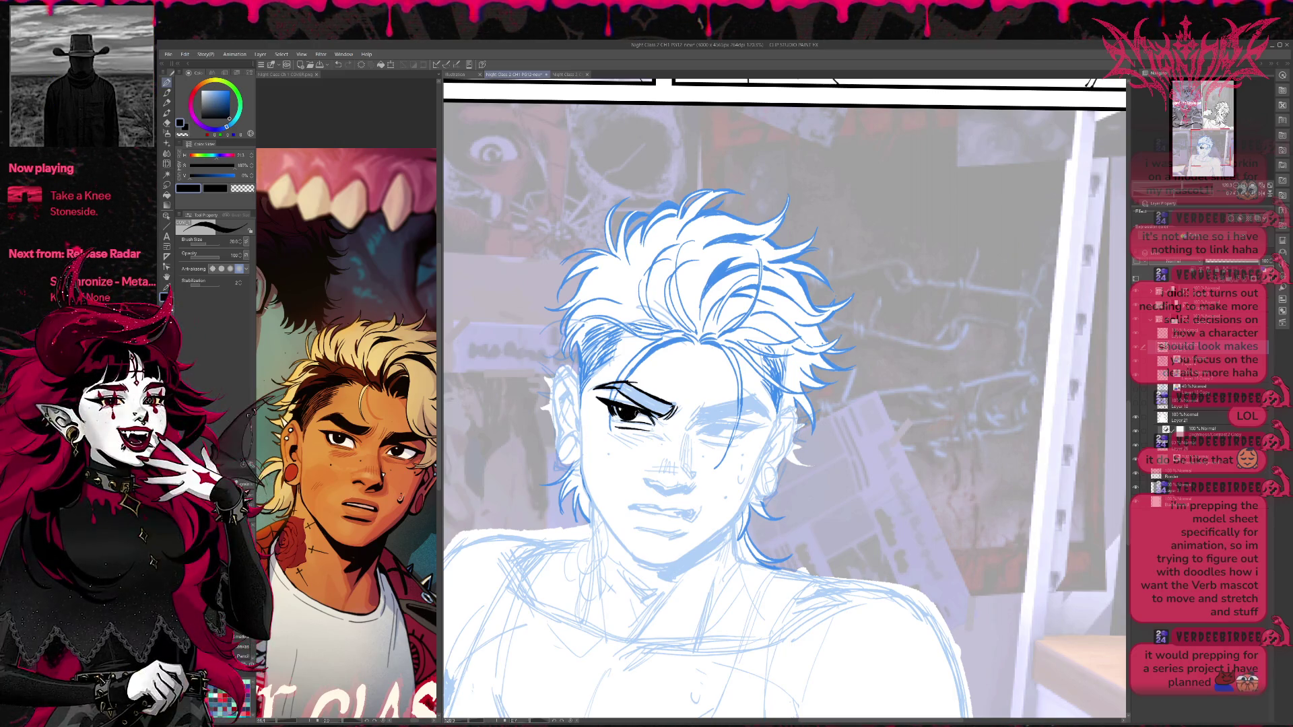
pyautogui.press('e')
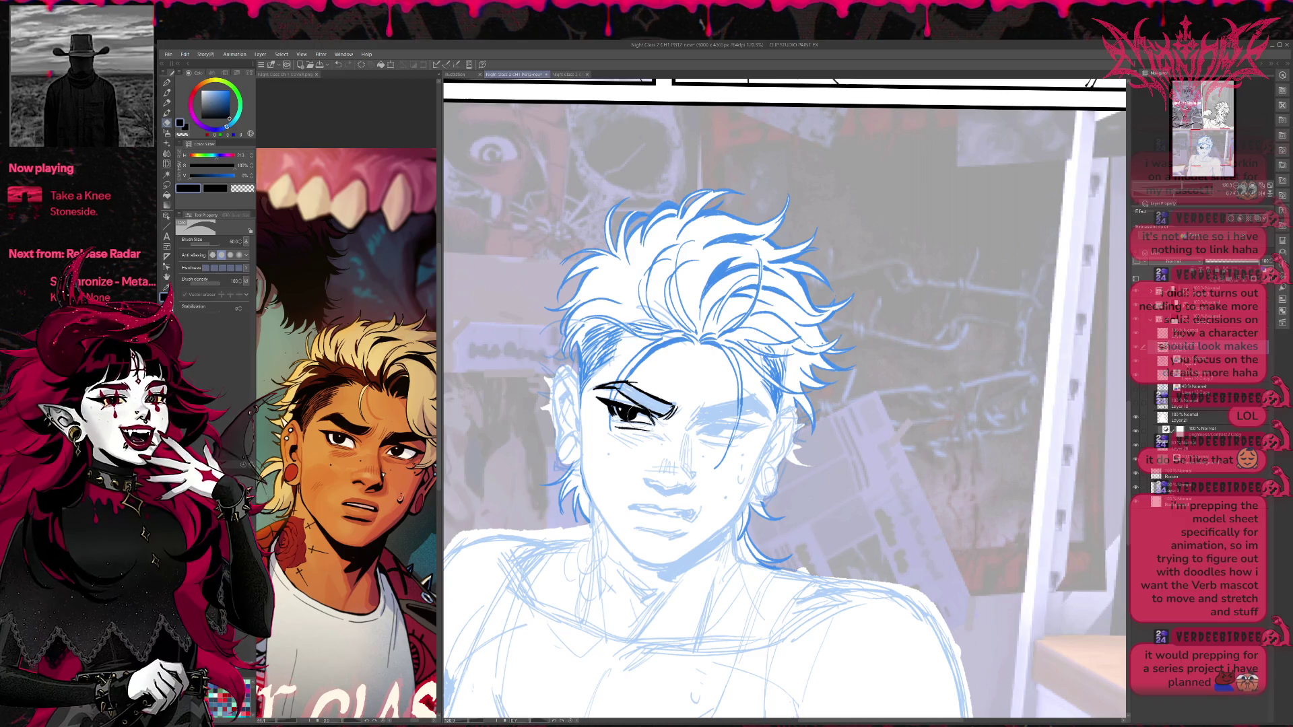
pyautogui.press('p')
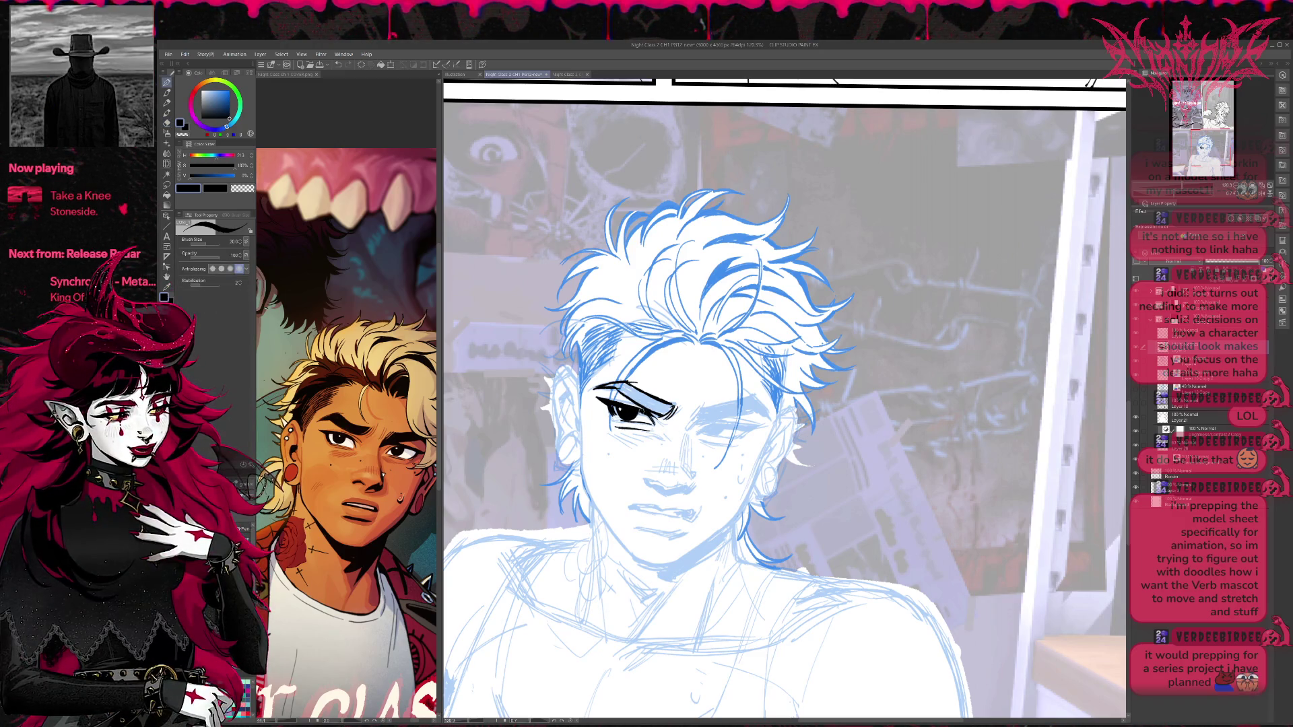
pyautogui.scroll(1, 746, 375)
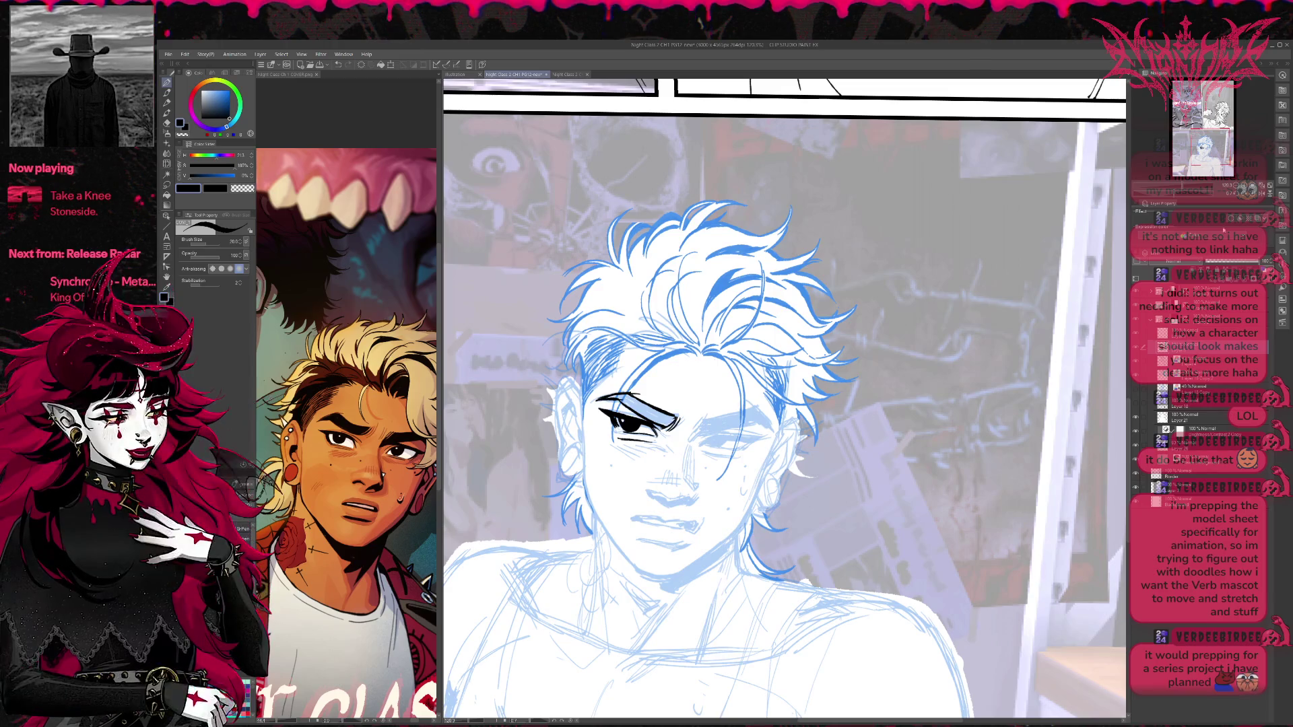
# Flip the view back and ink the other eye's lid from inner corner across, plus its lower edge.
pyautogui.press('h')
pyautogui.moveTo(1045, 407)
pyautogui.mouseDown()
pyautogui.moveTo(596, 415)
pyautogui.moveTo(616, 418)
pyautogui.mouseUp()
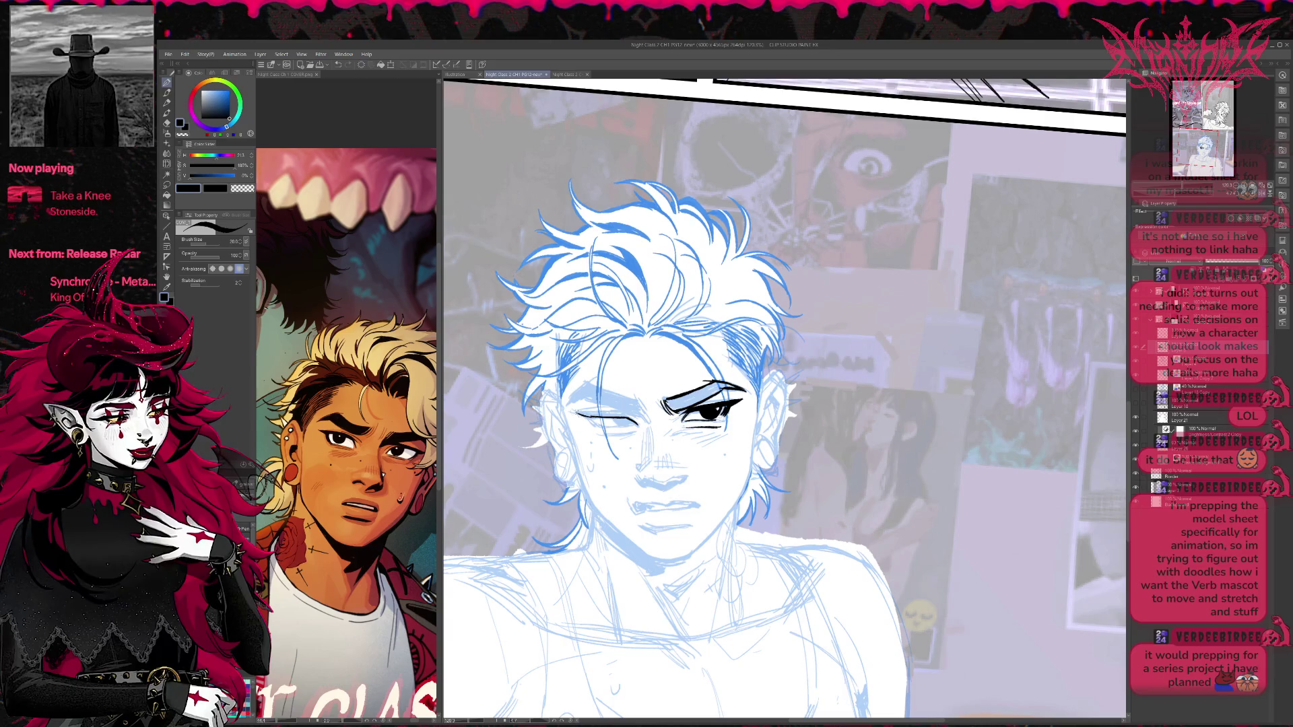
pyautogui.moveTo(577, 412); pyautogui.dragTo(635, 422)
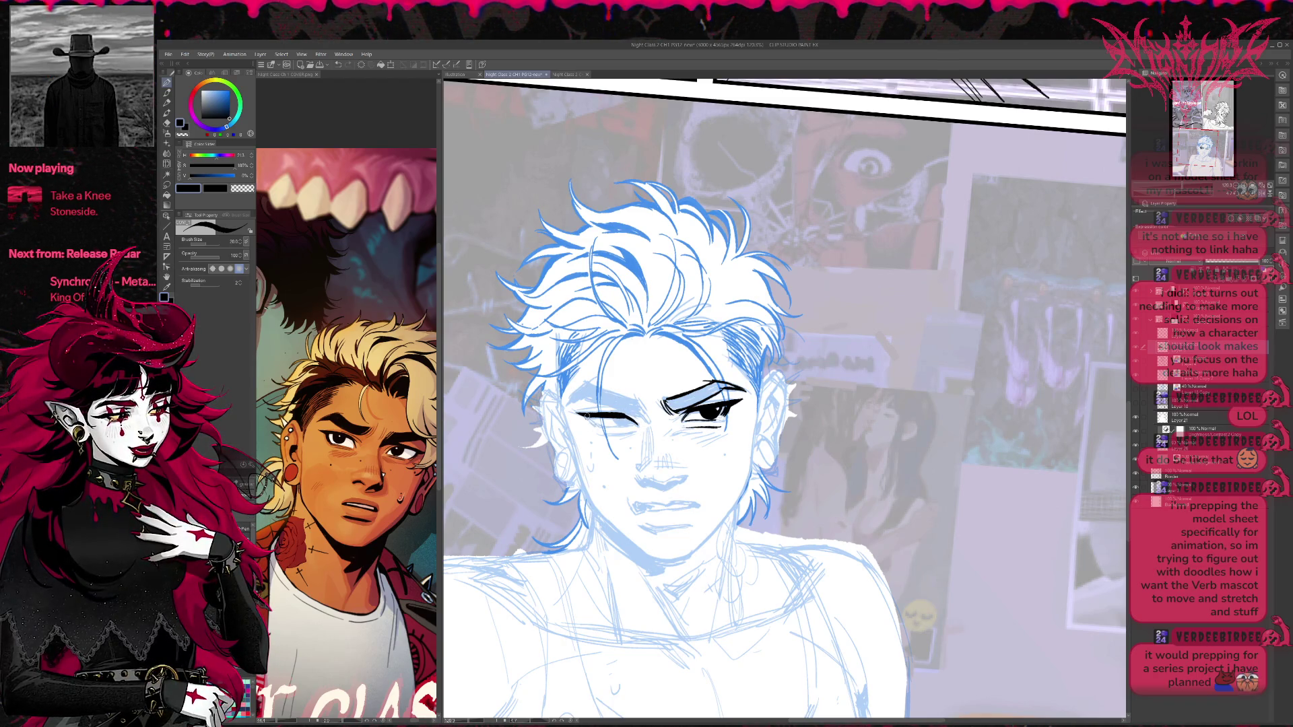
pyautogui.moveTo(587, 415); pyautogui.dragTo(601, 422)
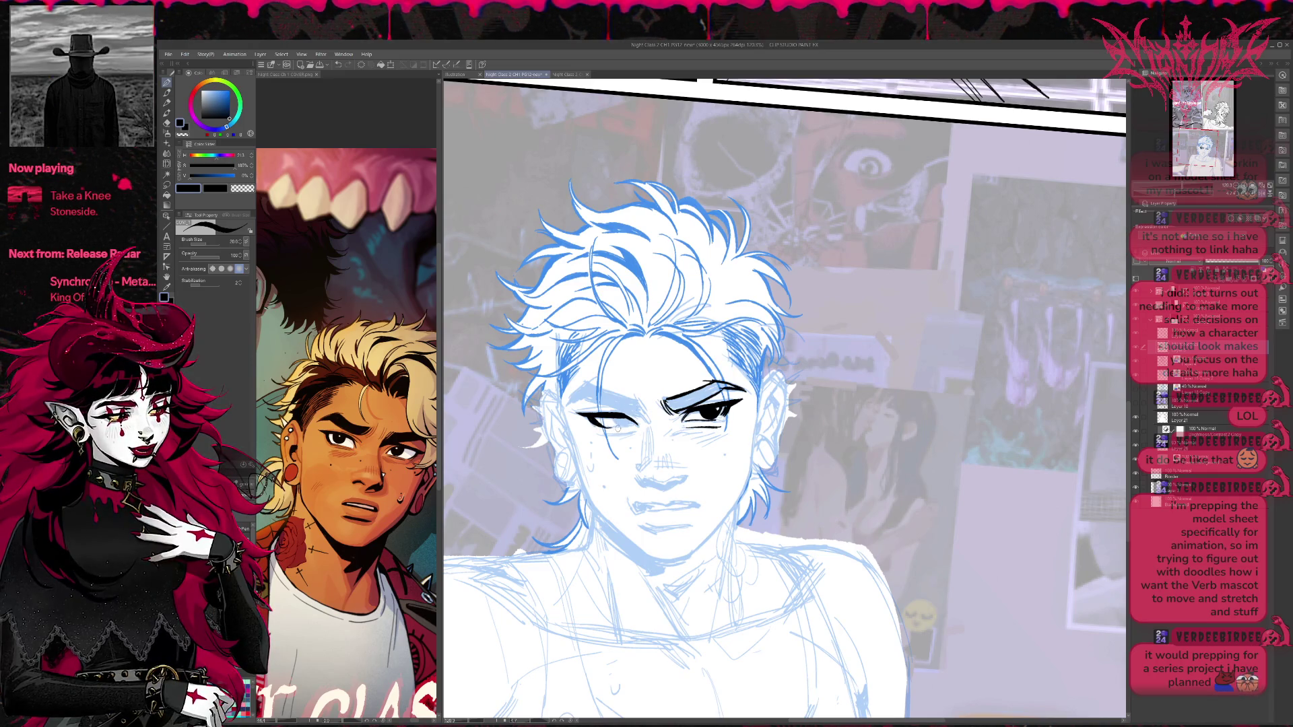
pyautogui.moveTo(617, 427); pyautogui.dragTo(636, 423)
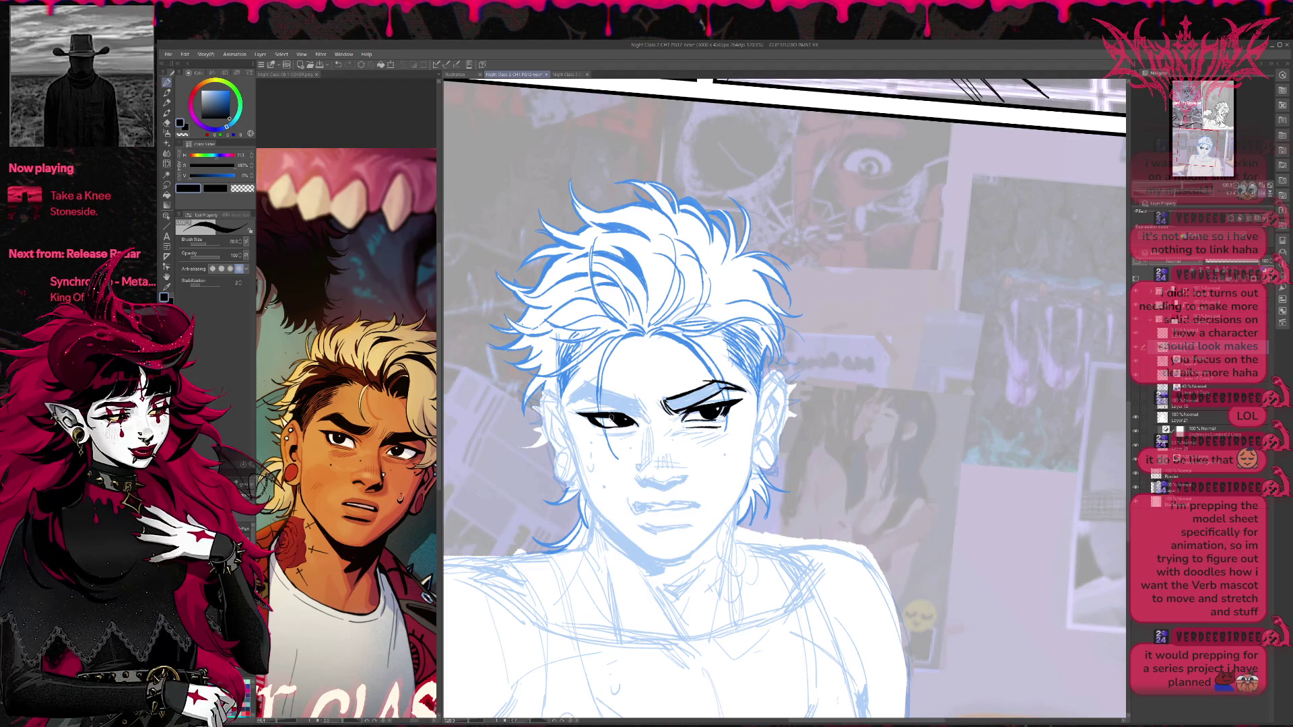
pyautogui.moveTo(621, 424); pyautogui.dragTo(635, 426)
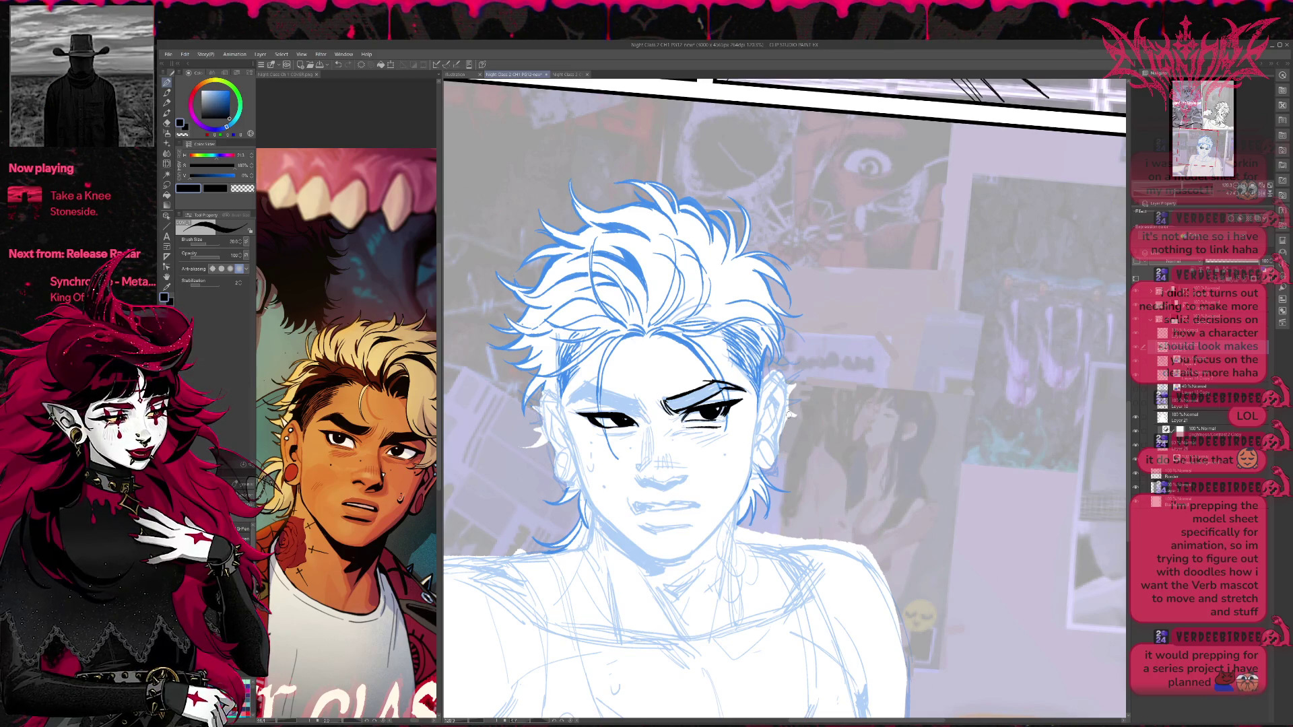
# Add a small stroke under the eye and undo the last eyebrow stroke.
pyautogui.scroll(-2, 785, 398)
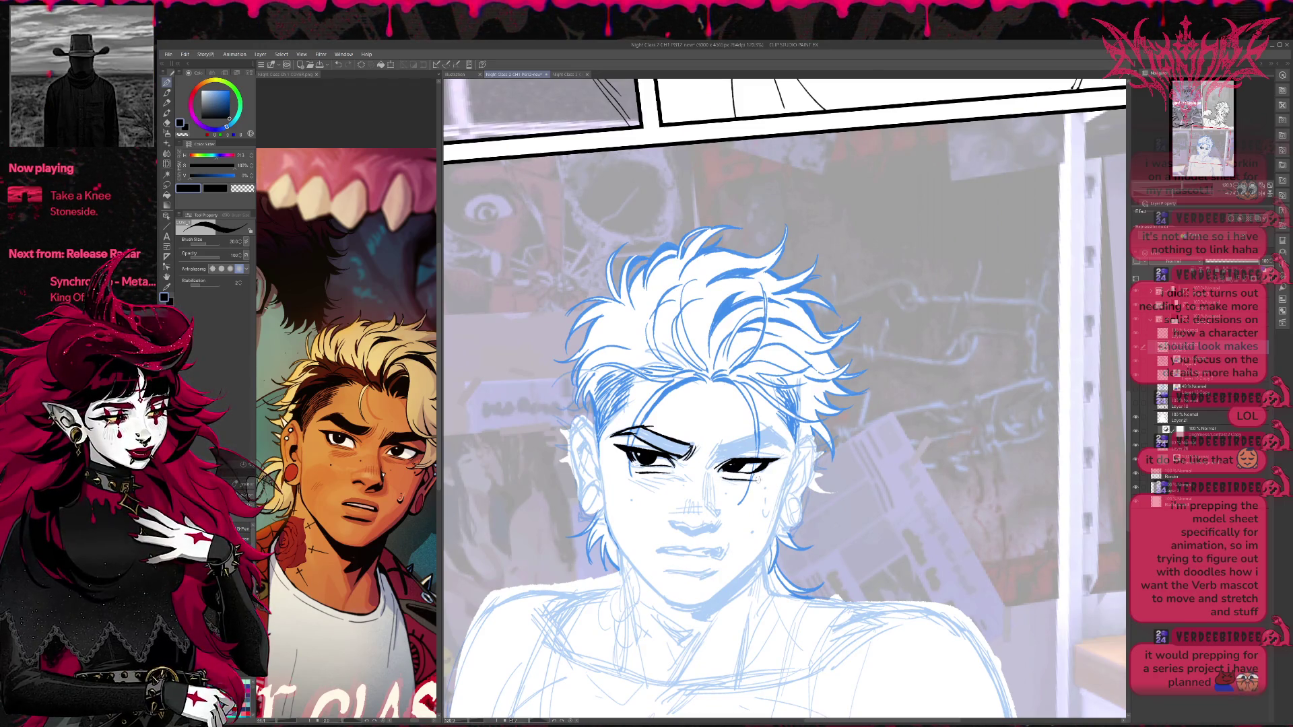
pyautogui.moveTo(721, 477); pyautogui.dragTo(762, 480)
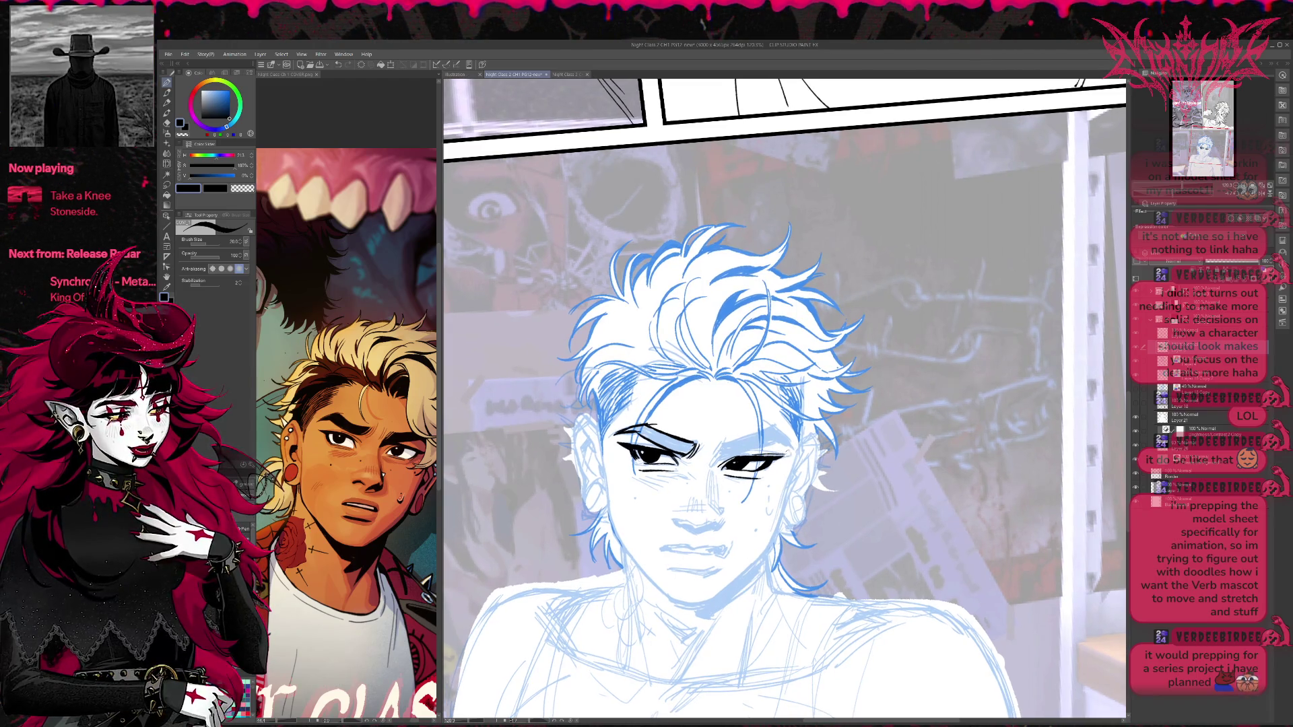
pyautogui.moveTo(764, 452); pyautogui.dragTo(770, 471)
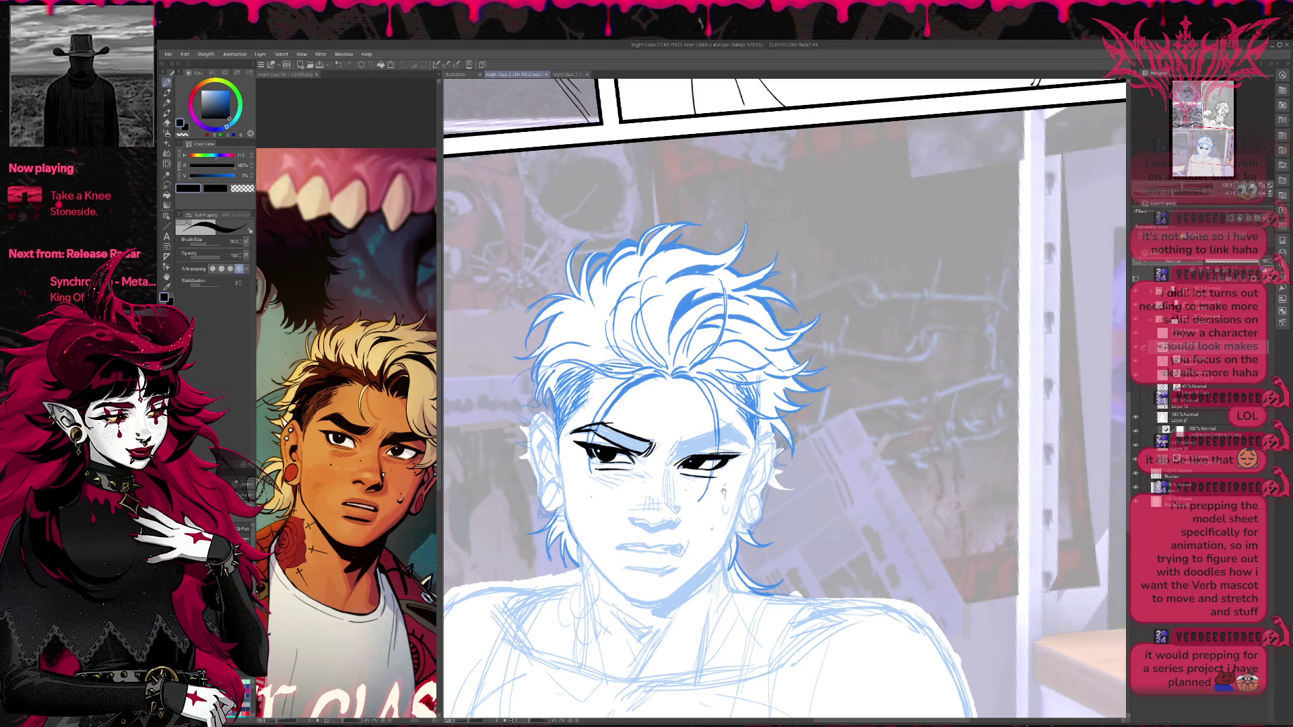
pyautogui.moveTo(704, 460)
pyautogui.mouseDown()
pyautogui.moveTo(651, 460)
pyautogui.moveTo(716, 432)
pyautogui.mouseUp()
pyautogui.hotkey('ctrl', 'z')
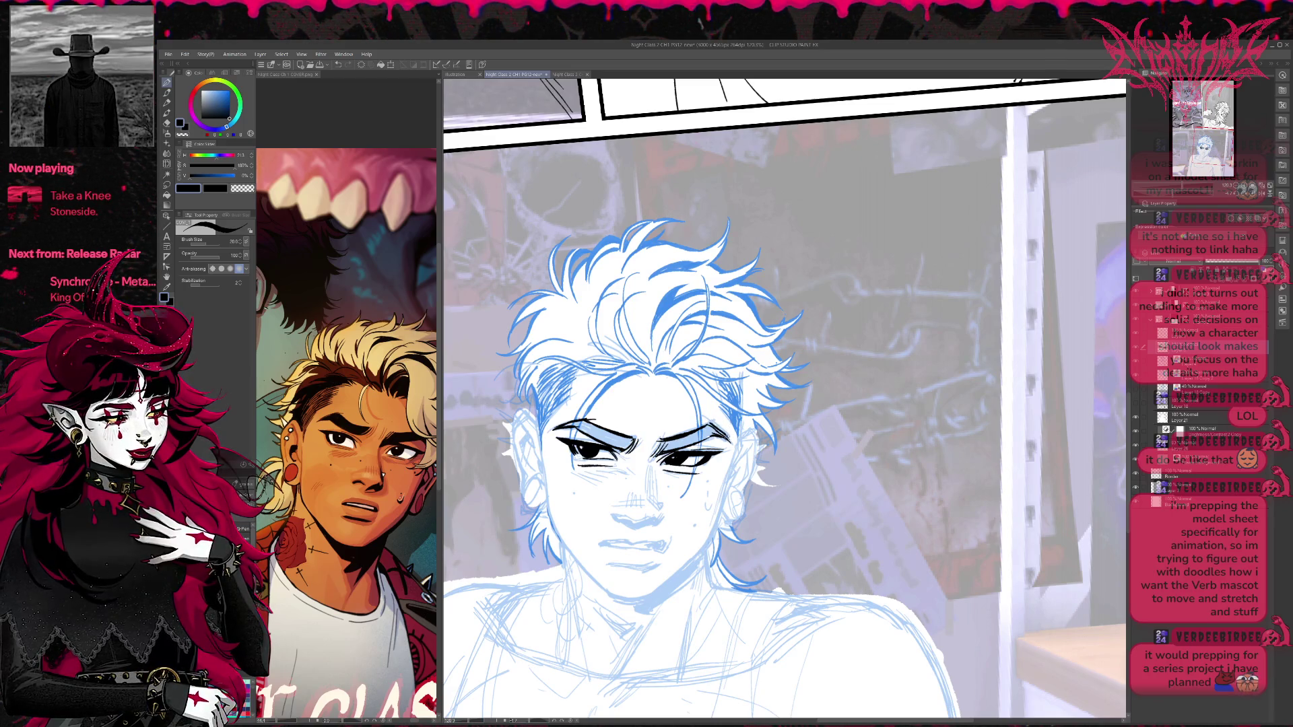
pyautogui.moveTo(729, 412)
pyautogui.mouseDown()
pyautogui.moveTo(749, 386)
pyautogui.moveTo(901, 406)
pyautogui.moveTo(807, 420)
pyautogui.mouseUp()
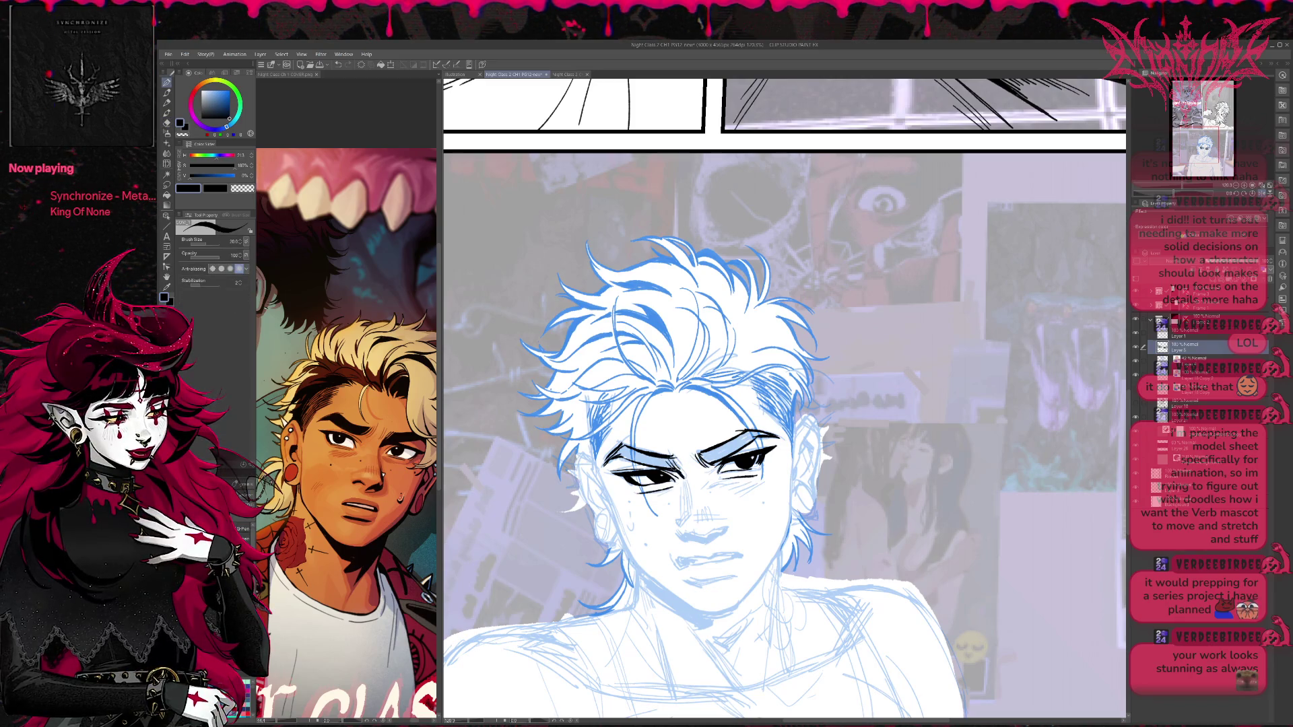
# Tilt the view and ink the nostrils and underside of the nose.
pyautogui.moveTo(783, 421); pyautogui.dragTo(833, 400)
pyautogui.press('r')
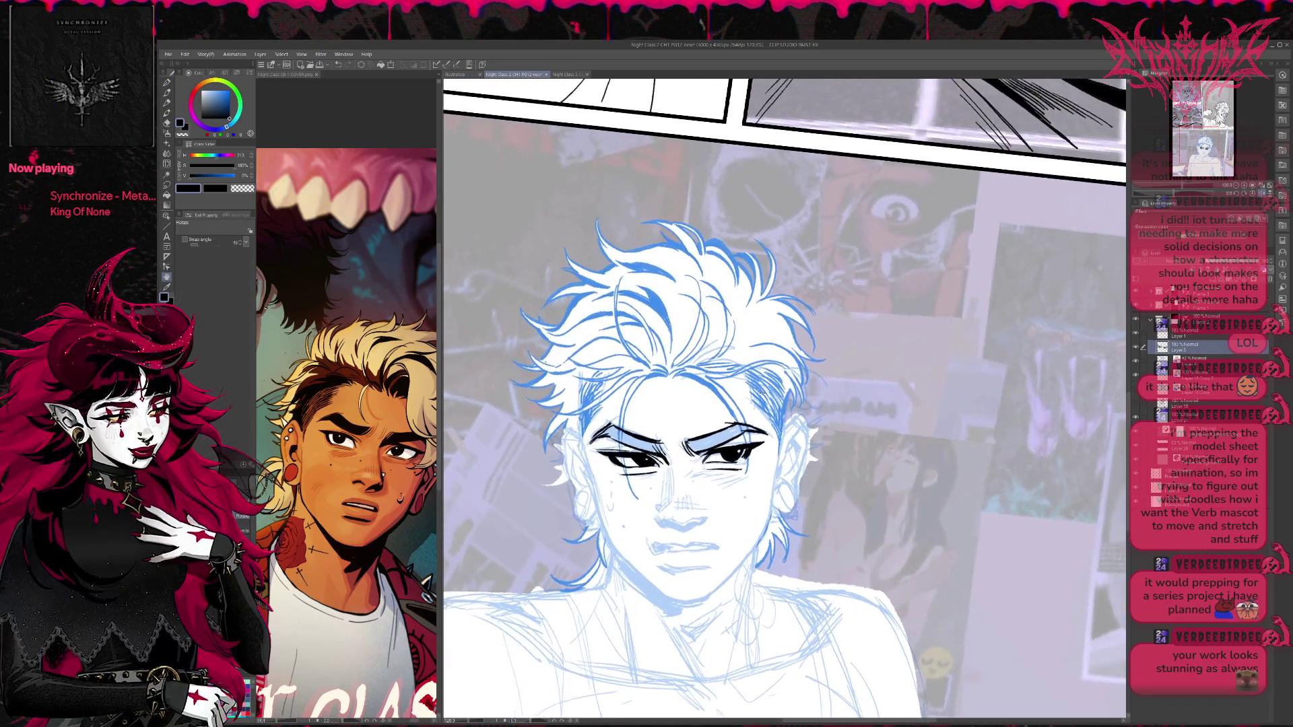
pyautogui.press('p')
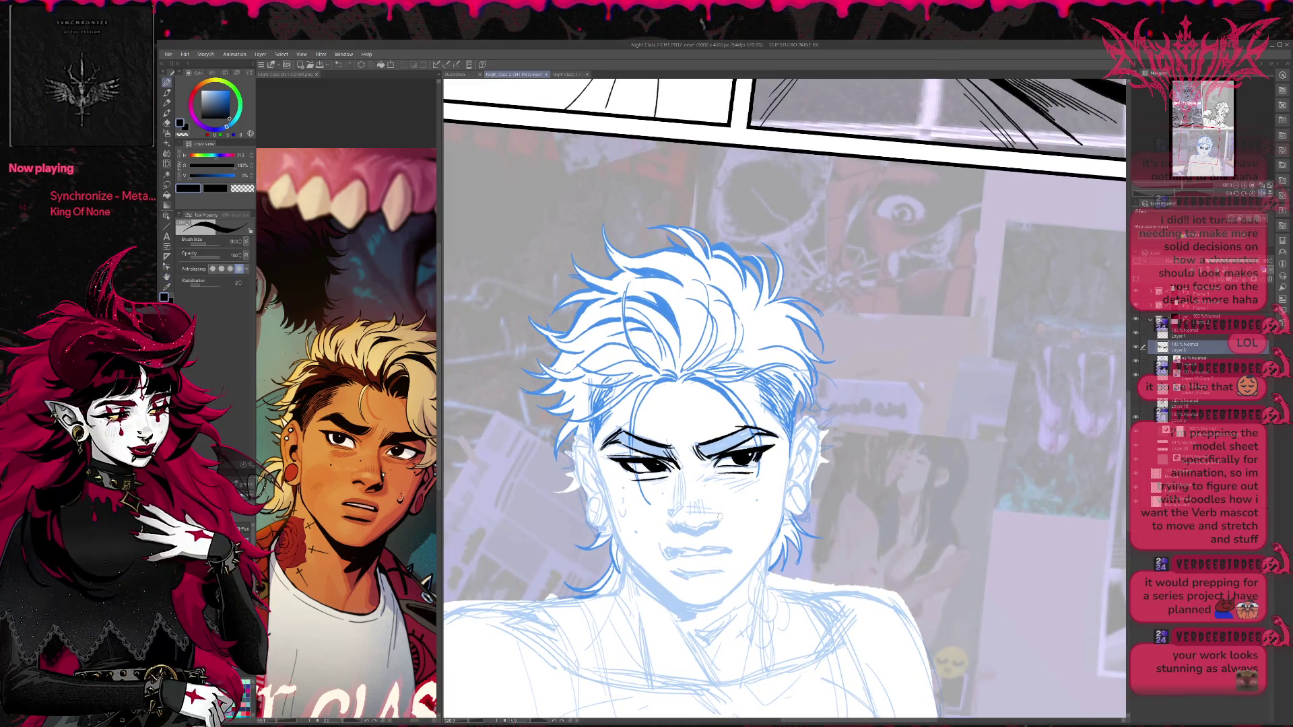
pyautogui.moveTo(698, 533); pyautogui.dragTo(719, 523)
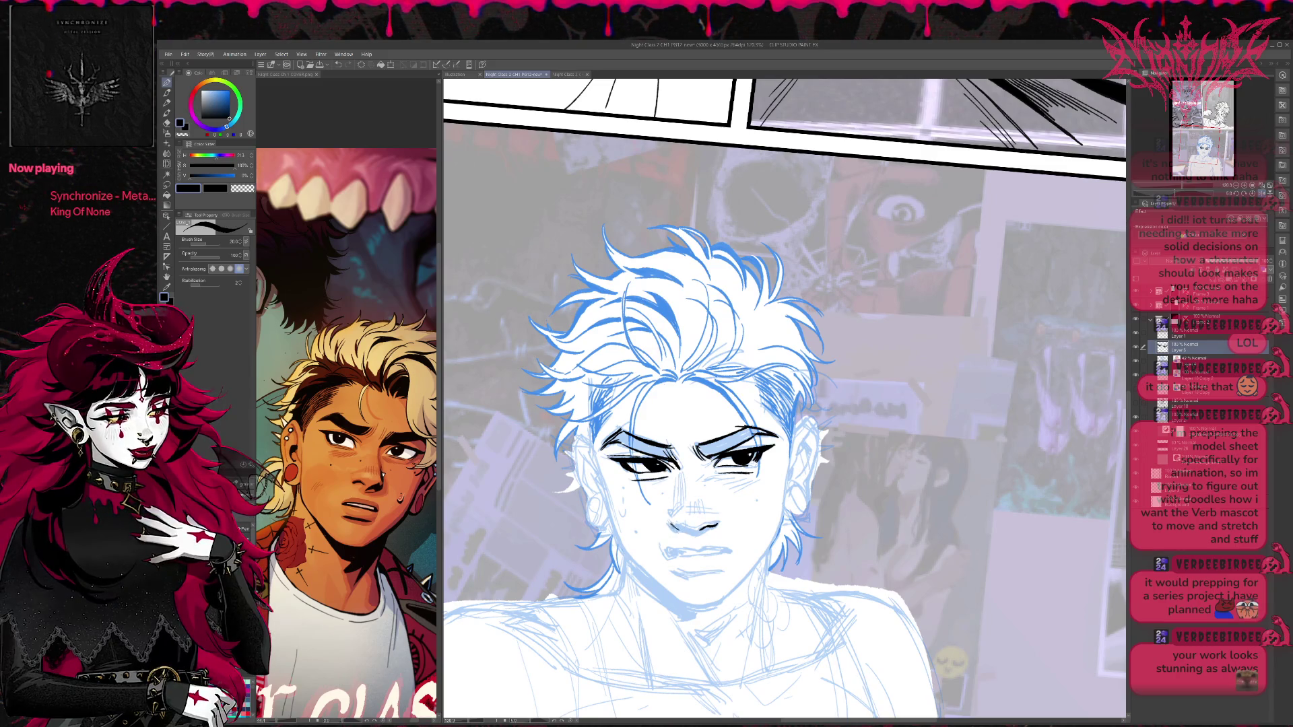
pyautogui.moveTo(672, 526); pyautogui.dragTo(701, 537)
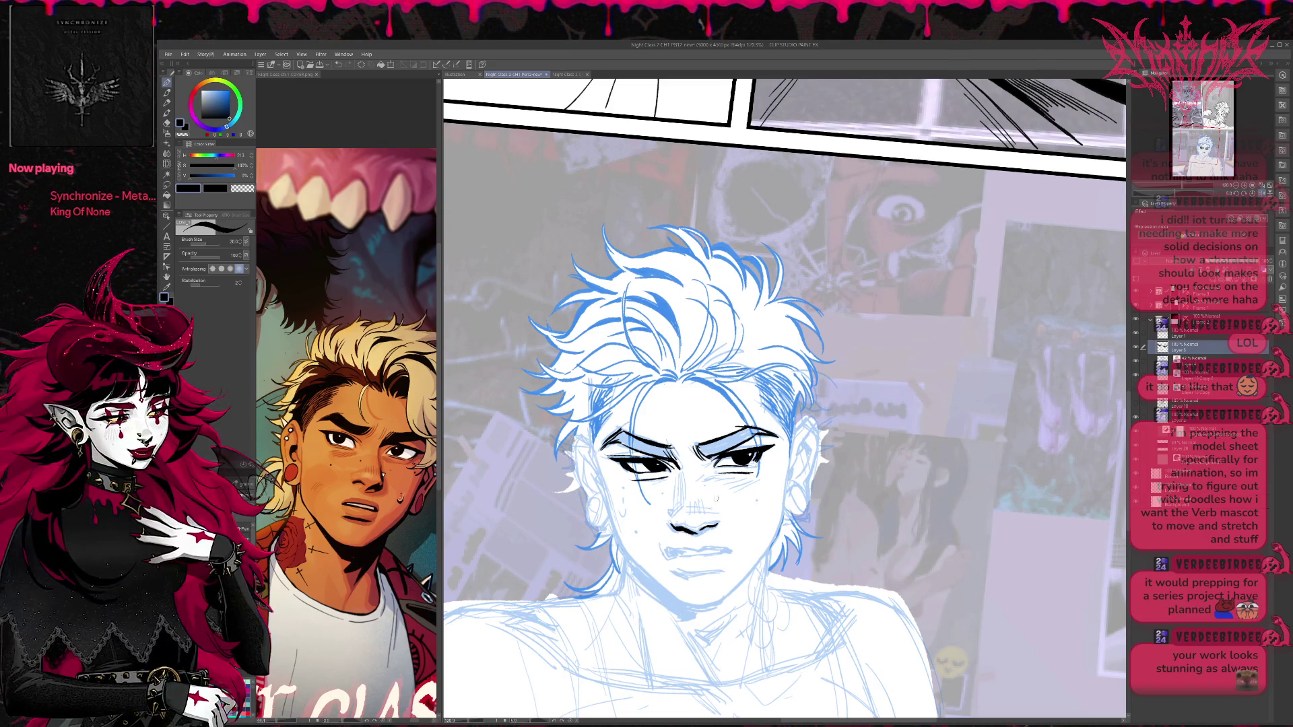
pyautogui.moveTo(691, 532)
pyautogui.mouseDown()
pyautogui.moveTo(711, 536)
pyautogui.moveTo(720, 512)
pyautogui.mouseUp()
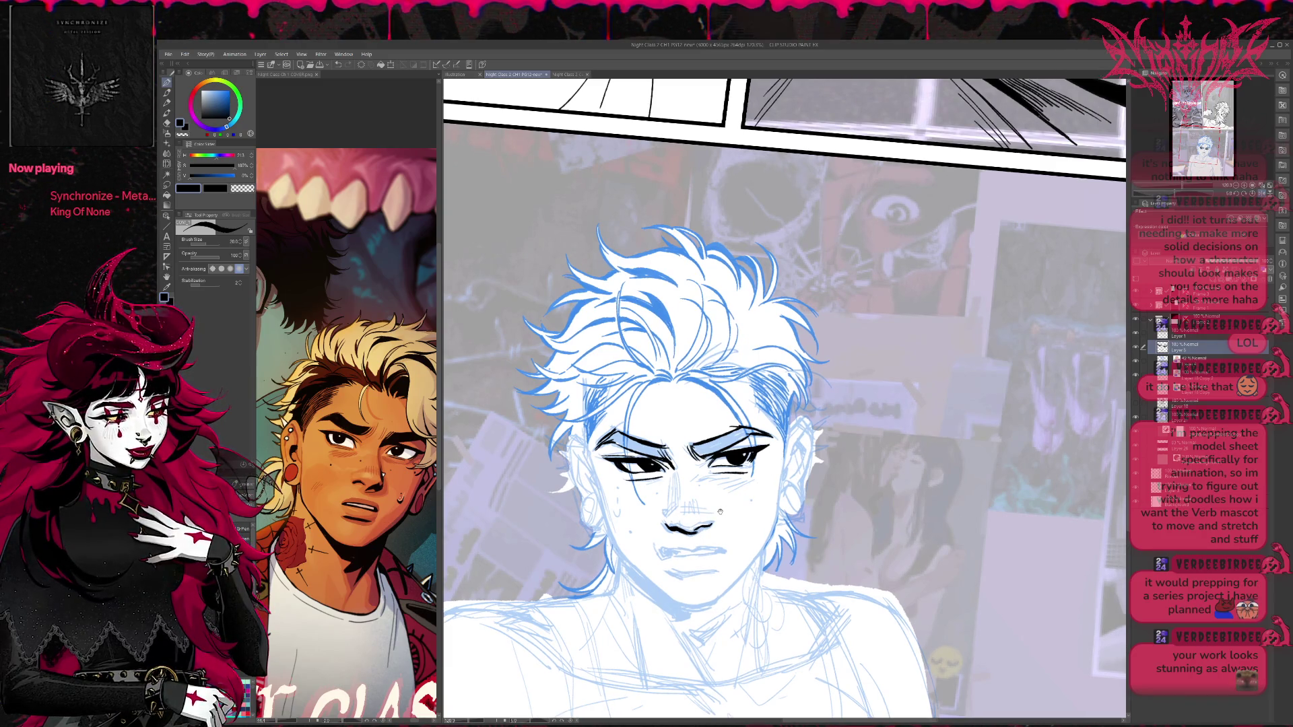
# Ink the gritted mouth line across the lips, then mirror the view to check proportions.
pyautogui.moveTo(662, 547); pyautogui.dragTo(732, 548)
pyautogui.hotkey('ctrl', 'z')
pyautogui.hotkey('ctrl', 'z')
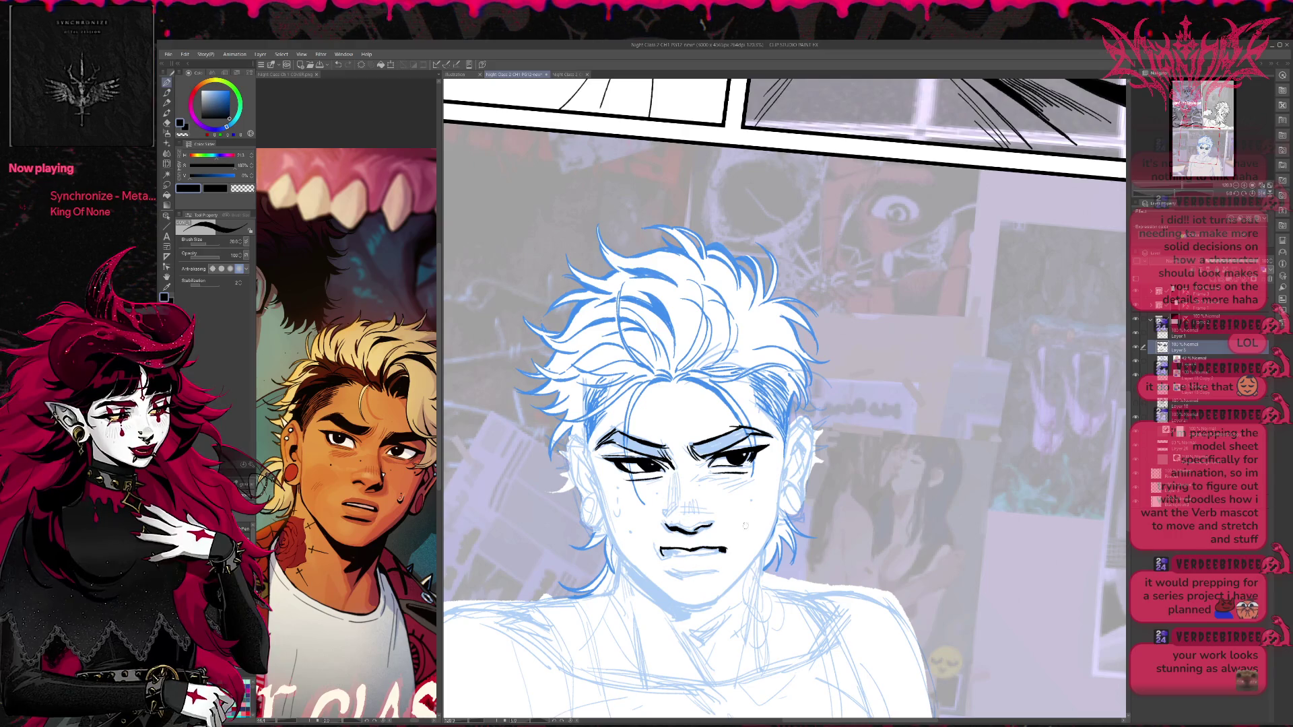
pyautogui.moveTo(671, 556); pyautogui.dragTo(732, 551)
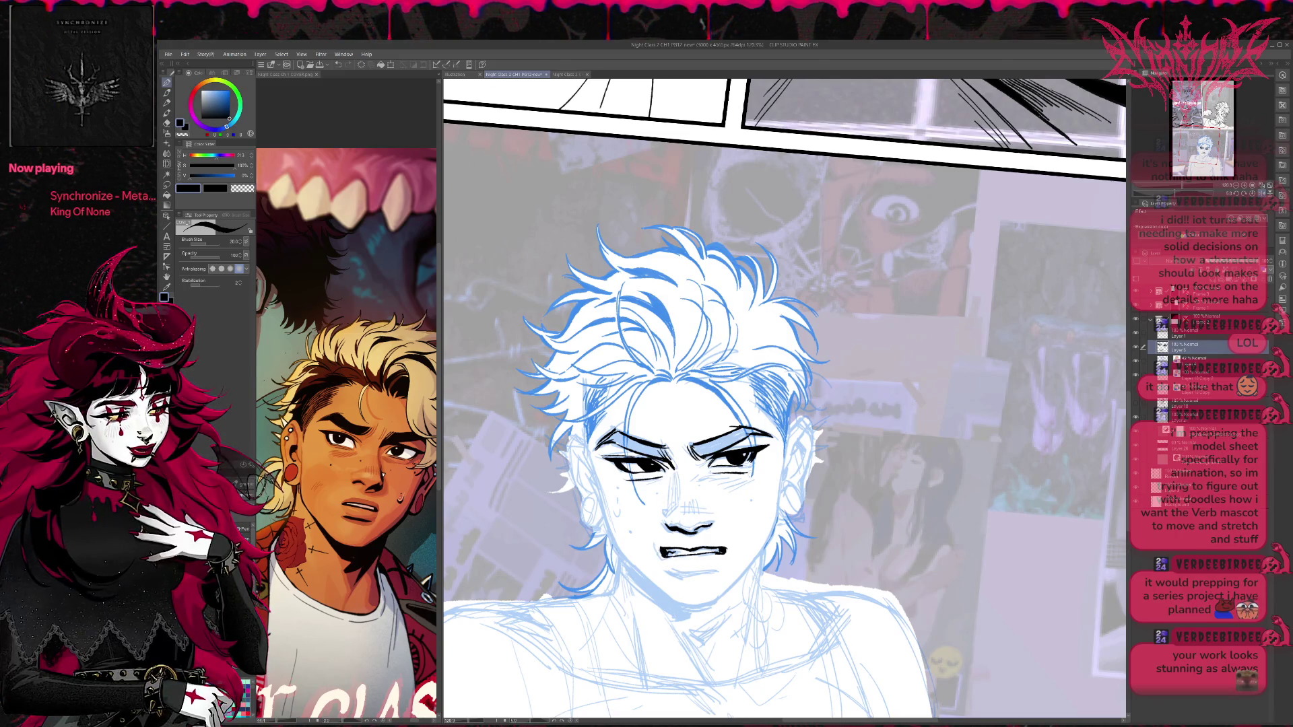
pyautogui.click(1263, 194)
pyautogui.moveTo(984, 476); pyautogui.dragTo(814, 481)
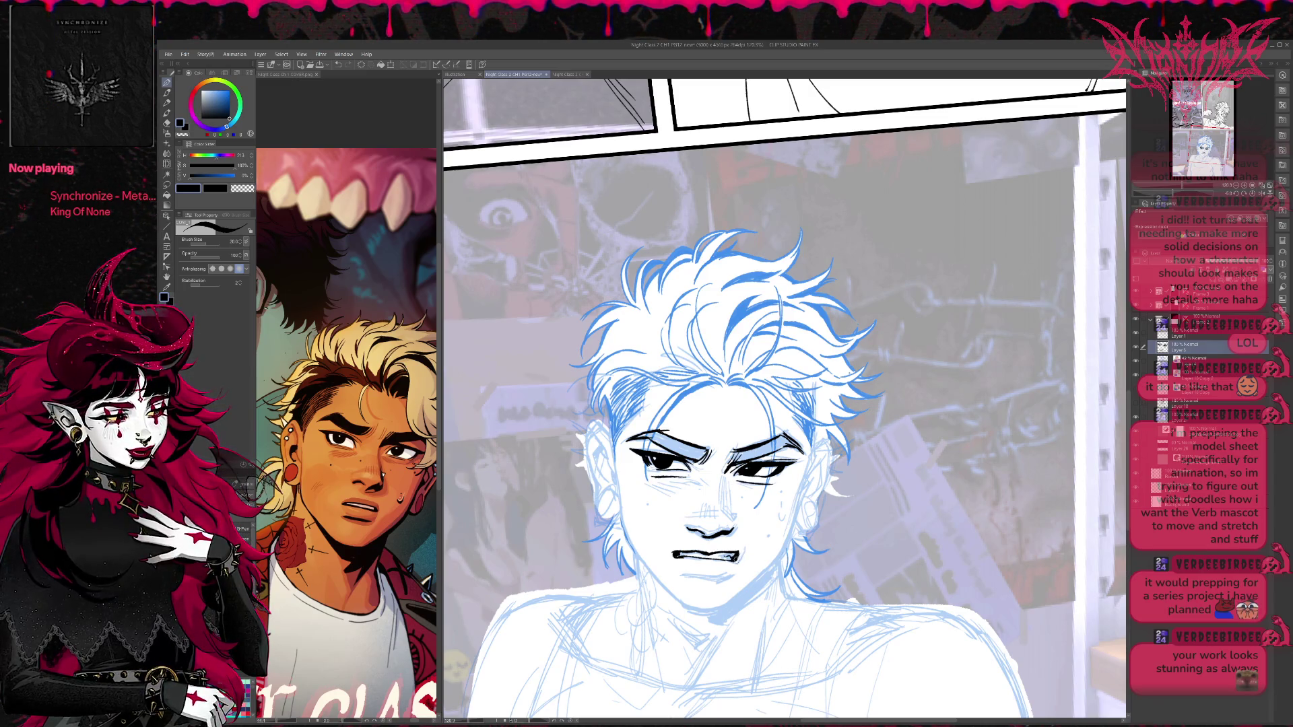
# Ink a mark at the mouth's right corner and a line under the lower lip.
pyautogui.moveTo(737, 558); pyautogui.dragTo(741, 561)
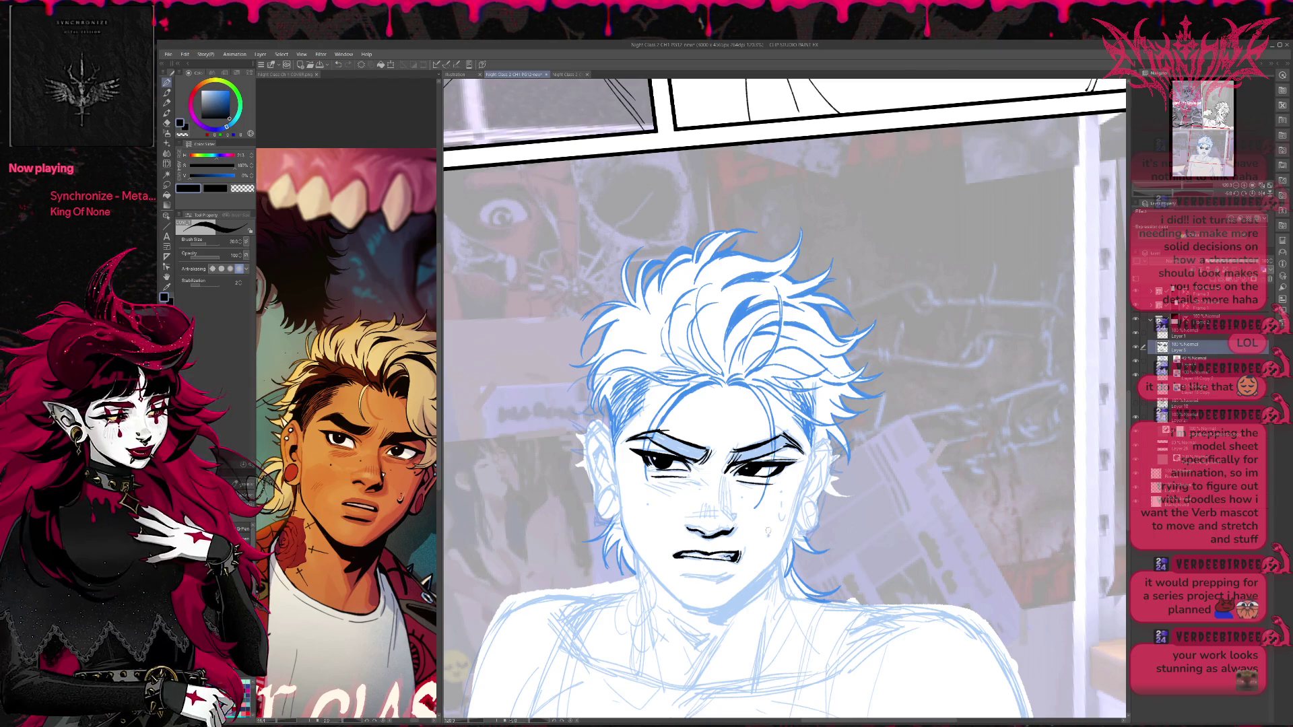
pyautogui.press('e')
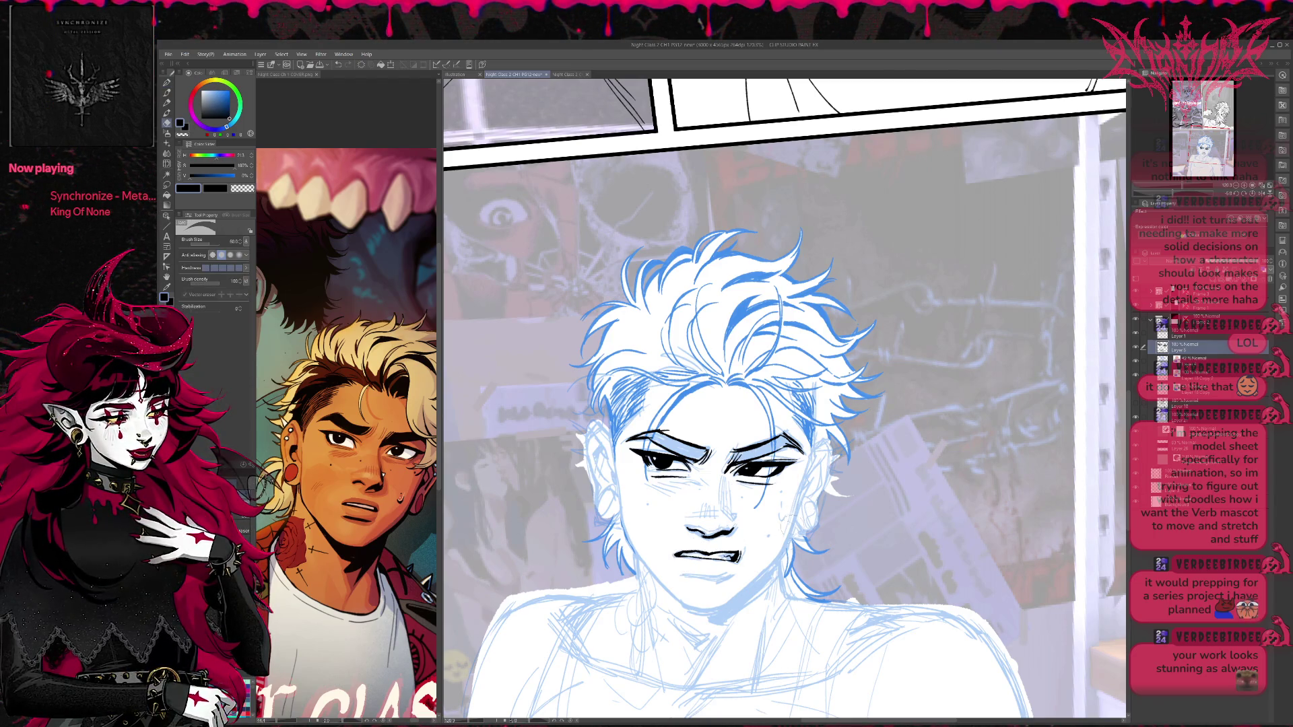
pyautogui.press('p')
pyautogui.moveTo(790, 514); pyautogui.dragTo(797, 510)
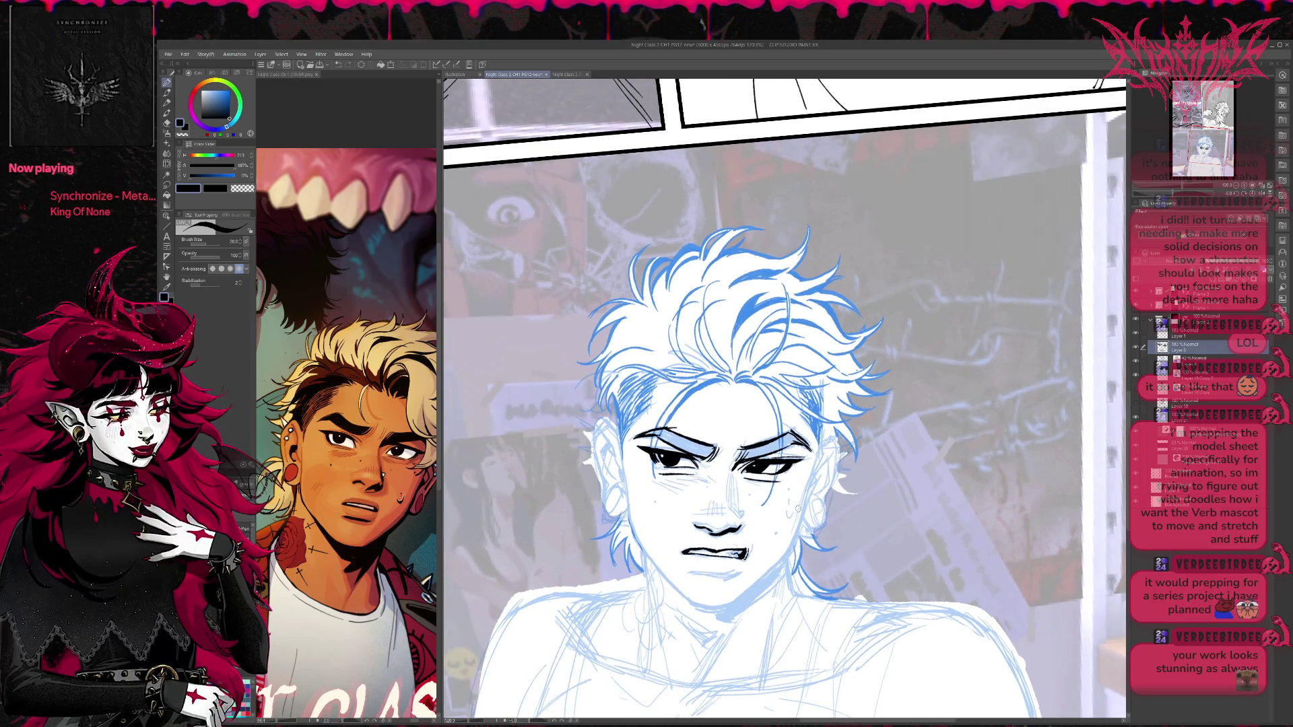
pyautogui.moveTo(693, 572); pyautogui.dragTo(733, 573)
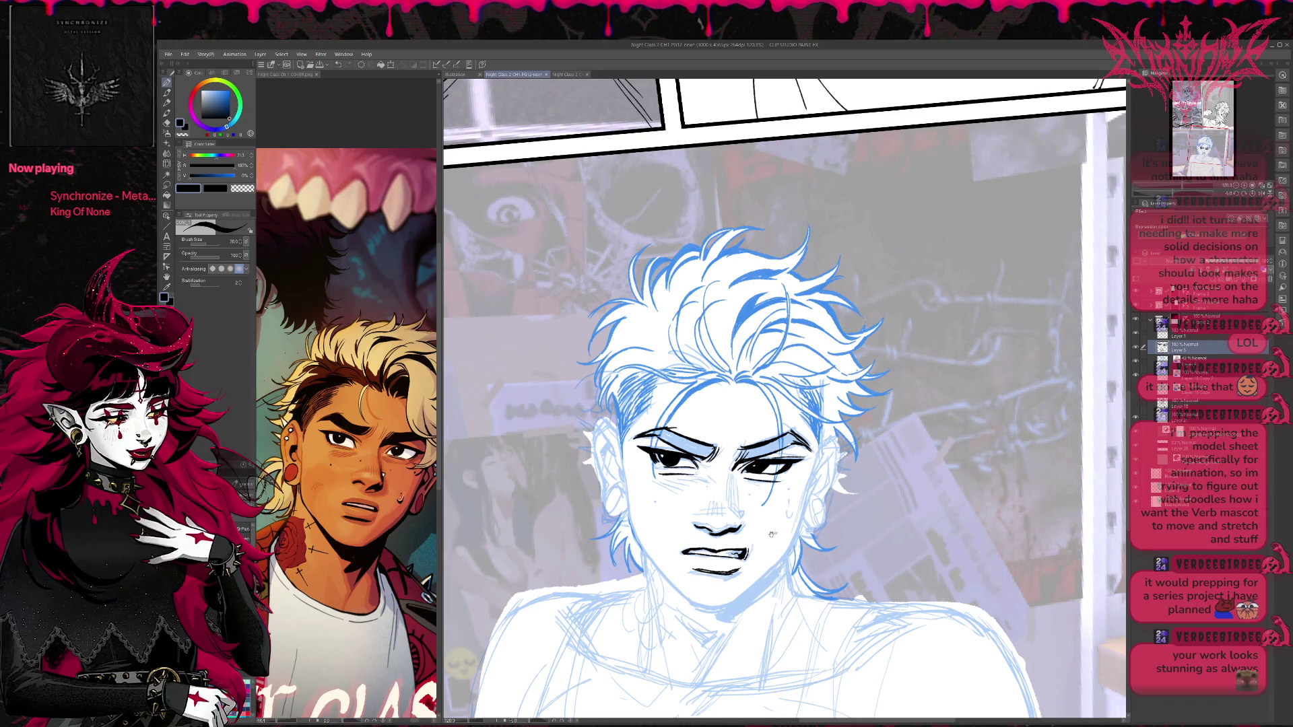
# Add small G-Pen ink marks under the left eye and on the nose.
pyautogui.moveTo(773, 532); pyautogui.dragTo(763, 534)
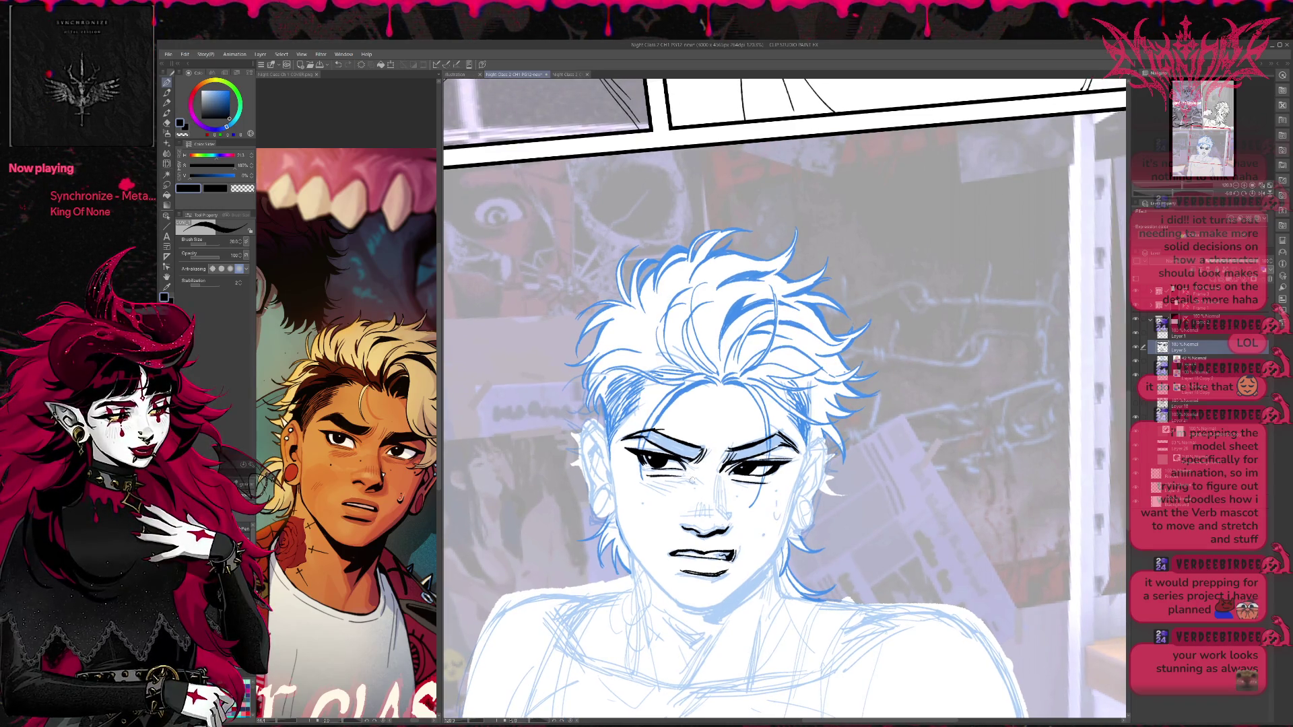
pyautogui.moveTo(683, 482); pyautogui.dragTo(699, 476)
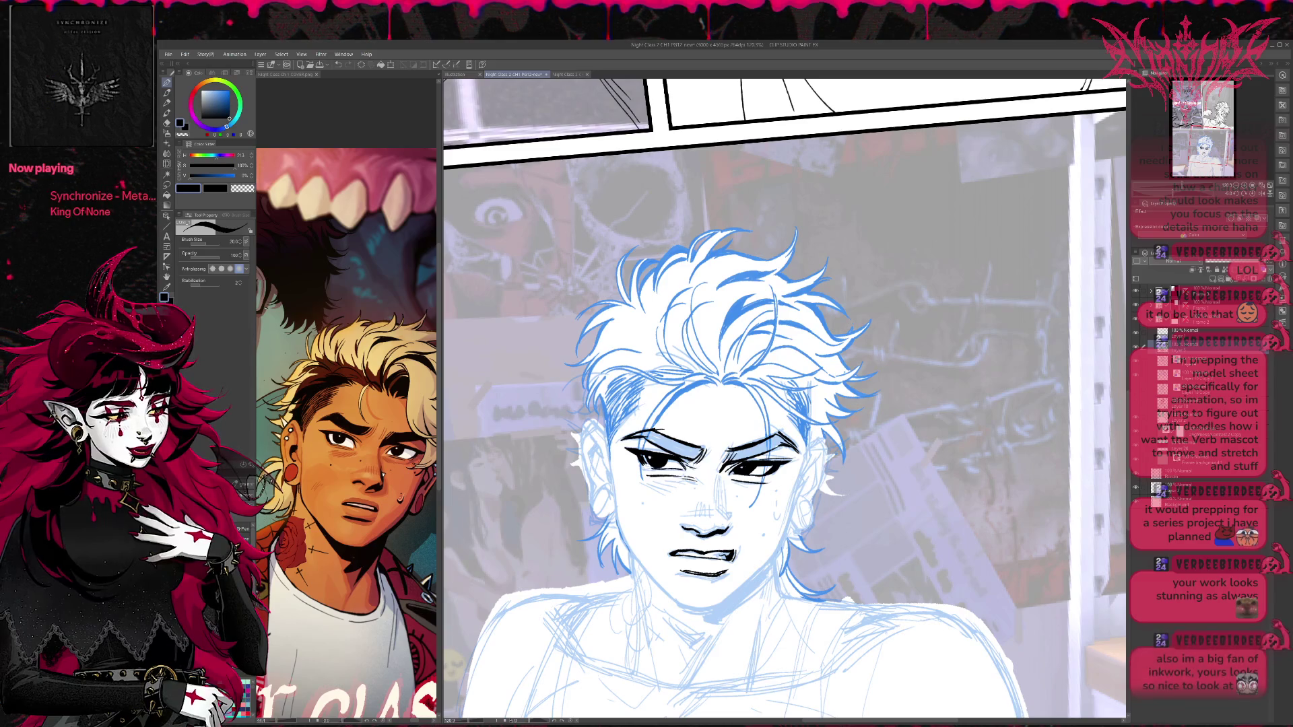
pyautogui.moveTo(763, 534); pyautogui.dragTo(780, 535)
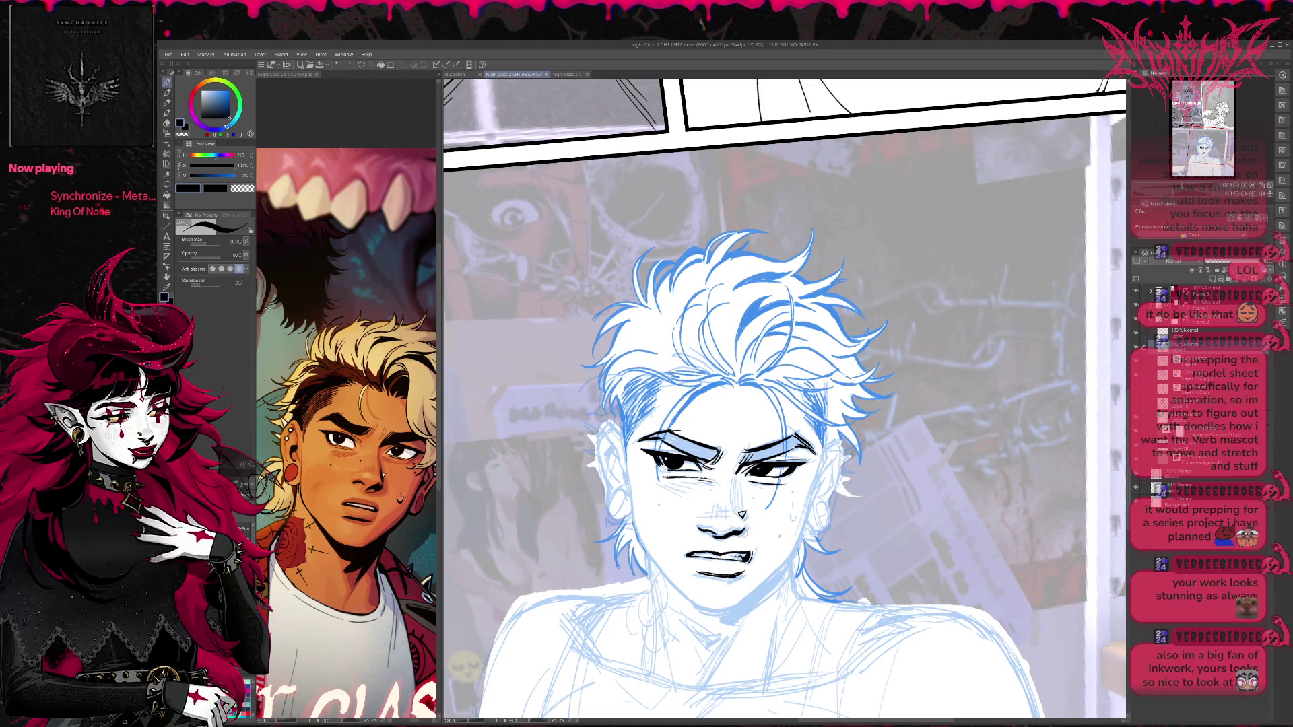
pyautogui.moveTo(740, 520); pyautogui.dragTo(749, 536)
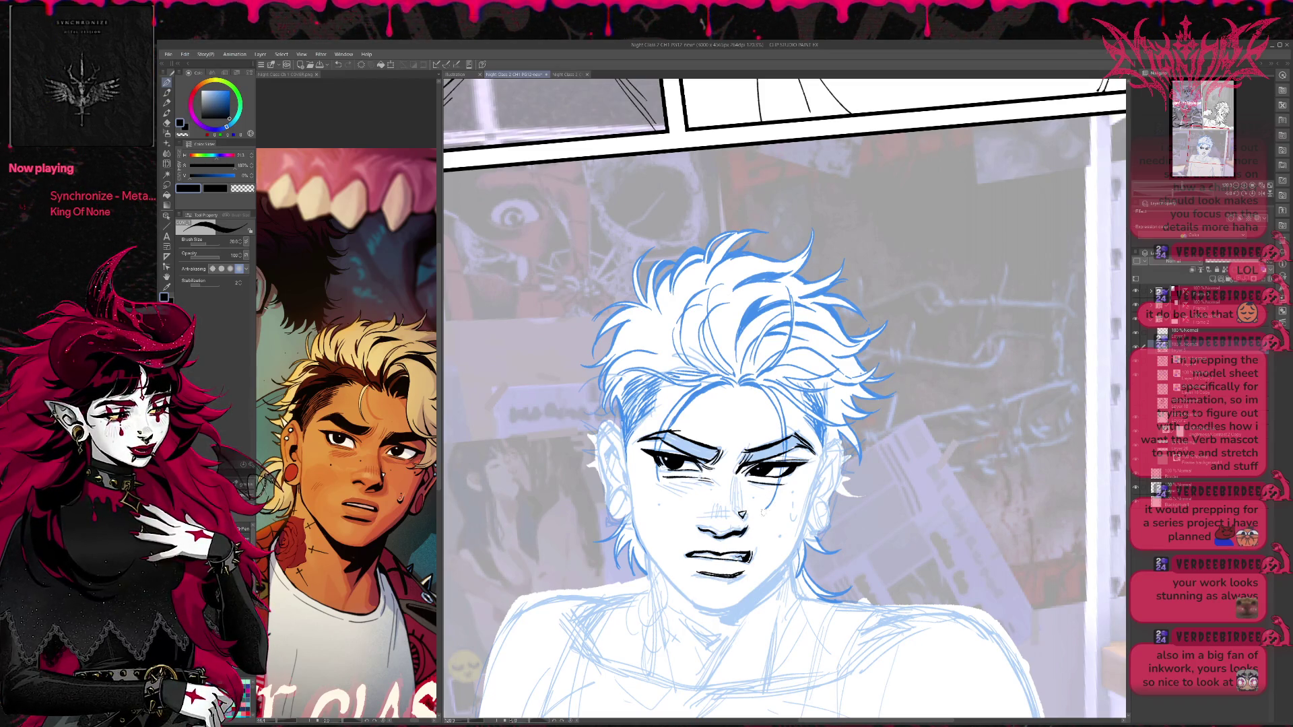
pyautogui.moveTo(852, 461); pyautogui.dragTo(823, 466)
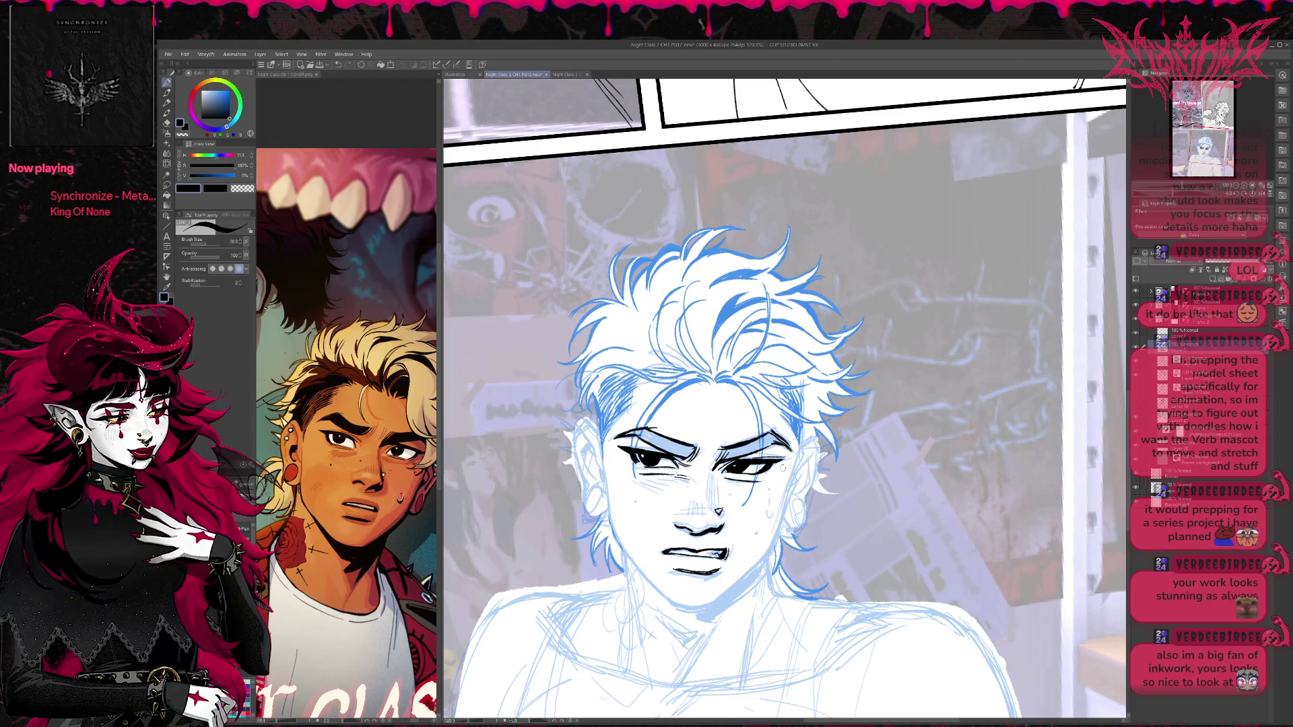
pyautogui.click(168, 186)
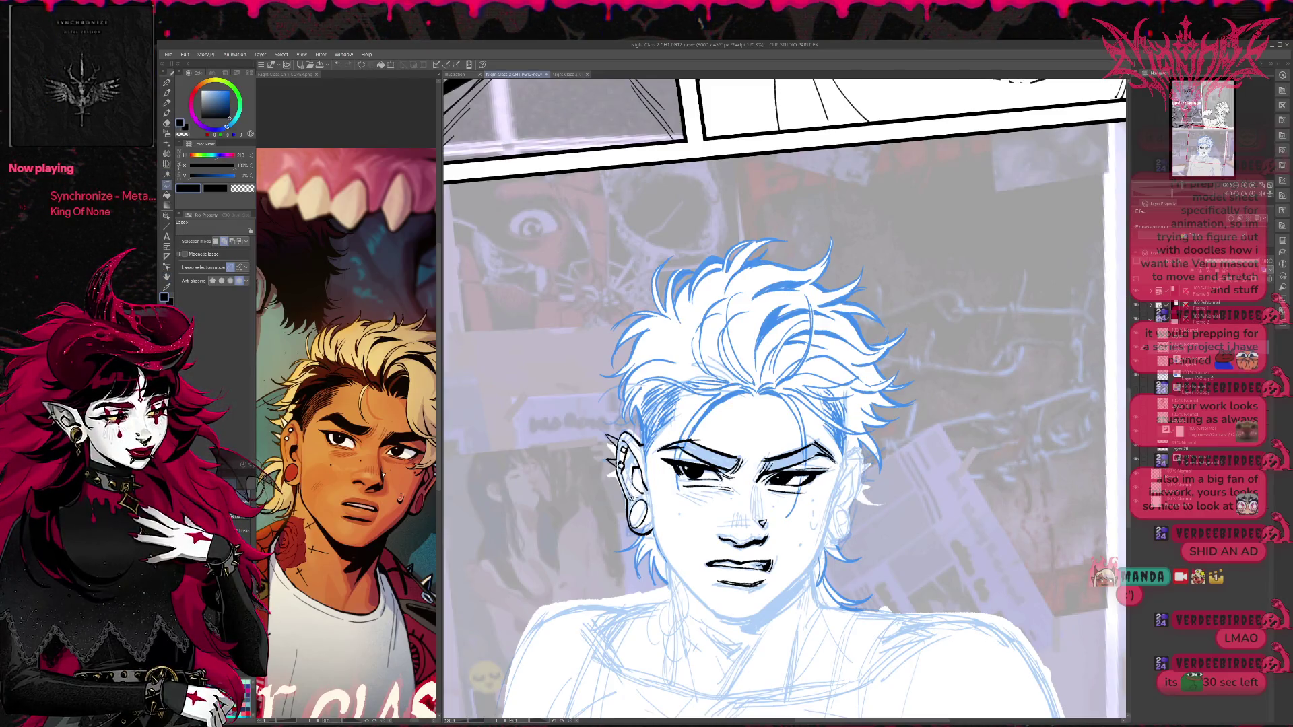
# Lasso the ear and hoop earring, then resize and shift them with free transform.
pyautogui.hotkey('ctrl', 't')
pyautogui.moveTo(660, 499); pyautogui.dragTo(653, 516)
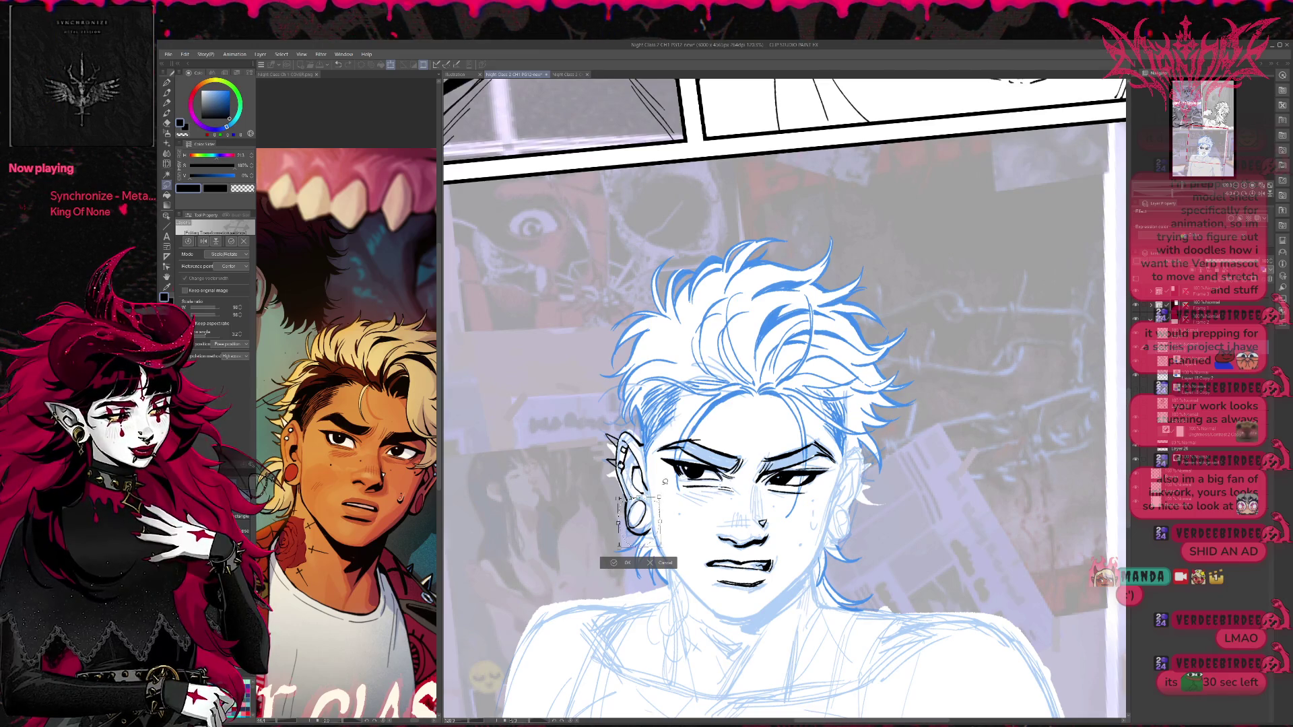
pyautogui.press('Return')
pyautogui.press('e')
pyautogui.press('p')
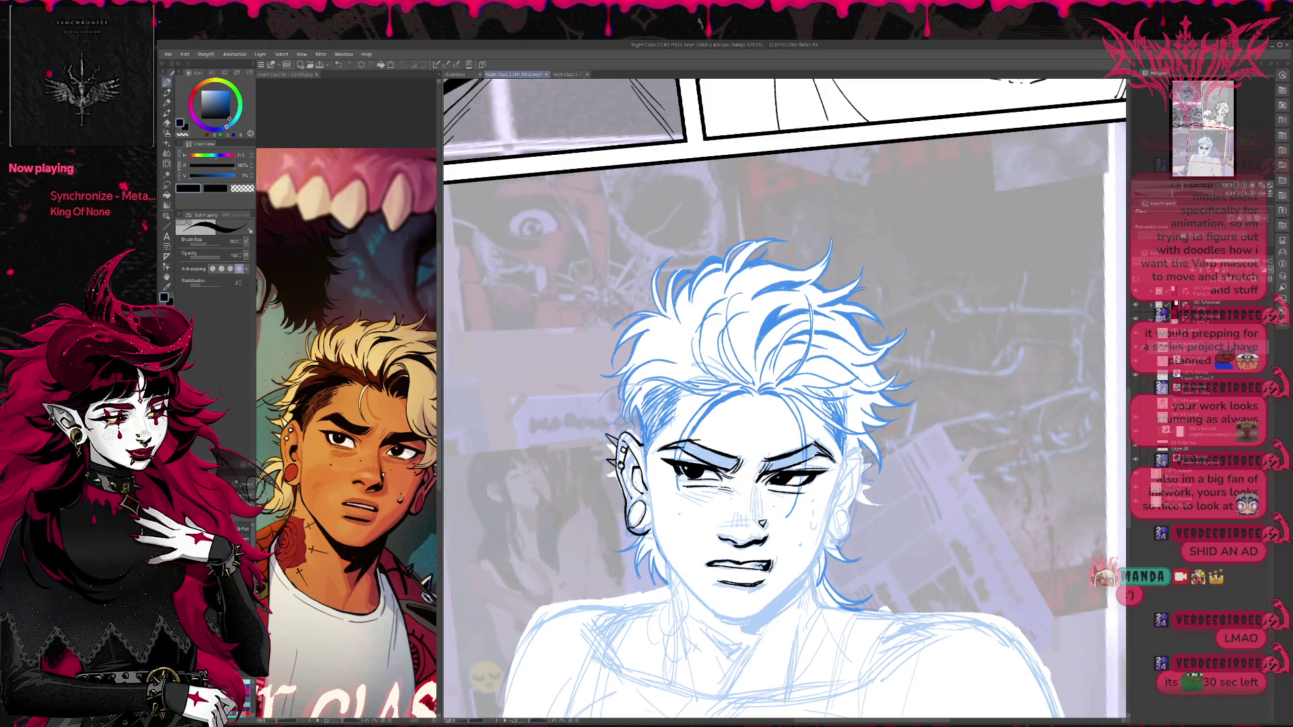
pyautogui.moveTo(652, 499); pyautogui.dragTo(642, 497)
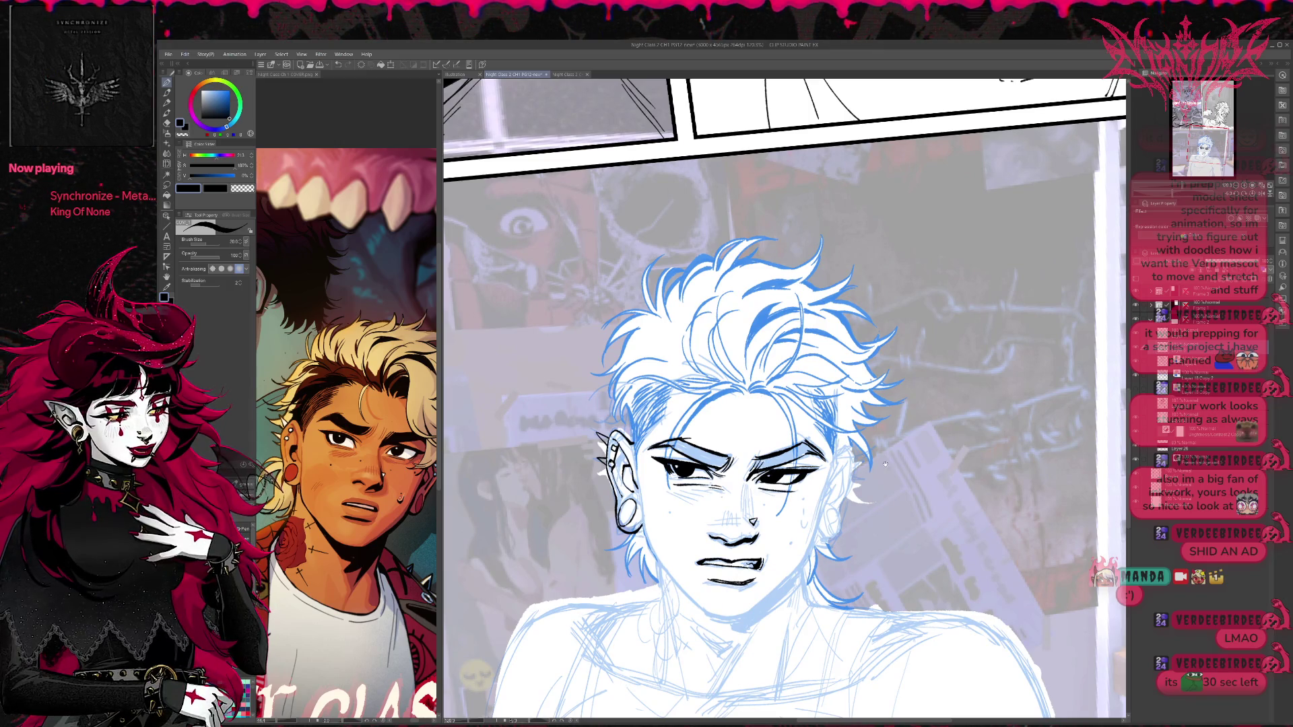
# On the mirrored, slightly rotated canvas, ink the chin line and darken the ear's back outline.
pyautogui.moveTo(882, 463); pyautogui.dragTo(828, 458)
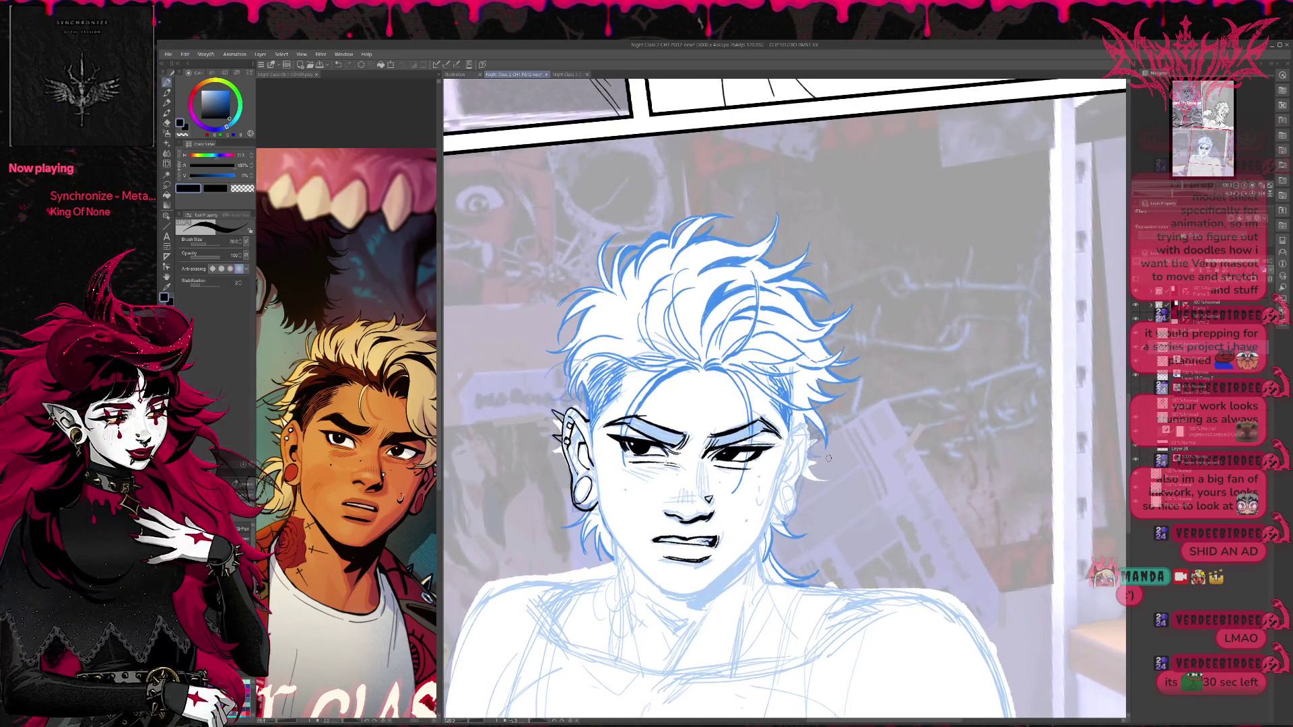
pyautogui.press('h')
pyautogui.moveTo(914, 439)
pyautogui.mouseDown()
pyautogui.moveTo(797, 414)
pyautogui.moveTo(791, 392)
pyautogui.mouseUp()
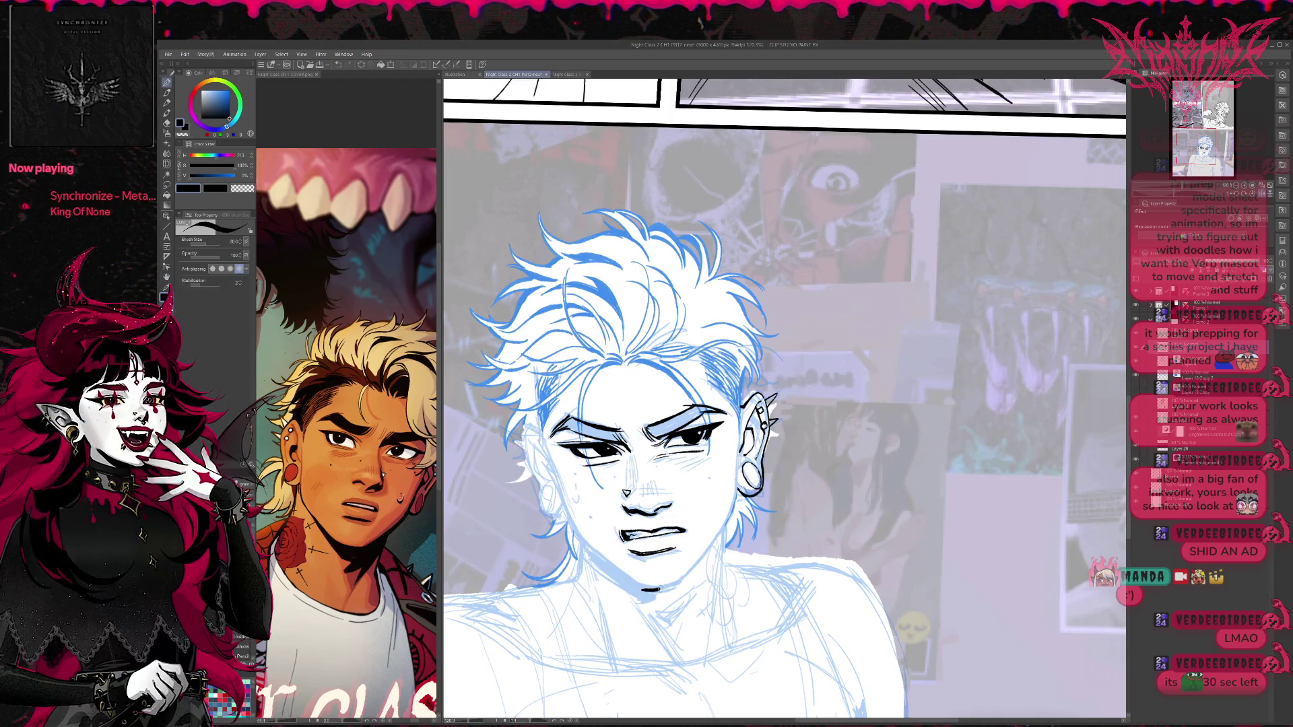
pyautogui.moveTo(643, 591)
pyautogui.mouseDown()
pyautogui.moveTo(684, 586)
pyautogui.moveTo(732, 522)
pyautogui.moveTo(737, 406)
pyautogui.mouseUp()
pyautogui.moveTo(740, 454)
pyautogui.mouseDown()
pyautogui.moveTo(736, 409)
pyautogui.moveTo(756, 401)
pyautogui.mouseUp()
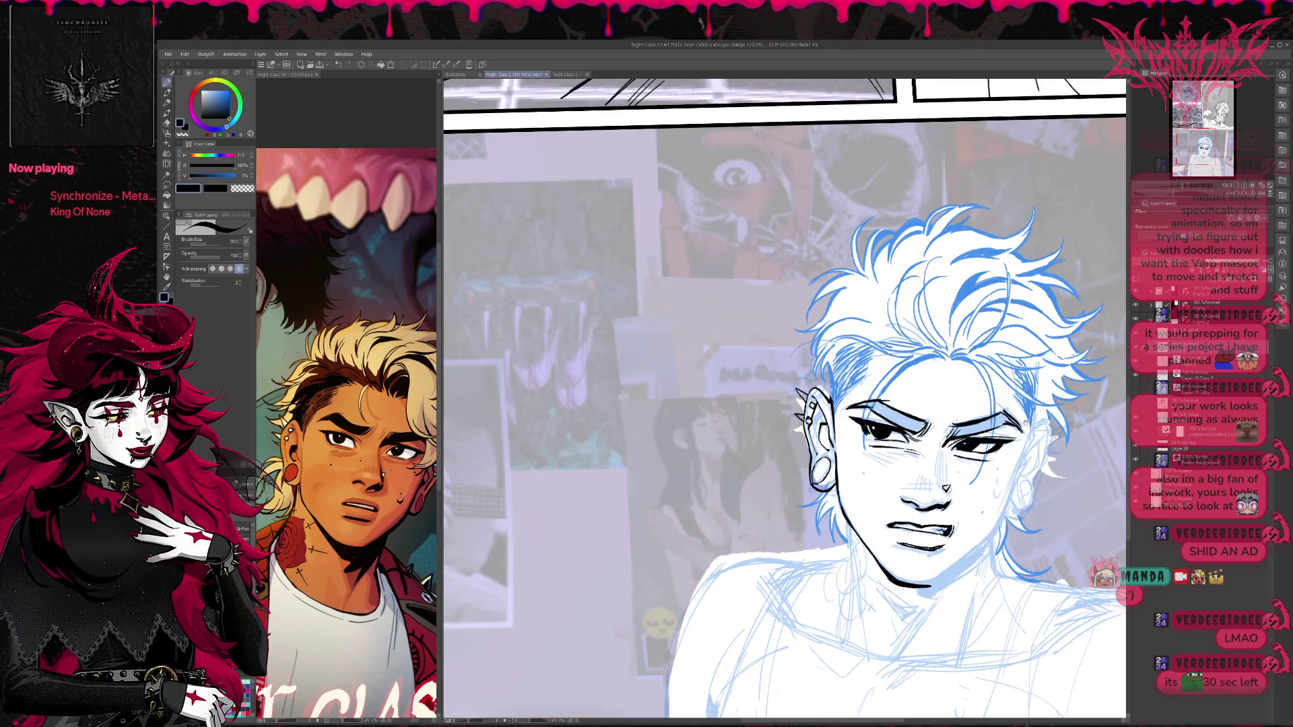
# Unmirror the canvas and extend the jawline toward the right cheek with a size 20 pen.
pyautogui.press('h')
pyautogui.moveTo(625, 596)
pyautogui.mouseDown()
pyautogui.moveTo(671, 601)
pyautogui.moveTo(712, 568)
pyautogui.mouseUp()
pyautogui.press('e')
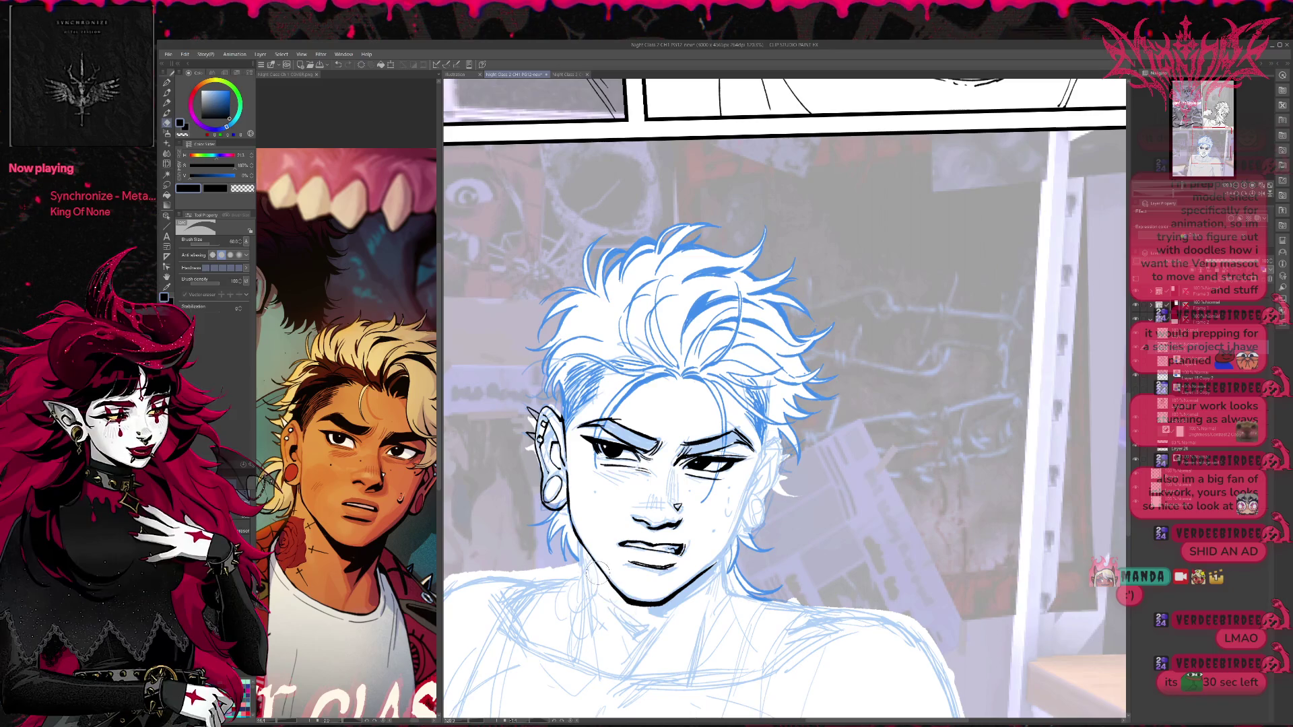
pyautogui.moveTo(687, 573); pyautogui.dragTo(721, 548)
pyautogui.press('p')
pyautogui.moveTo(662, 606); pyautogui.dragTo(733, 539)
pyautogui.press('[')
pyautogui.moveTo(679, 593)
pyautogui.mouseDown()
pyautogui.moveTo(655, 605)
pyautogui.moveTo(736, 538)
pyautogui.mouseUp()
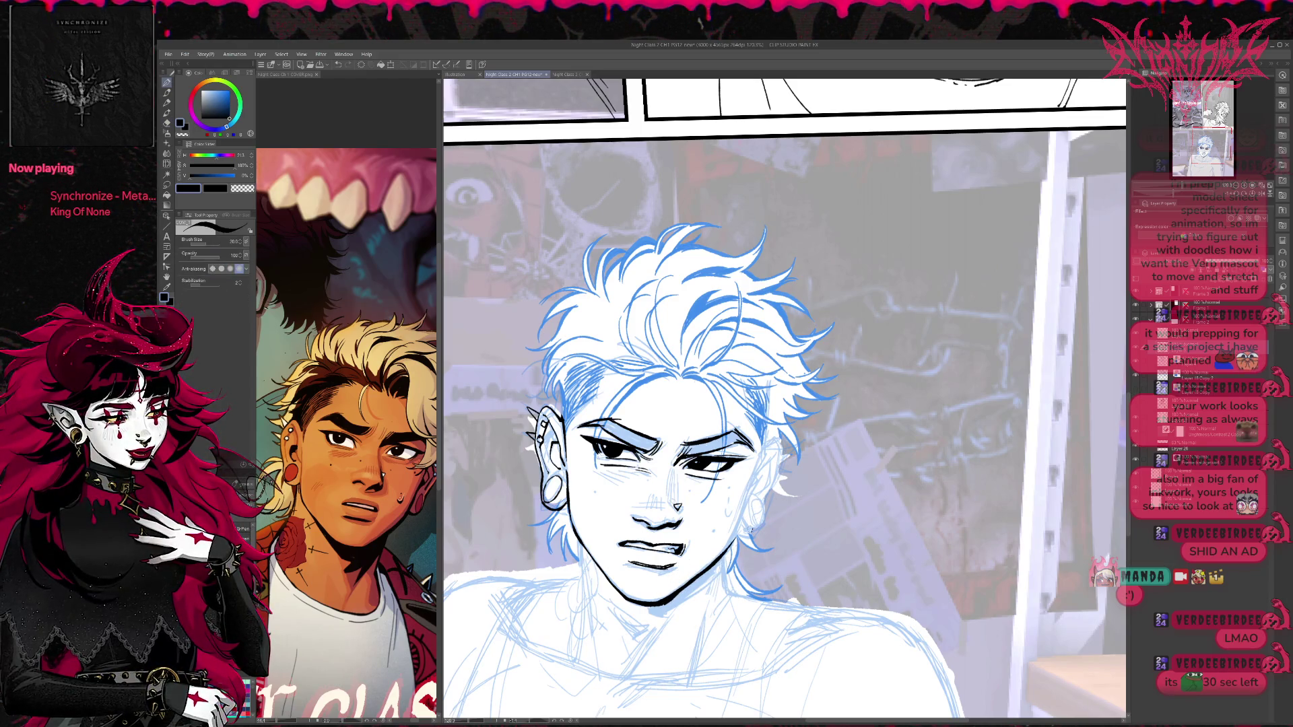
# Clean up with the eraser and thicken the ink line along the chin.
pyautogui.press('e')
pyautogui.press('p')
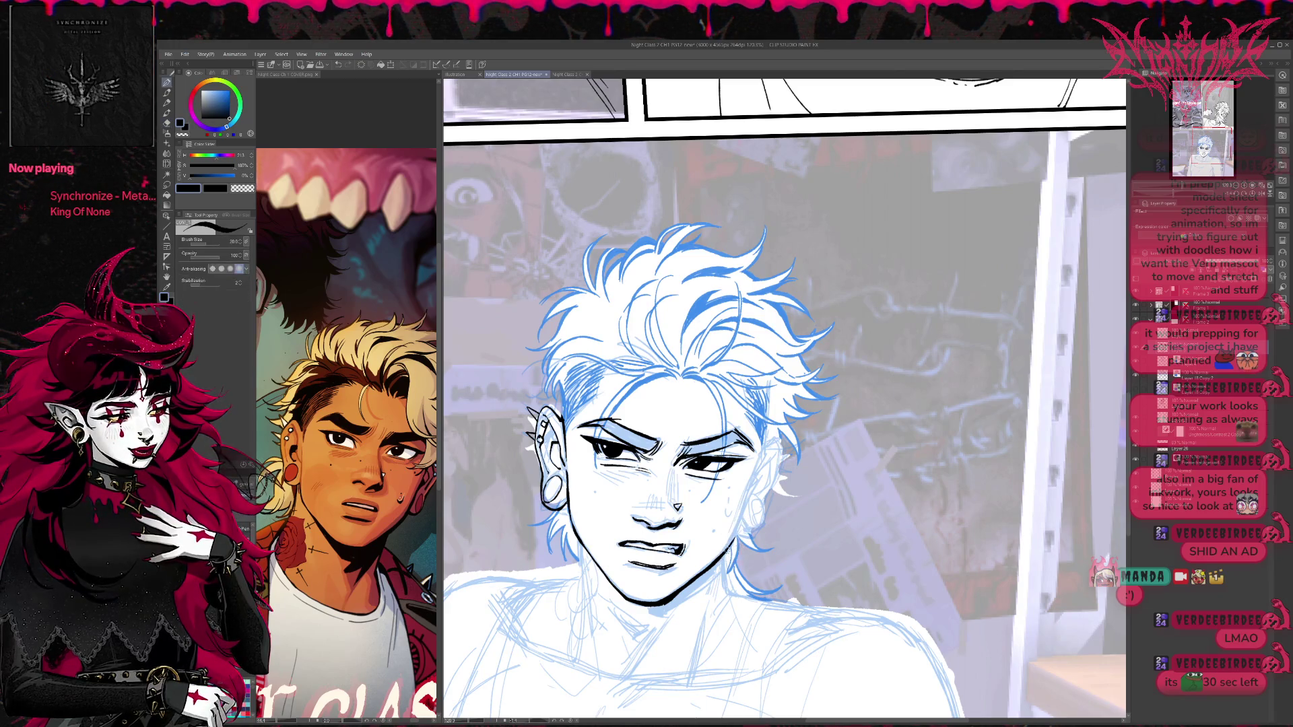
pyautogui.press('e')
pyautogui.press('p')
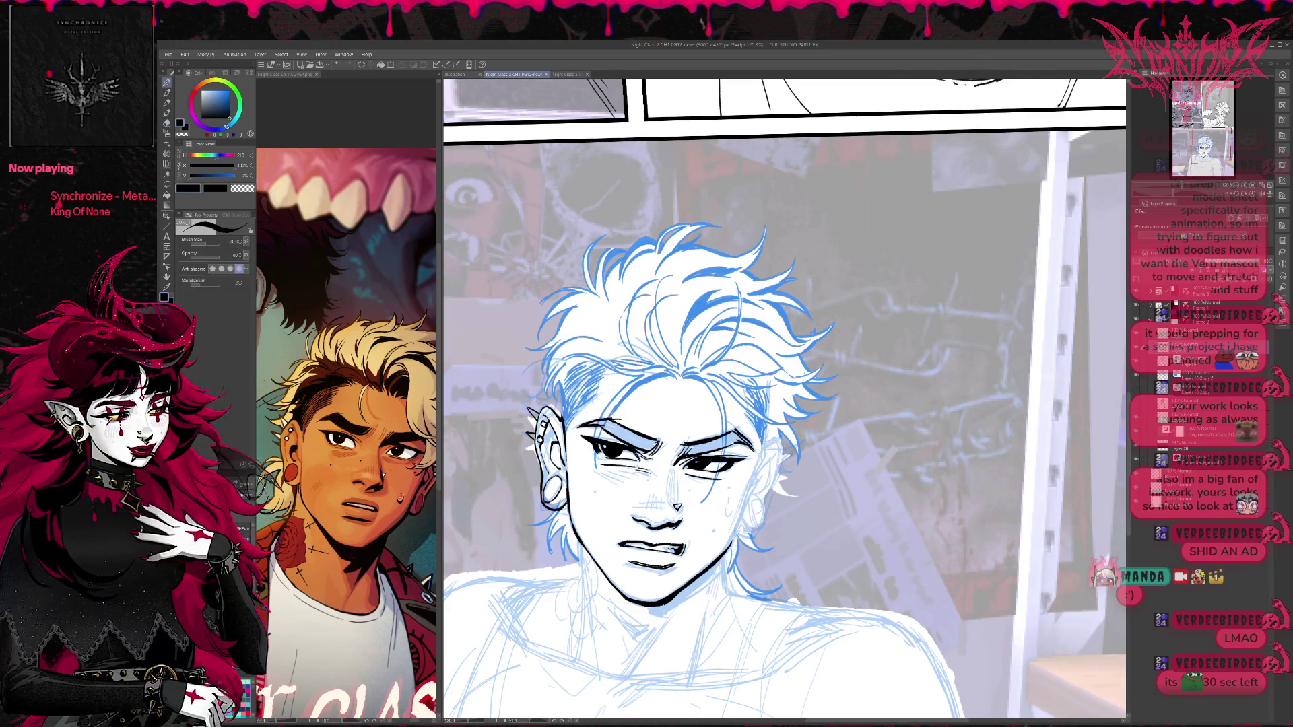
pyautogui.press('e')
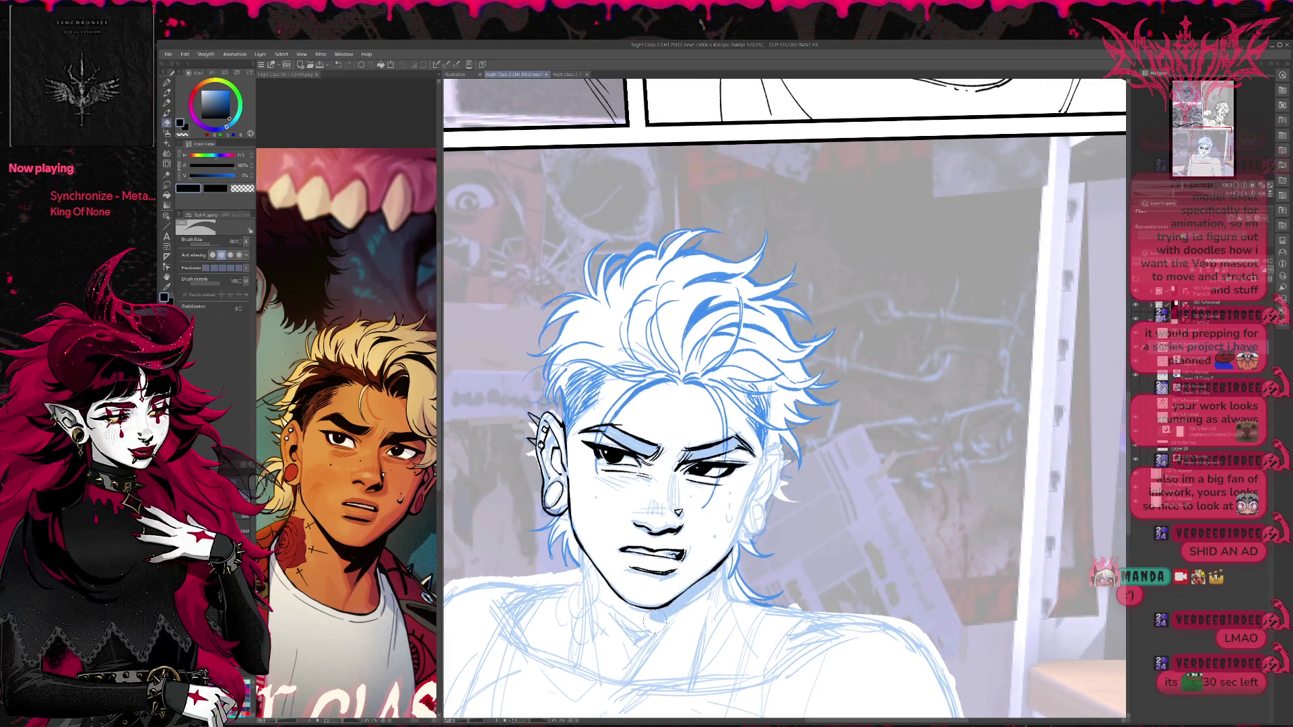
pyautogui.press('p')
pyautogui.moveTo(635, 604); pyautogui.dragTo(664, 606)
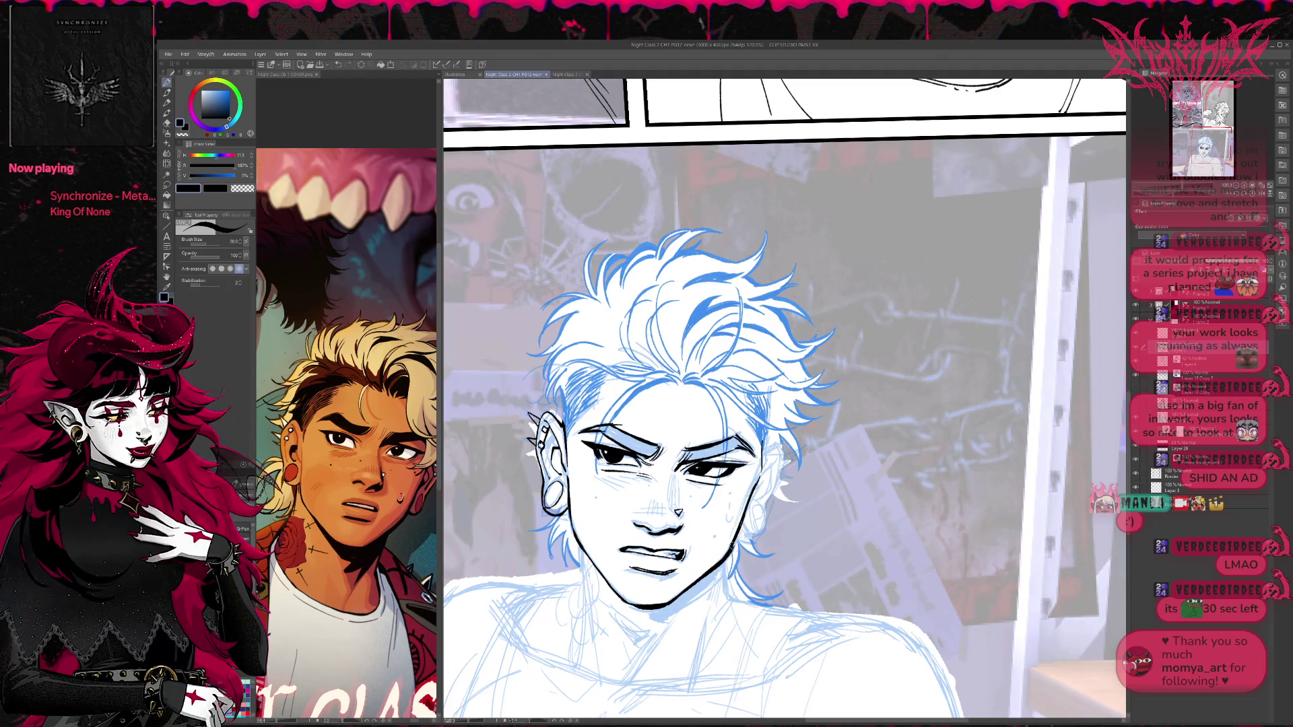
pyautogui.scroll(-1, 785, 398)
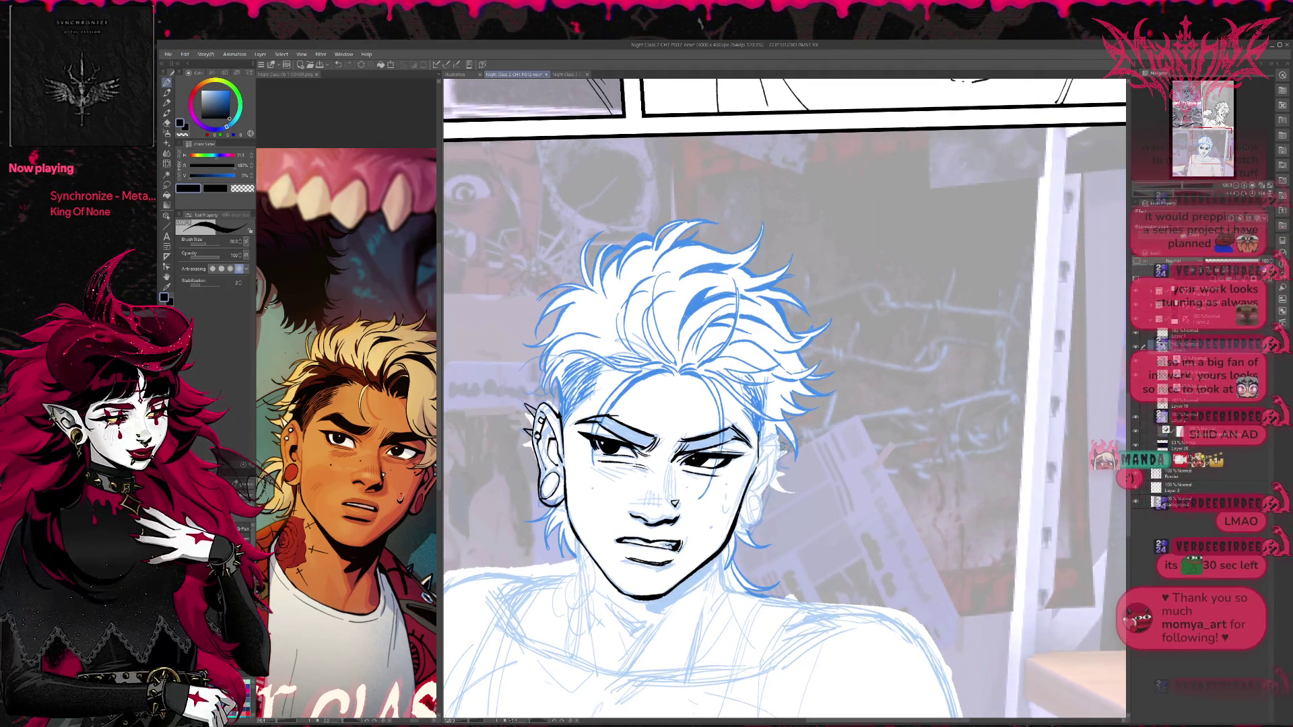
# Mirror and slightly rotate the canvas to review the inked face, ending with the G-Pen active.
pyautogui.press('h')
pyautogui.moveTo(808, 377)
pyautogui.mouseDown()
pyautogui.moveTo(839, 343)
pyautogui.moveTo(832, 391)
pyautogui.mouseUp()
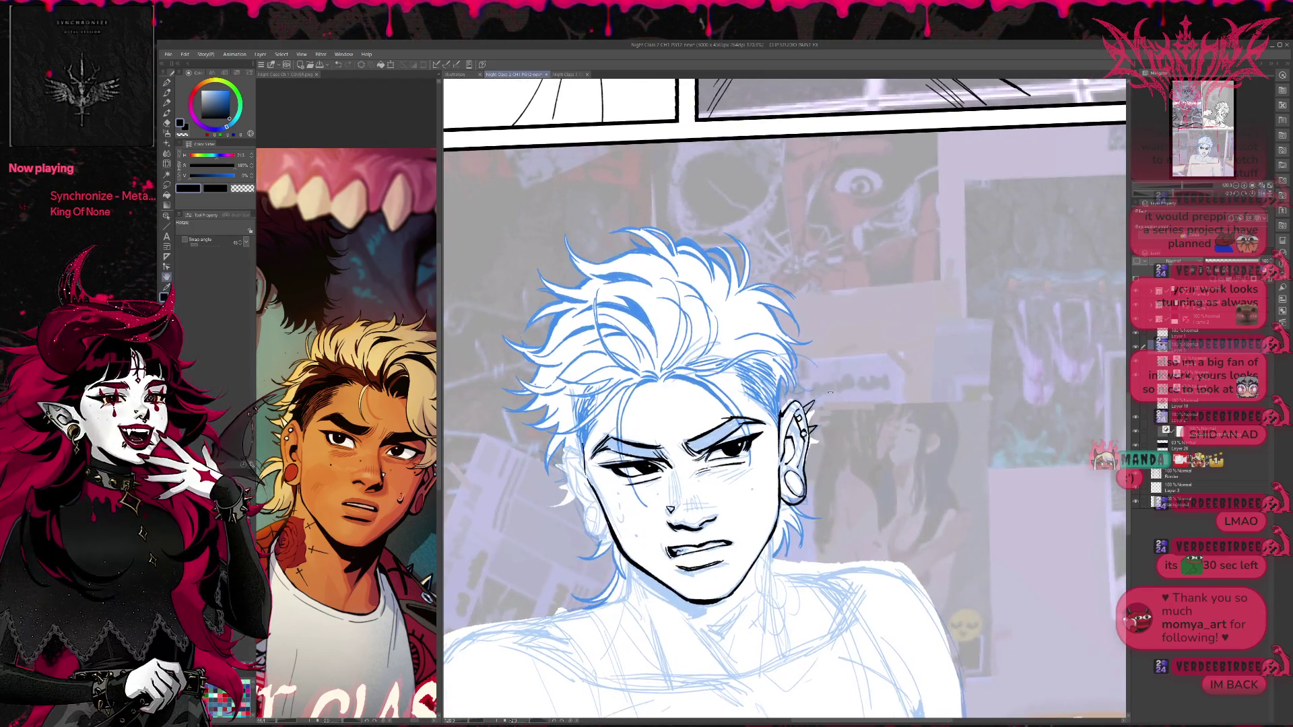
pyautogui.press('e')
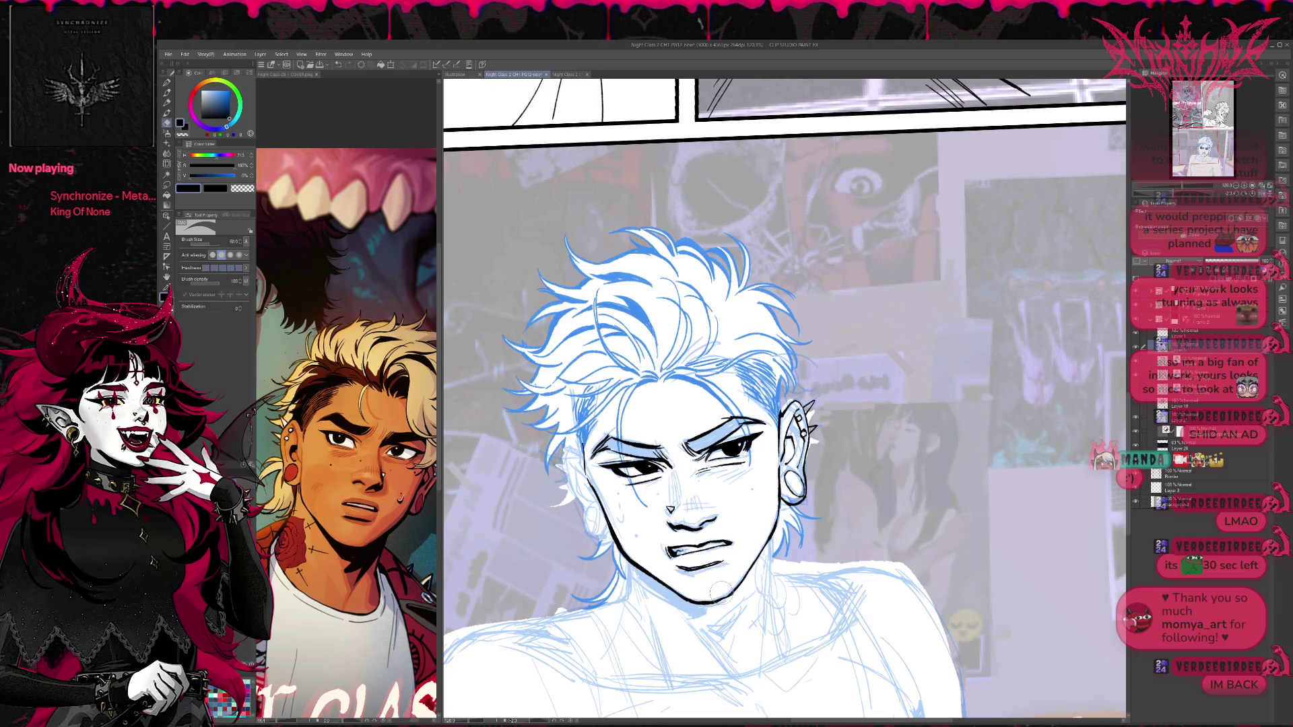
pyautogui.moveTo(738, 563); pyautogui.dragTo(725, 549)
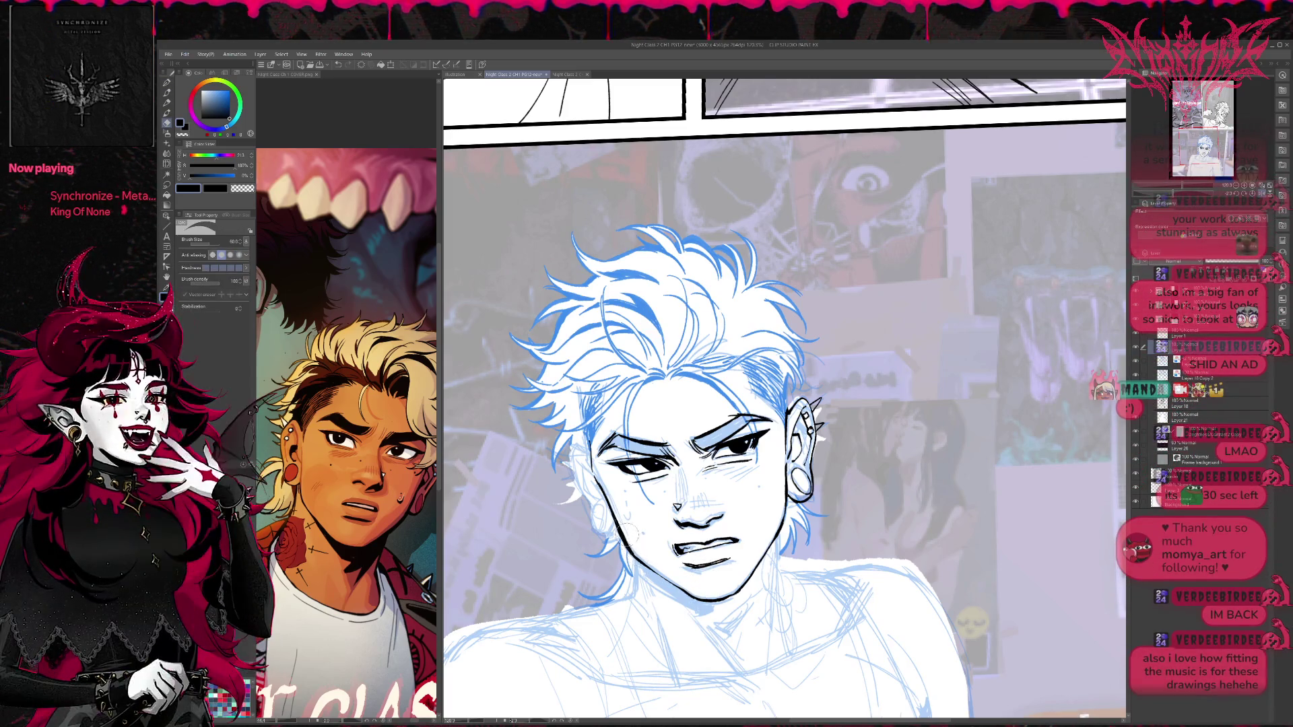
pyautogui.press('p')
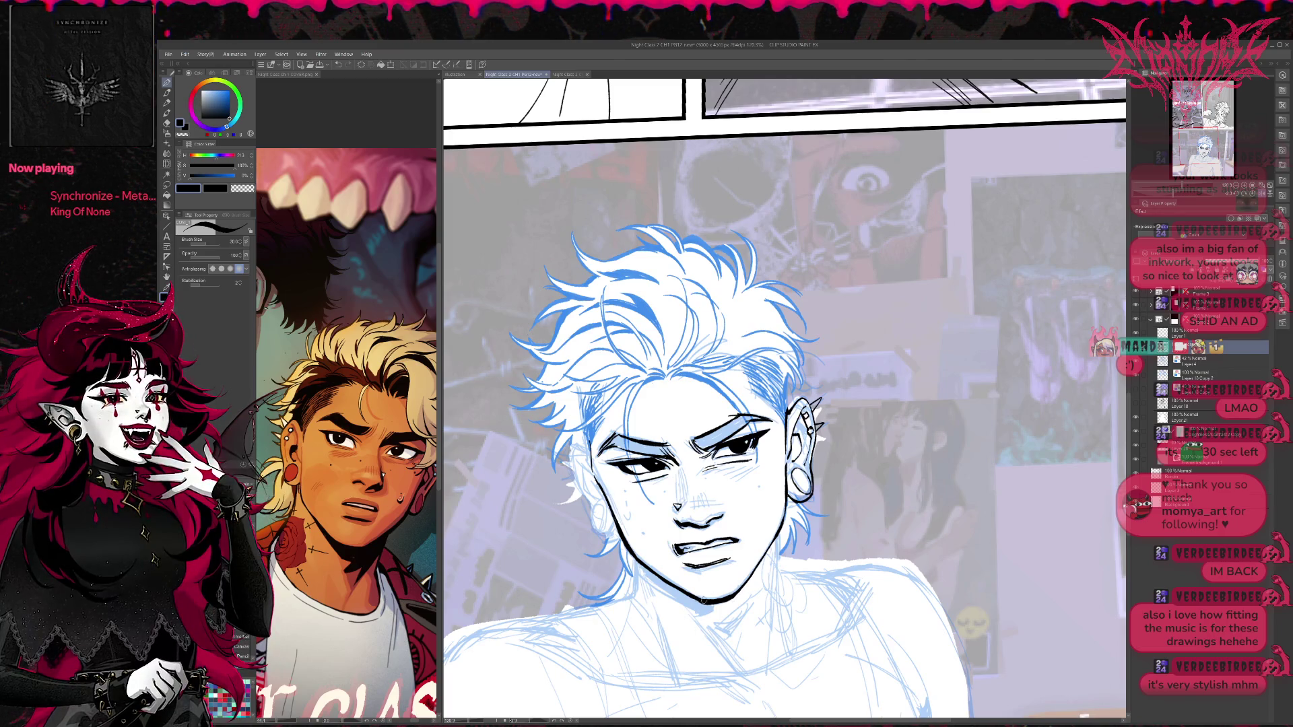
# Bring the neck into view, undo the overly long neck line and redraw it shorter.
pyautogui.moveTo(722, 574); pyautogui.dragTo(713, 565)
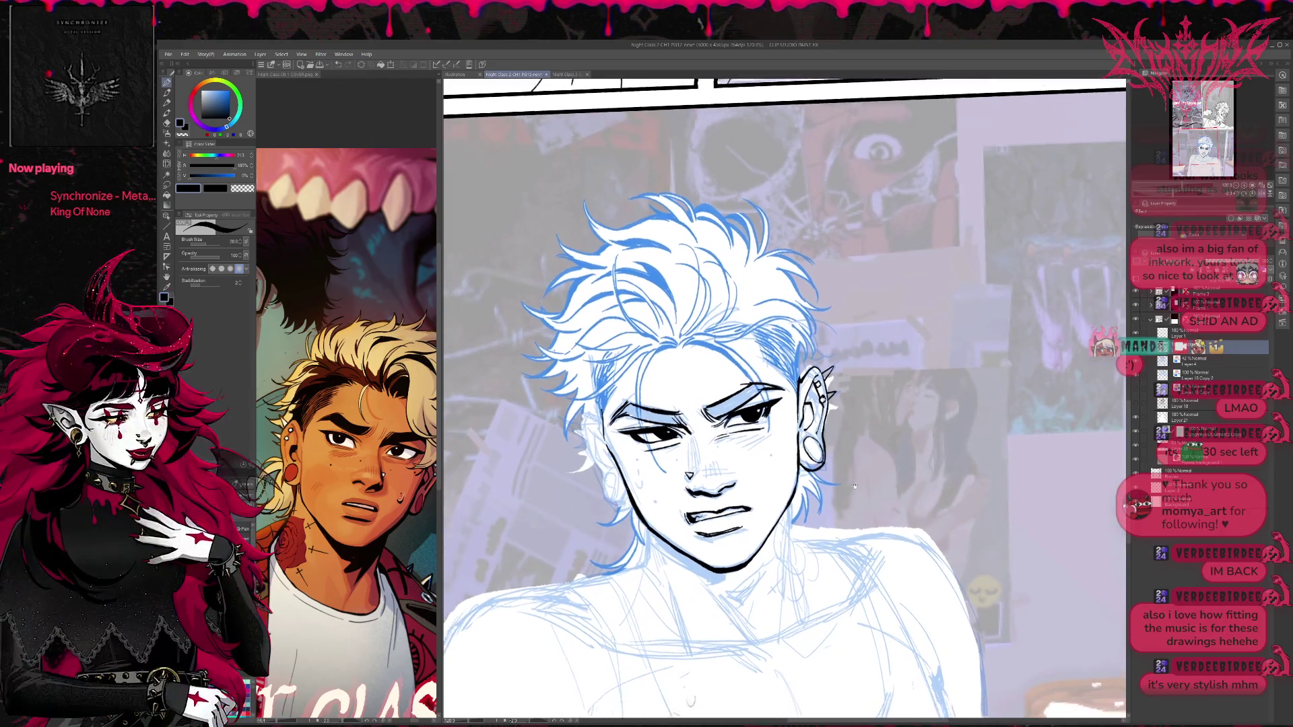
pyautogui.moveTo(838, 504); pyautogui.dragTo(879, 484)
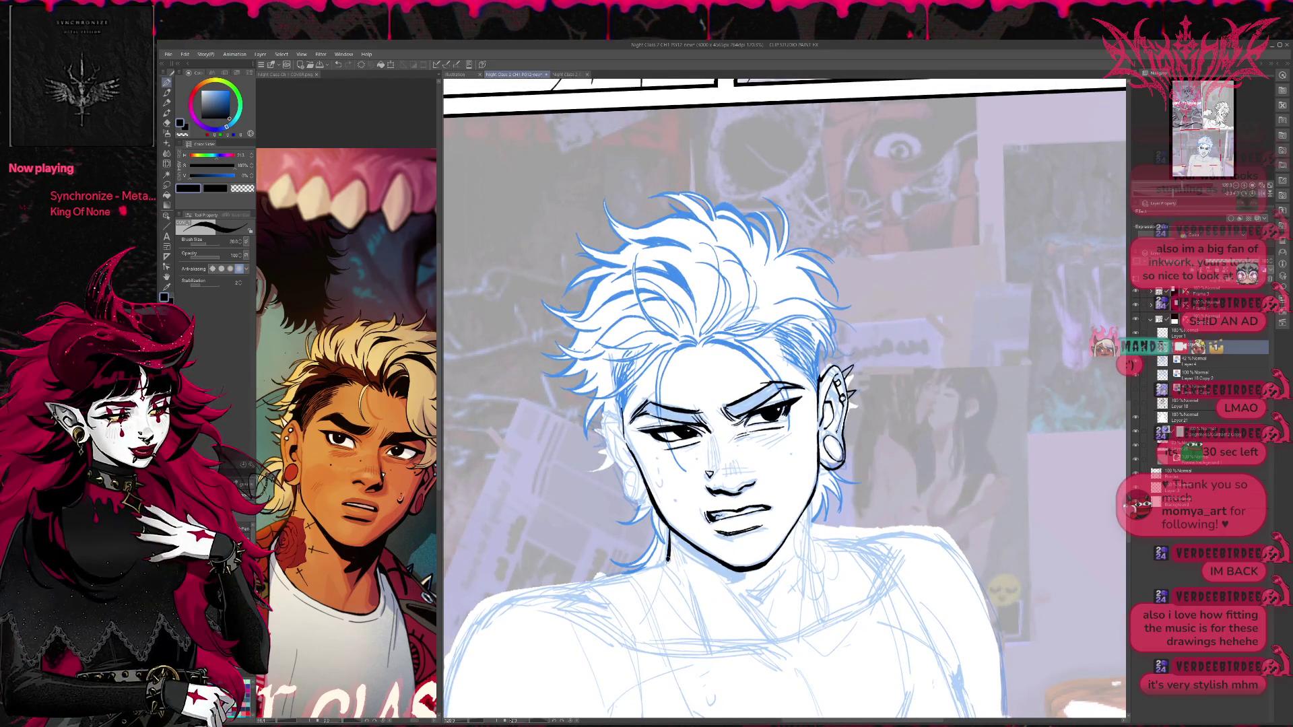
pyautogui.moveTo(802, 467)
pyautogui.mouseDown()
pyautogui.moveTo(757, 416)
pyautogui.moveTo(761, 522)
pyautogui.mouseUp()
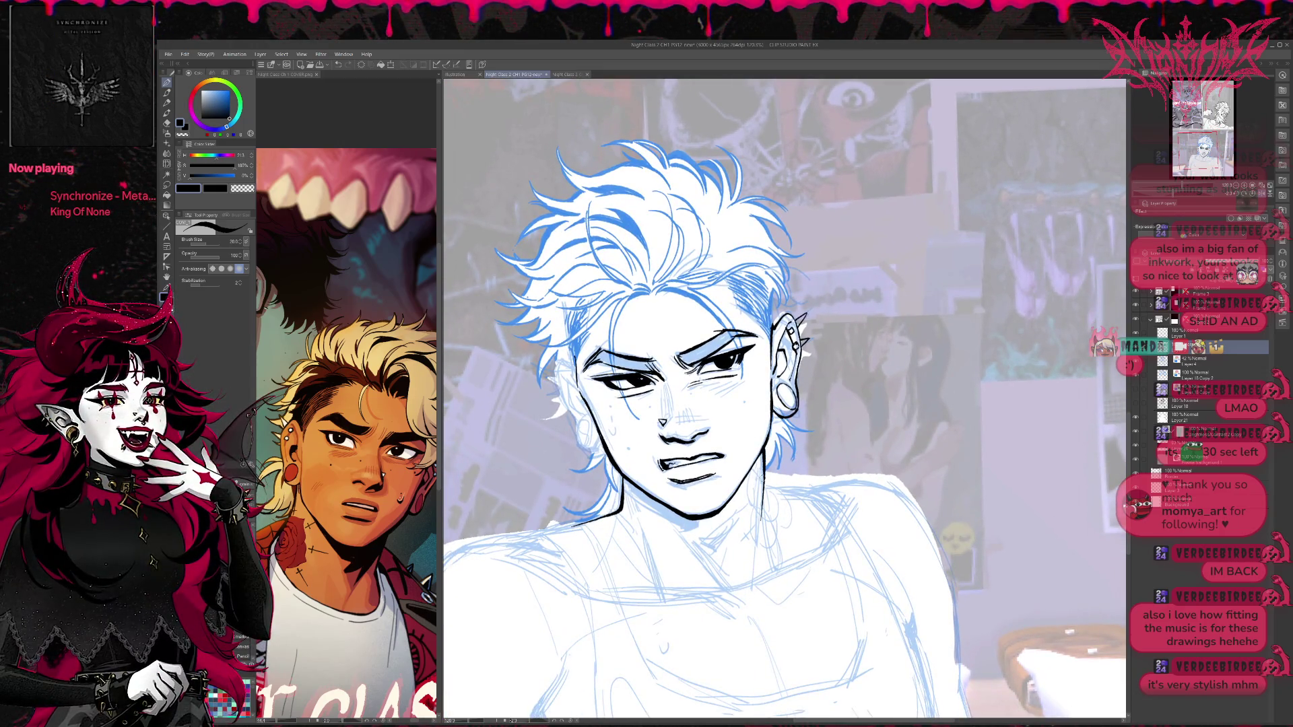
pyautogui.hotkey('ctrl', 'z')
pyautogui.moveTo(765, 442); pyautogui.dragTo(746, 601)
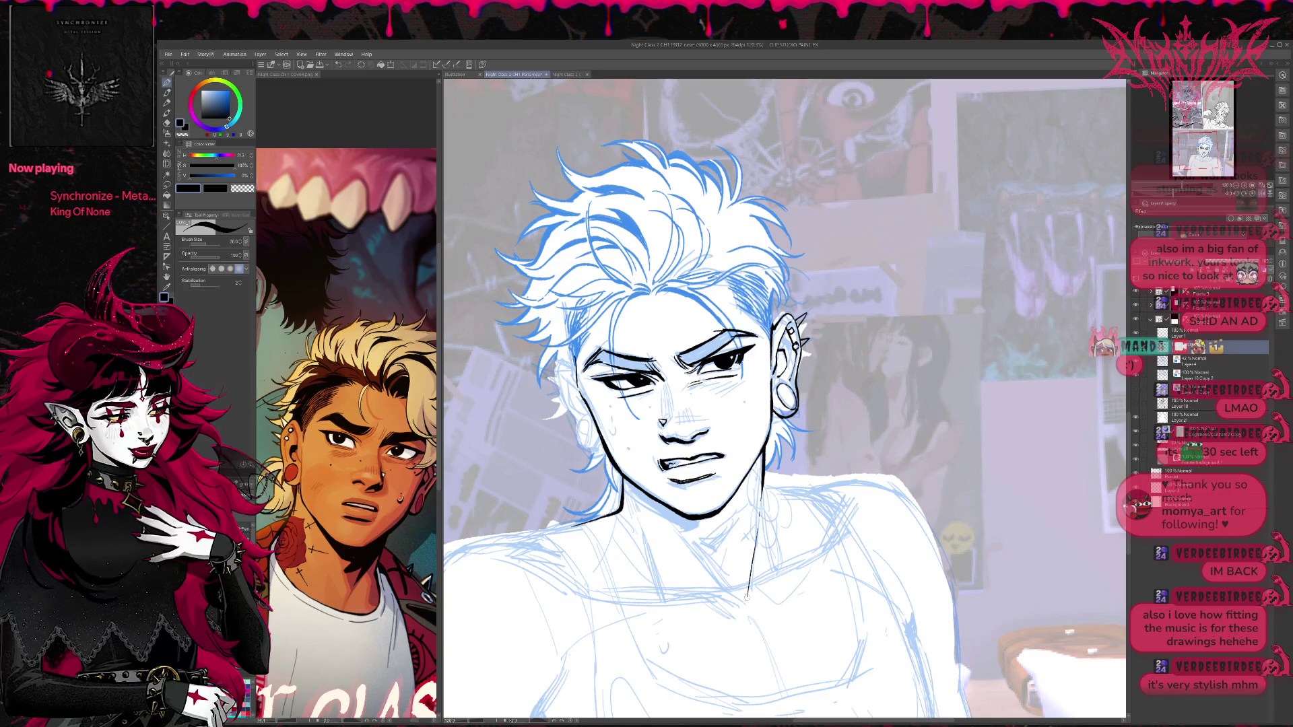
# Ink a thin line down the neck toward the chest.
pyautogui.scroll(1, 823, 424)
pyautogui.scroll(1, 823, 425)
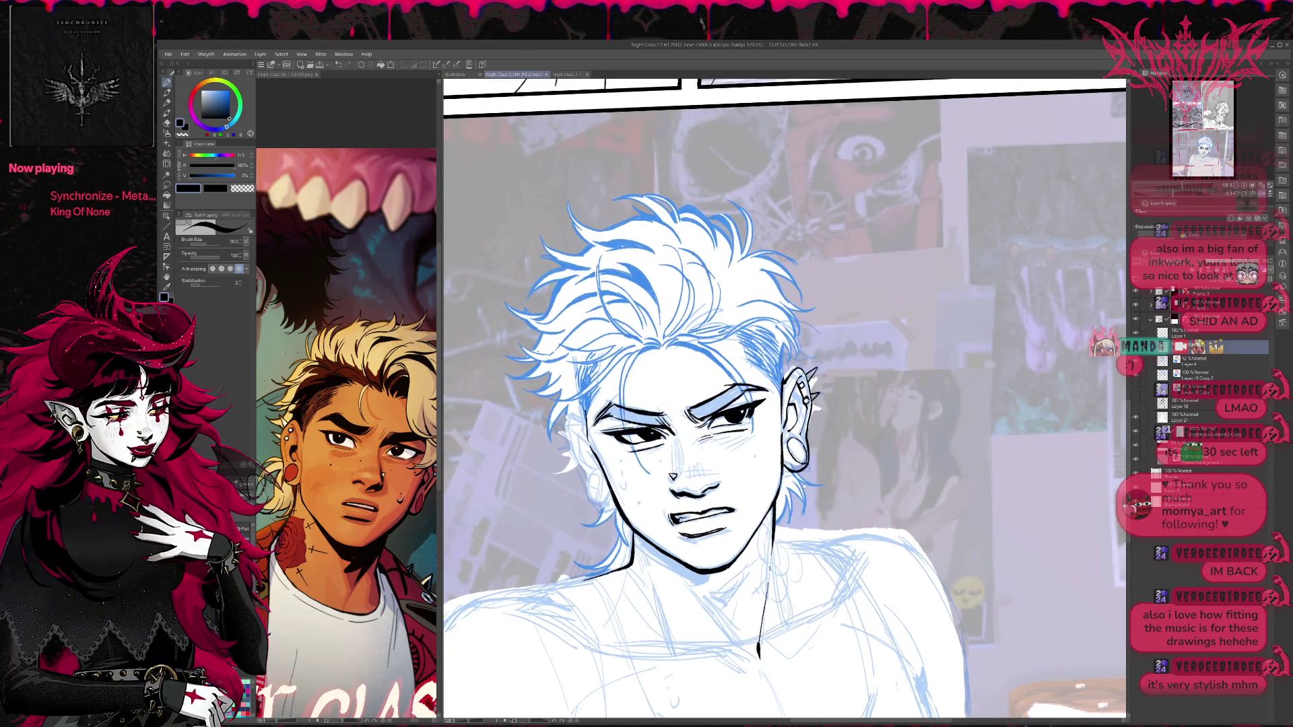
pyautogui.scroll(1, 824, 425)
pyautogui.scroll(1, 824, 424)
pyautogui.scroll(-4, 823, 424)
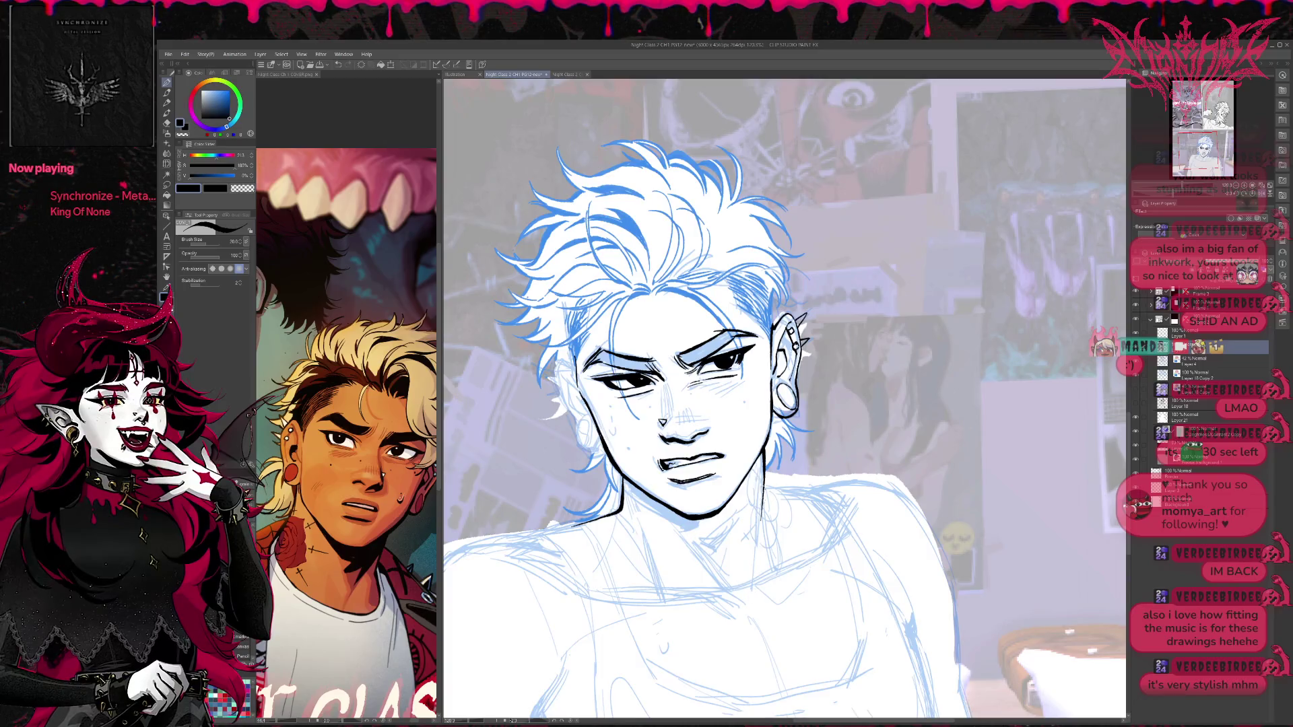
pyautogui.moveTo(759, 527); pyautogui.dragTo(746, 602)
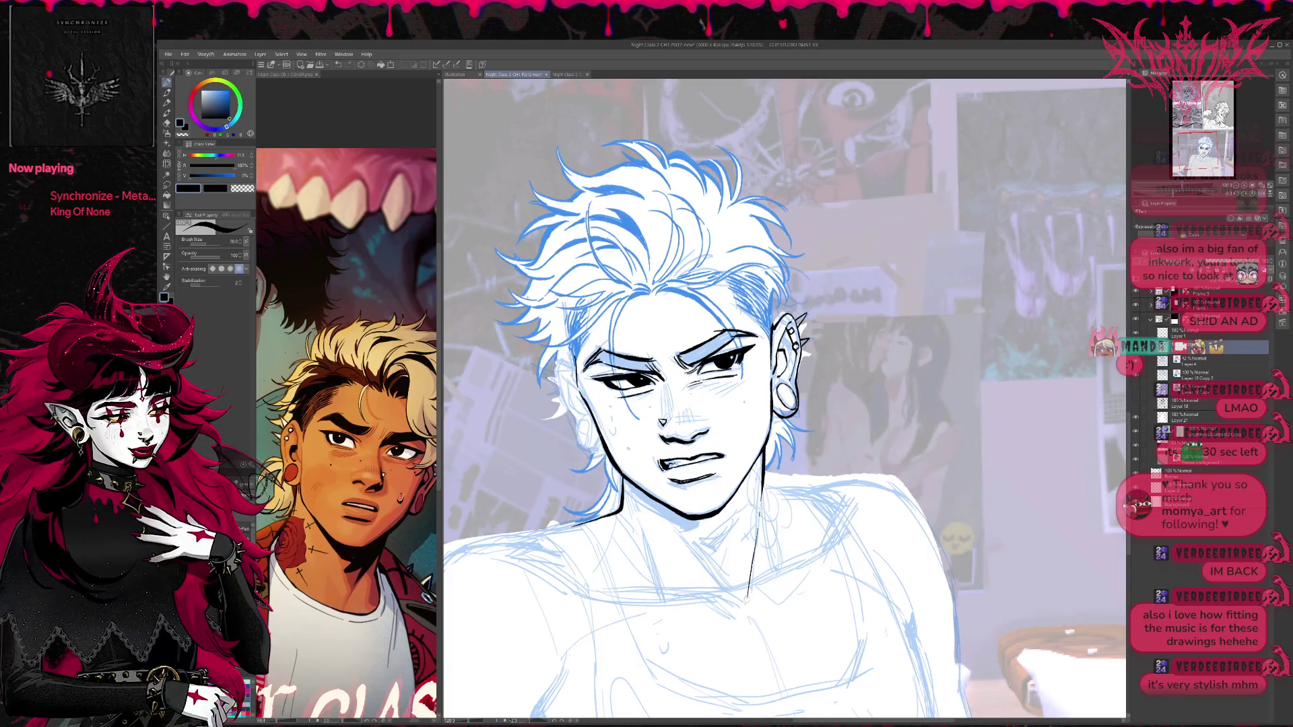
pyautogui.scroll(1, 824, 424)
pyautogui.scroll(1, 824, 424)
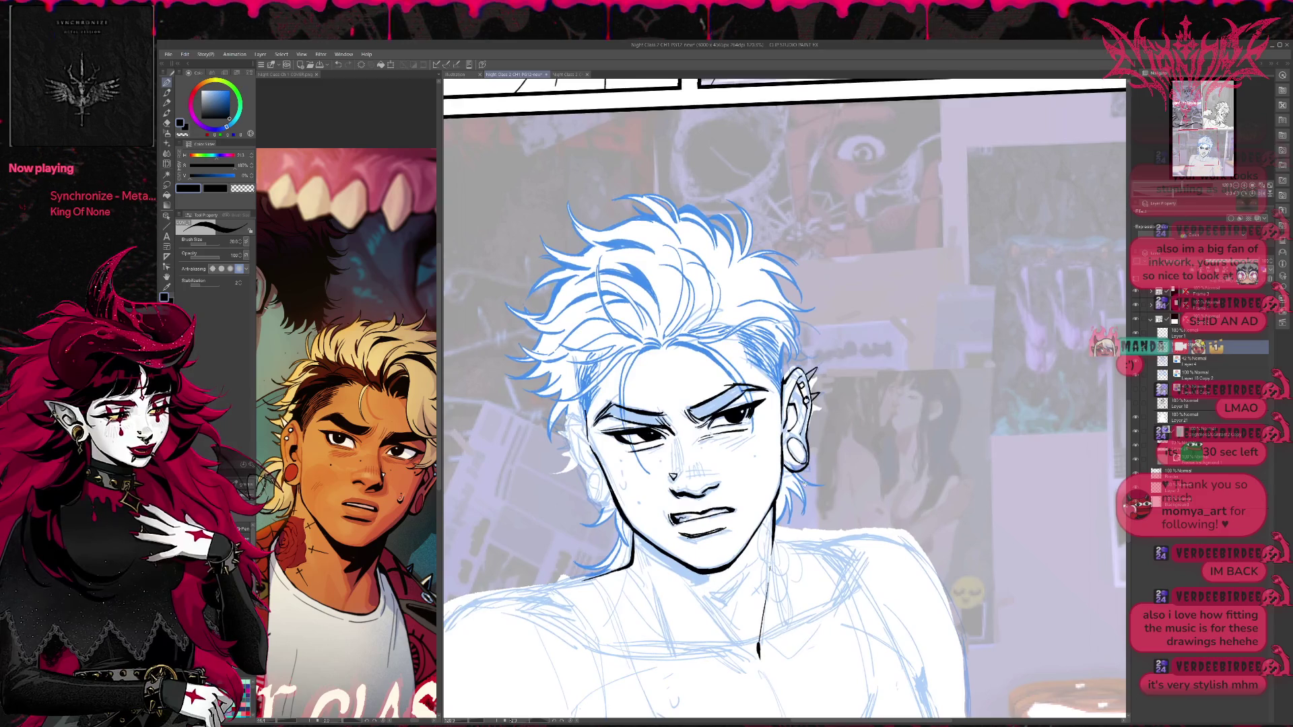
pyautogui.scroll(1, 824, 425)
pyautogui.scroll(1, 823, 424)
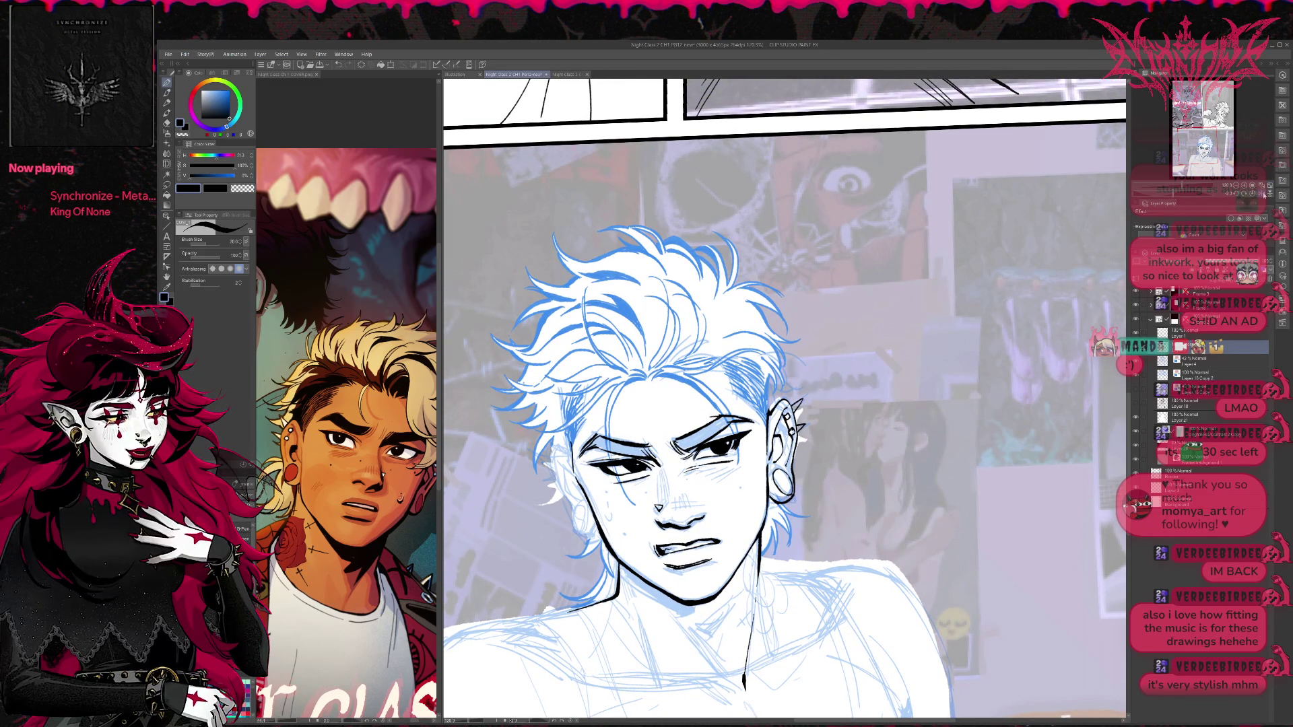
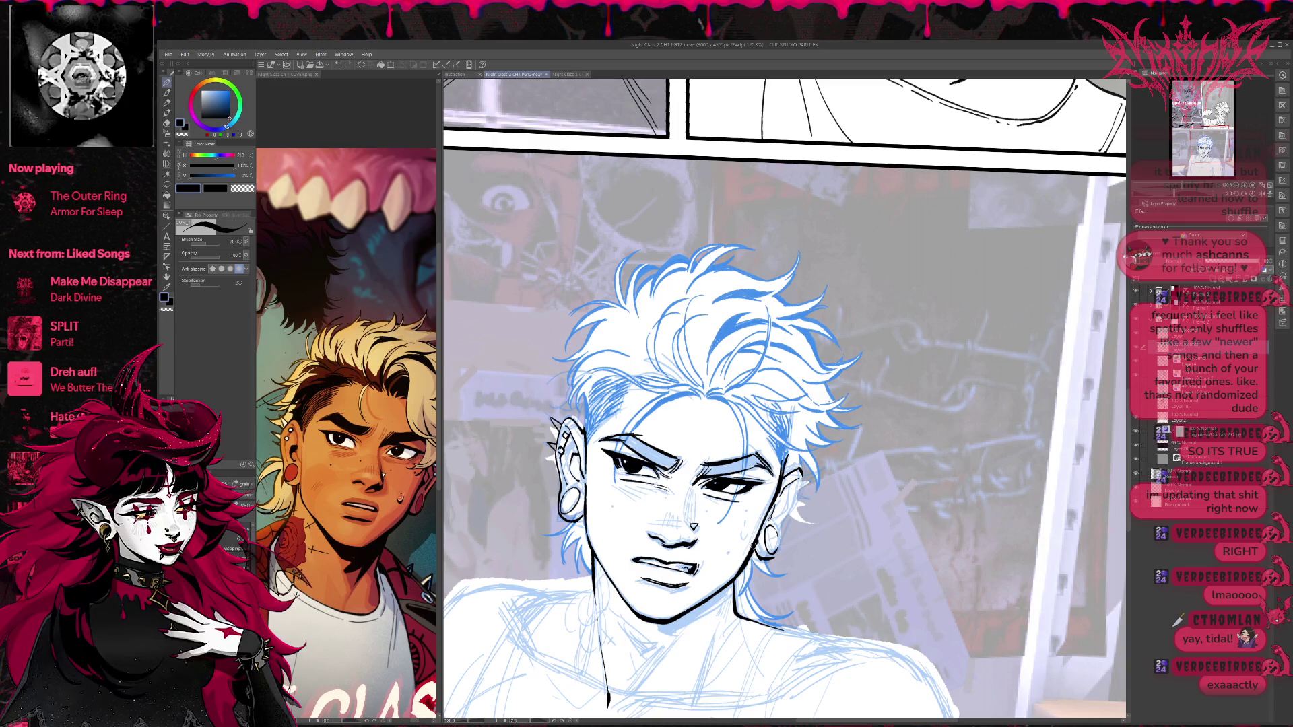
# Ink short strokes along the right ear and jawline, then erase the stray ink there.
pyautogui.moveTo(741, 404); pyautogui.dragTo(724, 421)
pyautogui.moveTo(574, 433); pyautogui.dragTo(572, 453)
pyautogui.moveTo(752, 405); pyautogui.dragTo(741, 400)
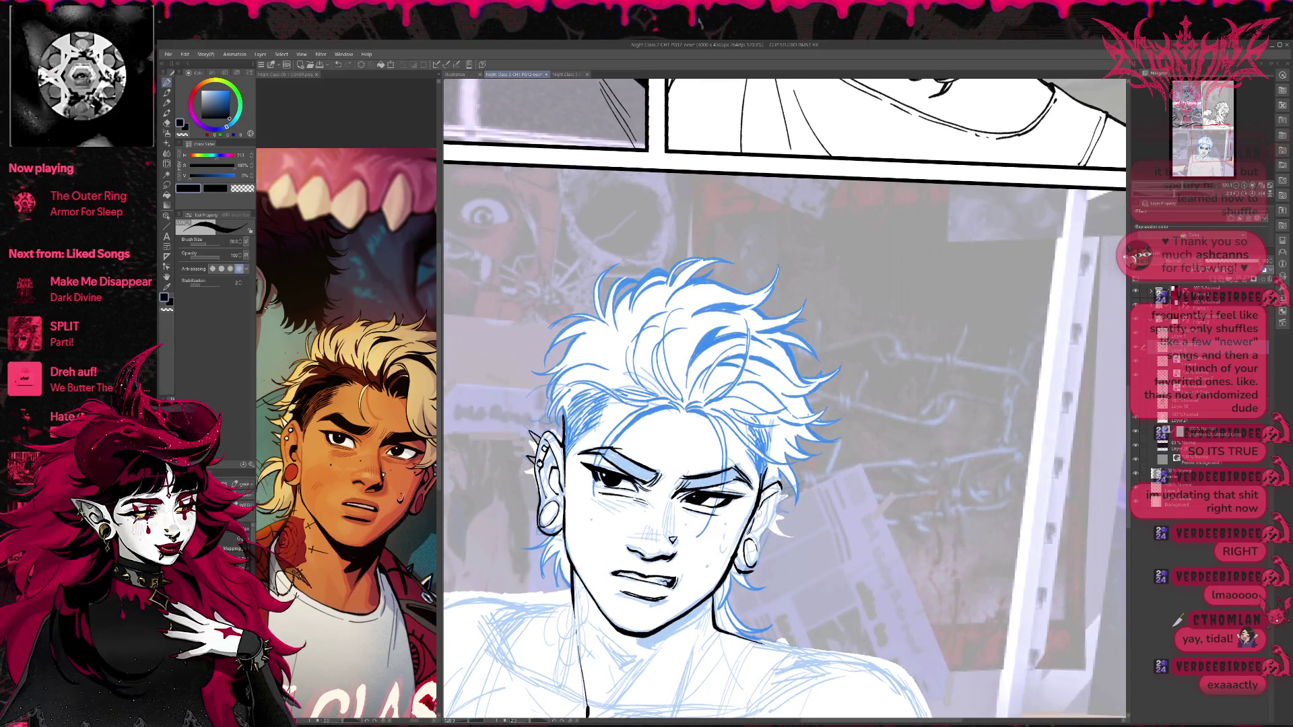
pyautogui.moveTo(763, 511); pyautogui.dragTo(753, 534)
pyautogui.moveTo(776, 491); pyautogui.dragTo(756, 574)
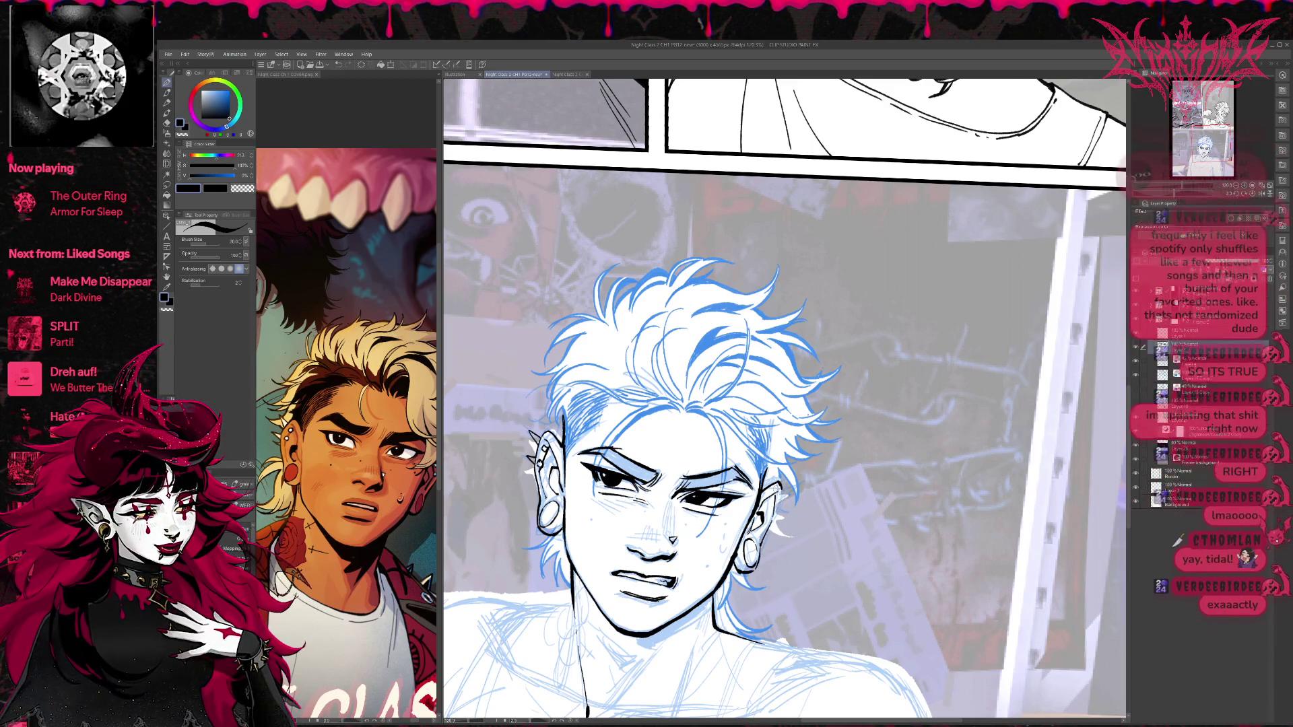
pyautogui.press('e')
pyautogui.moveTo(771, 494)
pyautogui.mouseDown()
pyautogui.moveTo(733, 575)
pyautogui.moveTo(769, 536)
pyautogui.mouseUp()
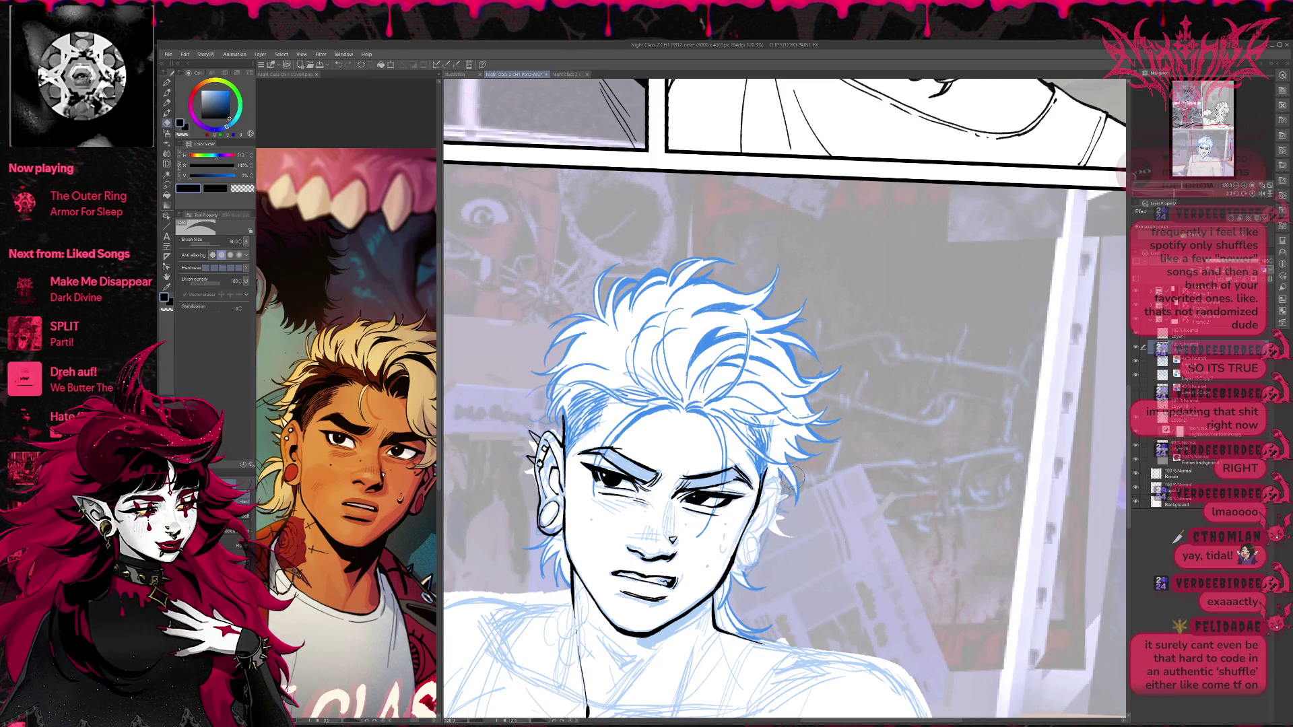
# Toggle the ink and sketch layers' visibility to compare the inking against the sketch.
pyautogui.click(1136, 389)
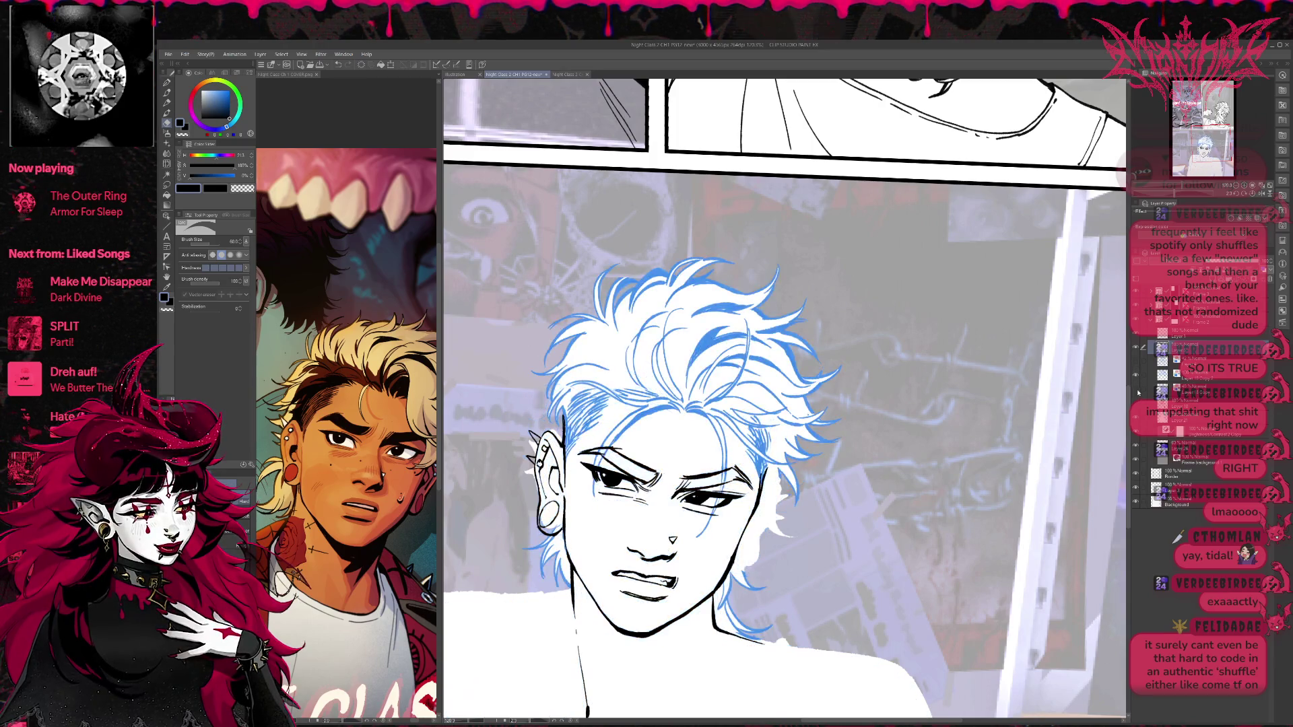
pyautogui.click(1136, 406)
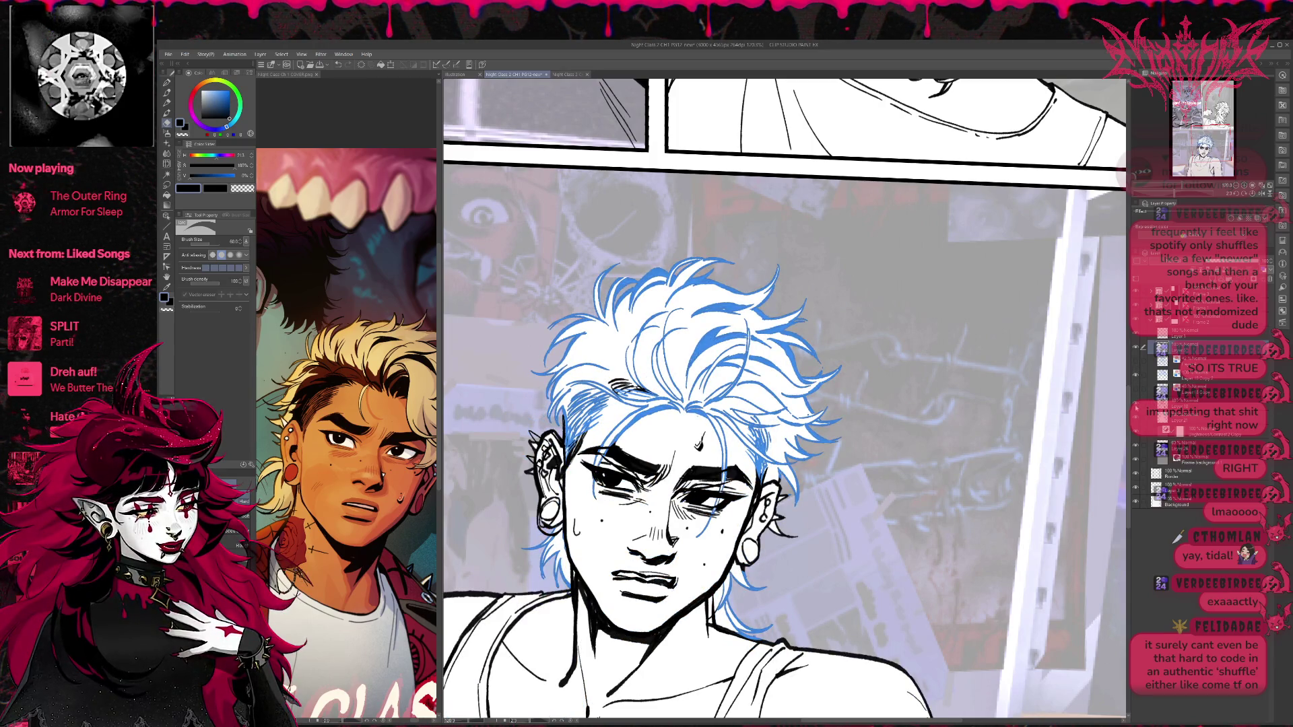
pyautogui.click(1136, 406)
pyautogui.click(1135, 388)
pyautogui.click(1165, 390)
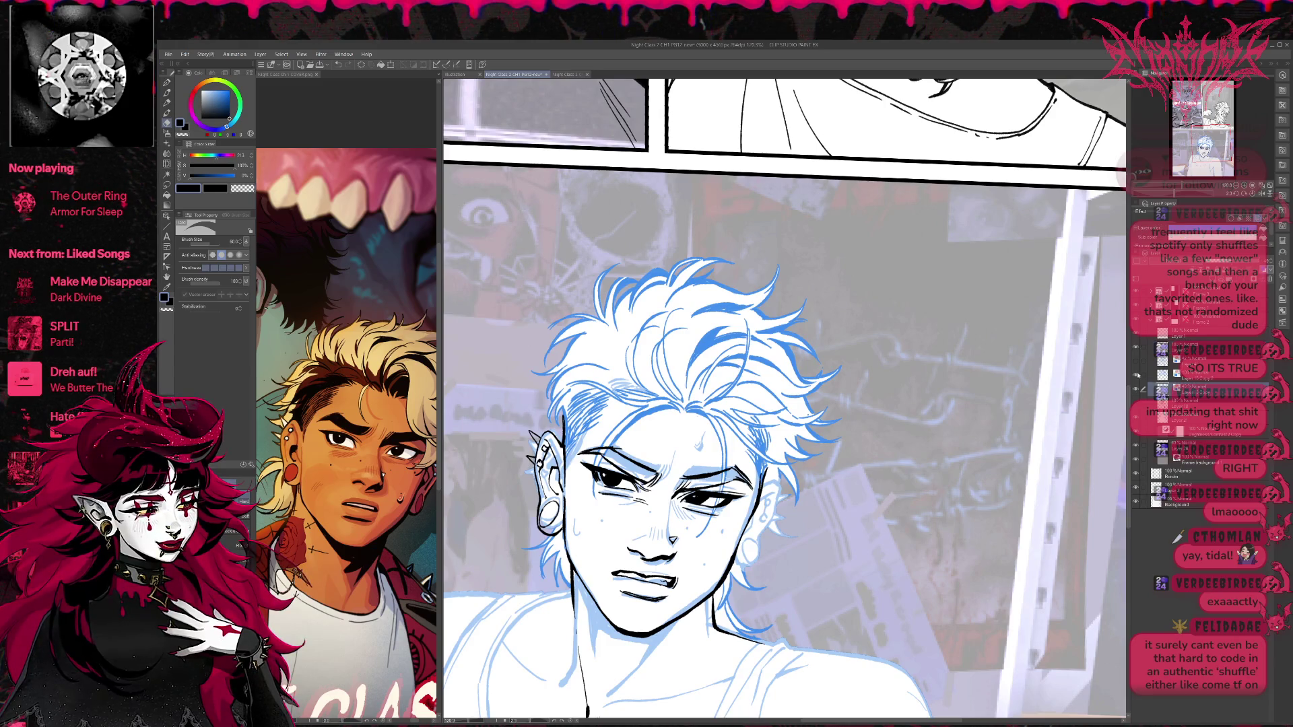
pyautogui.moveTo(775, 512); pyautogui.dragTo(802, 444)
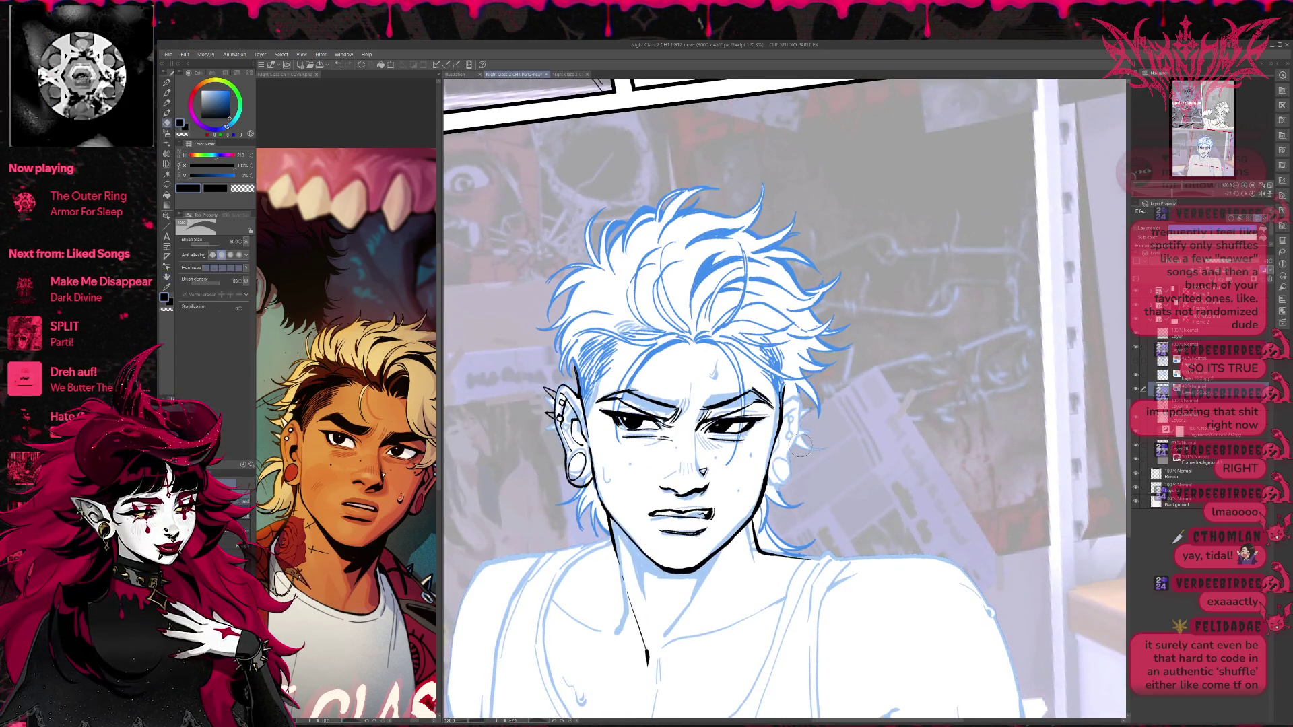
# On the upper layer, ink small strokes along the right ear outline and reveal the torso sketch layer.
pyautogui.click(1179, 348)
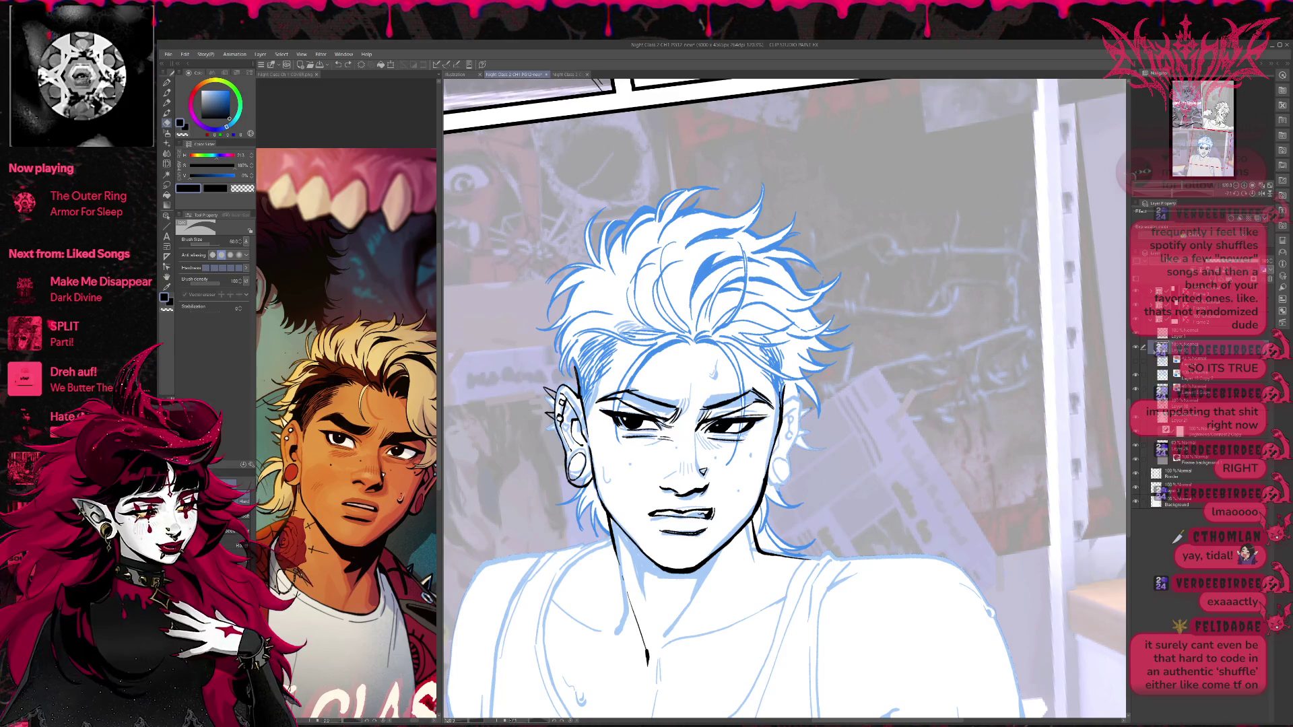
pyautogui.moveTo(828, 367); pyautogui.dragTo(862, 389)
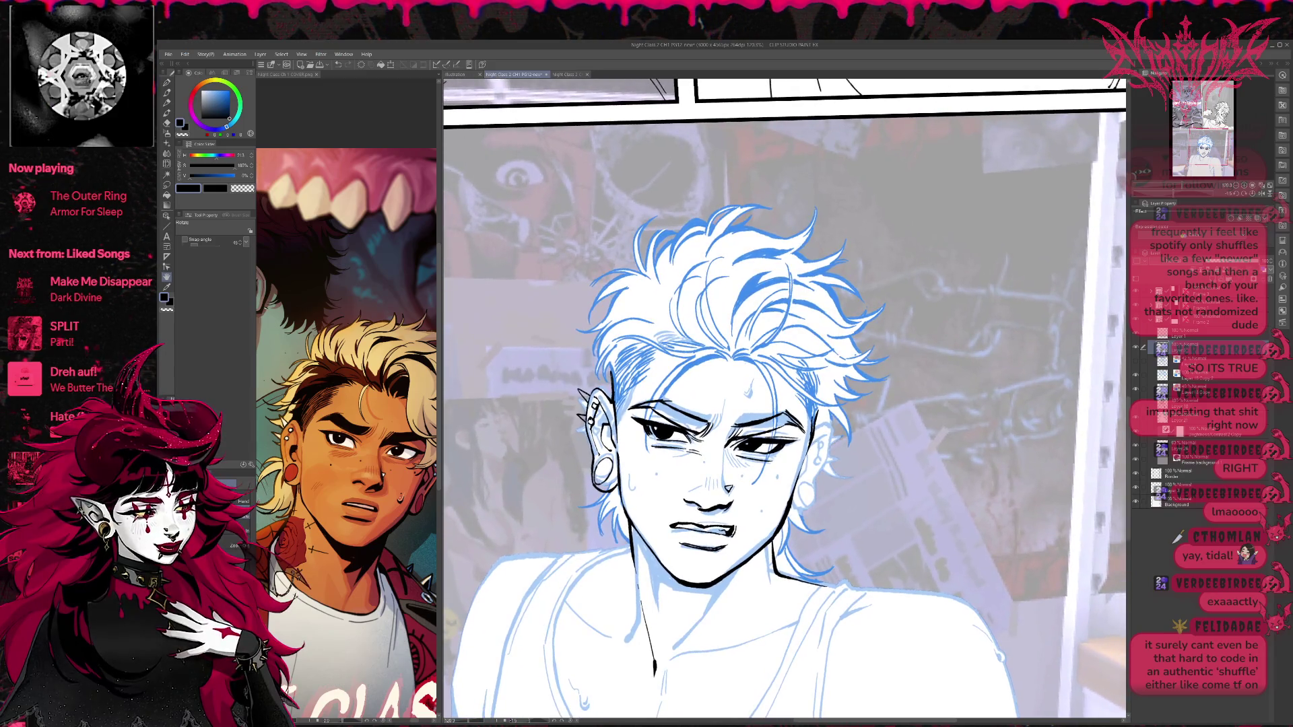
pyautogui.press('p')
pyautogui.moveTo(812, 420)
pyautogui.mouseDown()
pyautogui.moveTo(836, 433)
pyautogui.moveTo(811, 495)
pyautogui.mouseUp()
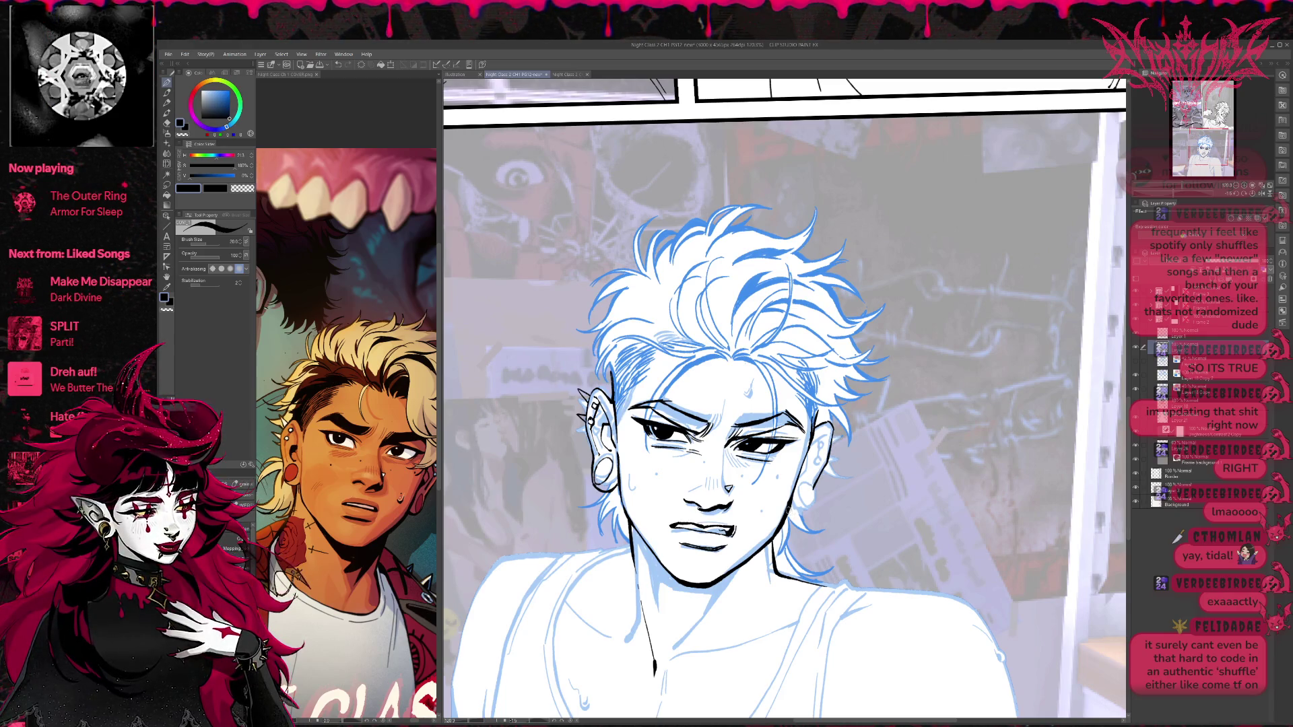
pyautogui.click(1136, 319)
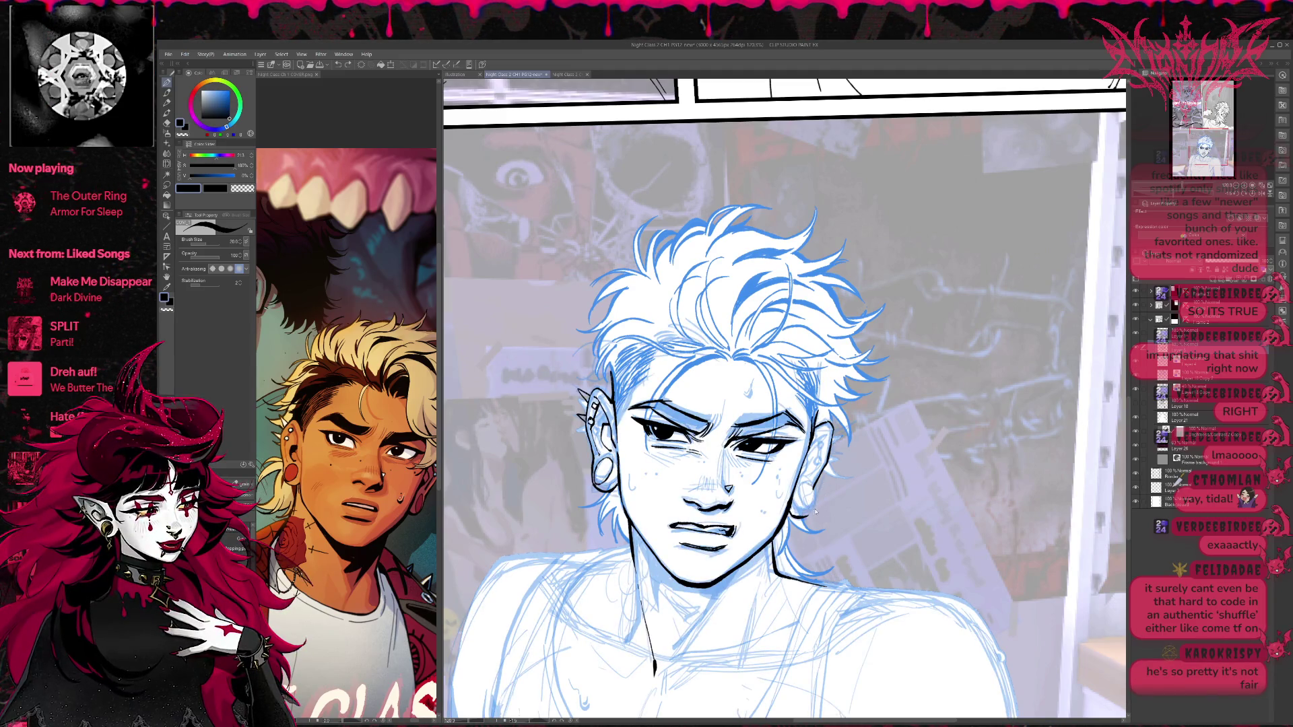
pyautogui.hotkey('ctrl', 'shift', 'n')
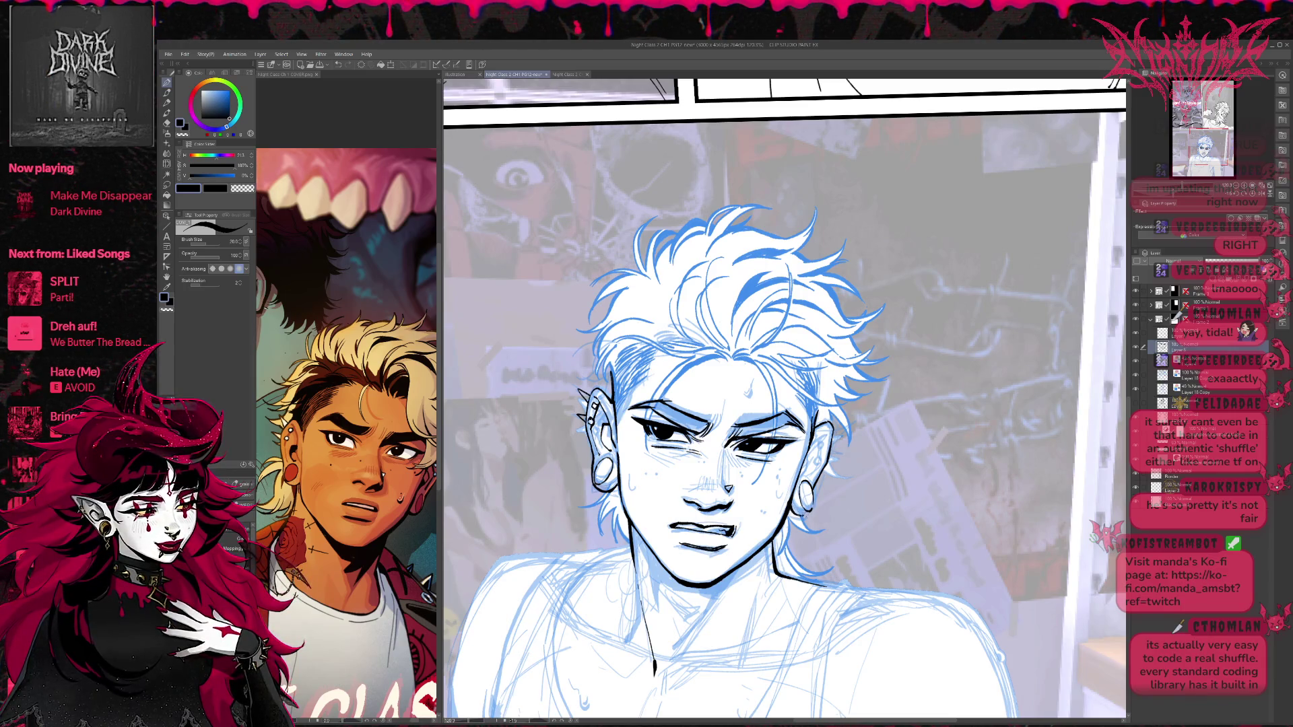
# Return to the Pen, save the comic page with Ctrl+S, and select a different layer.
pyautogui.press('e')
pyautogui.press('p')
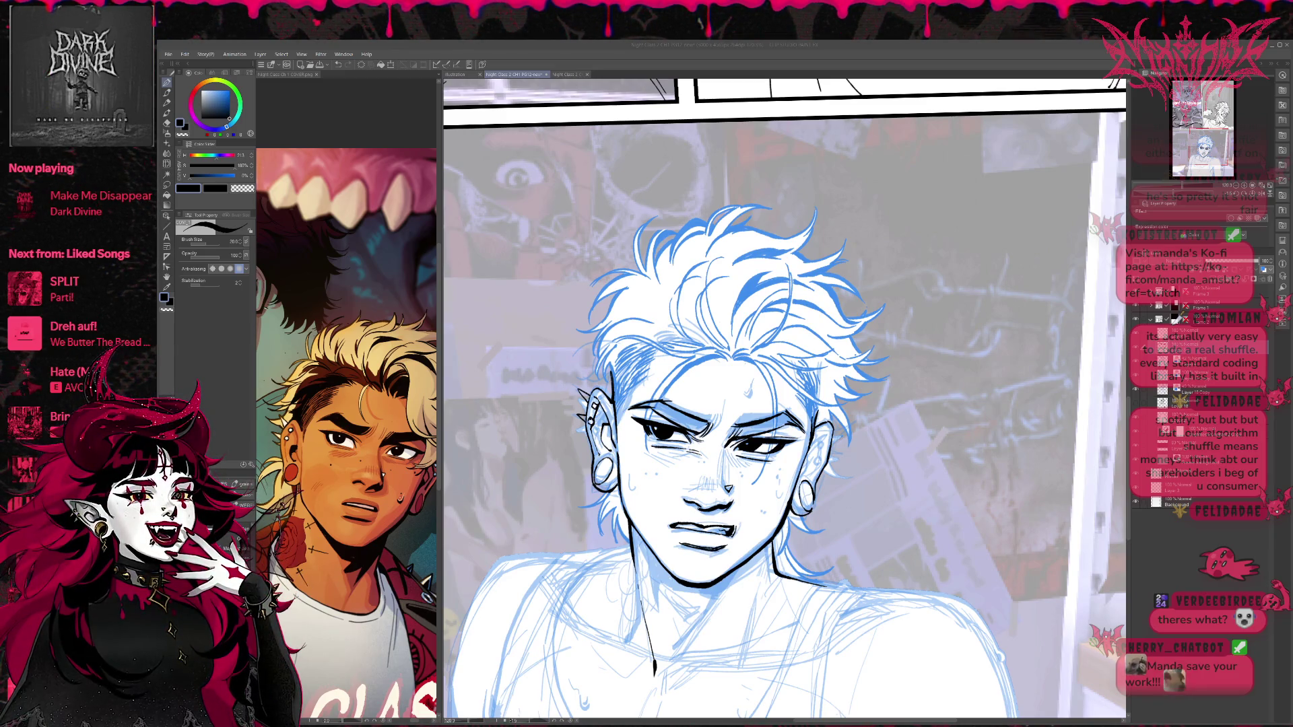
pyautogui.hotkey('ctrl', 's')
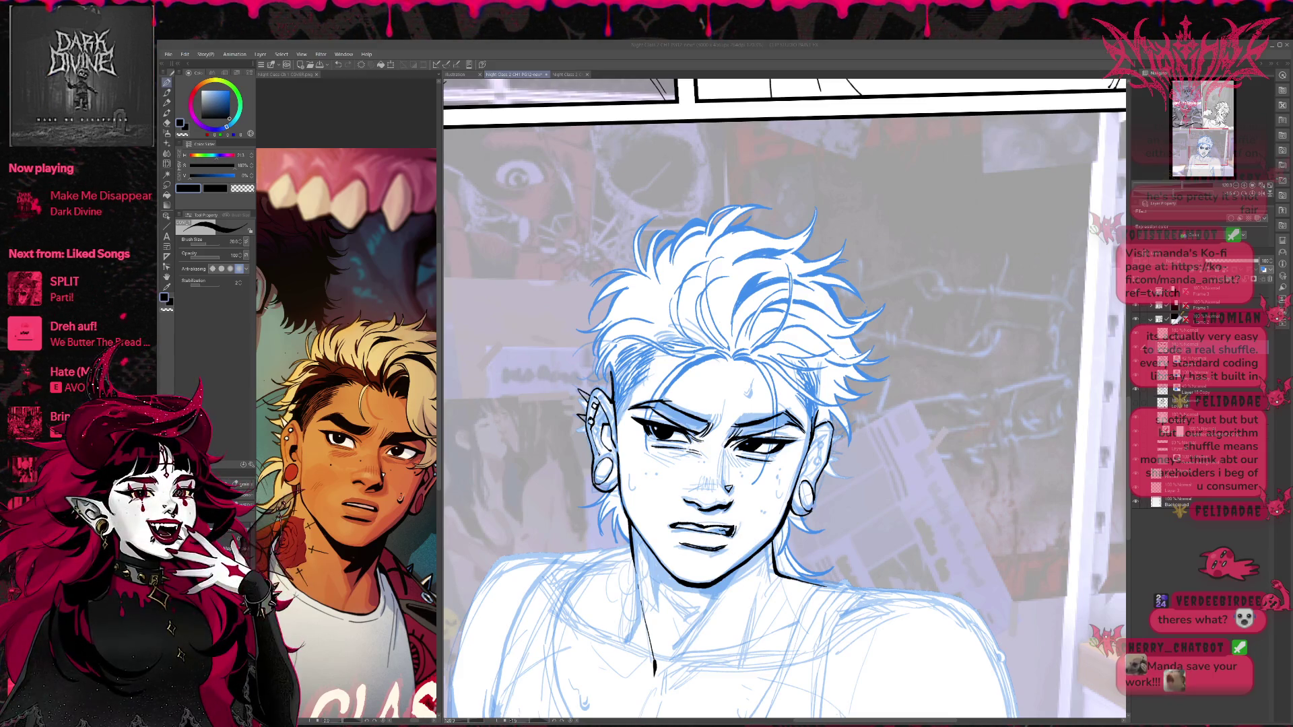
pyautogui.click(1185, 348)
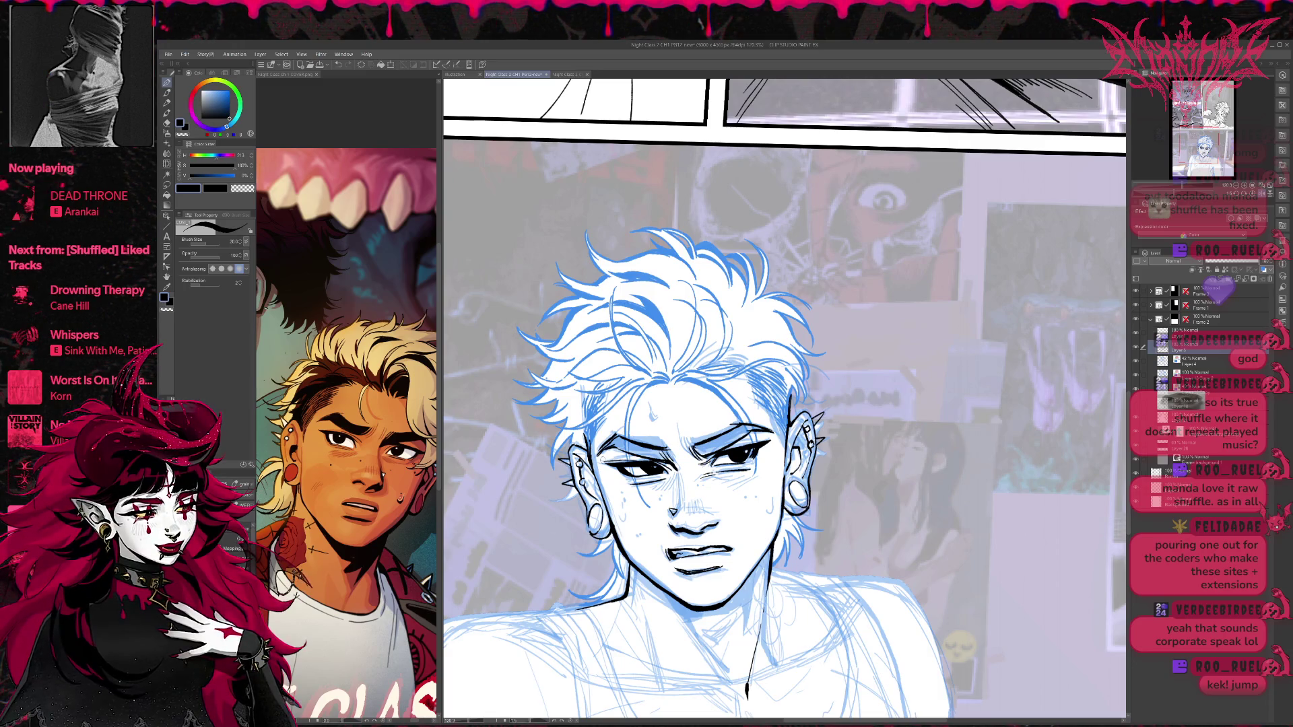
# Nudge the left hair and ear lines with Liquify, then pan to centre the inked face.
pyautogui.scroll(-1, 641, 411)
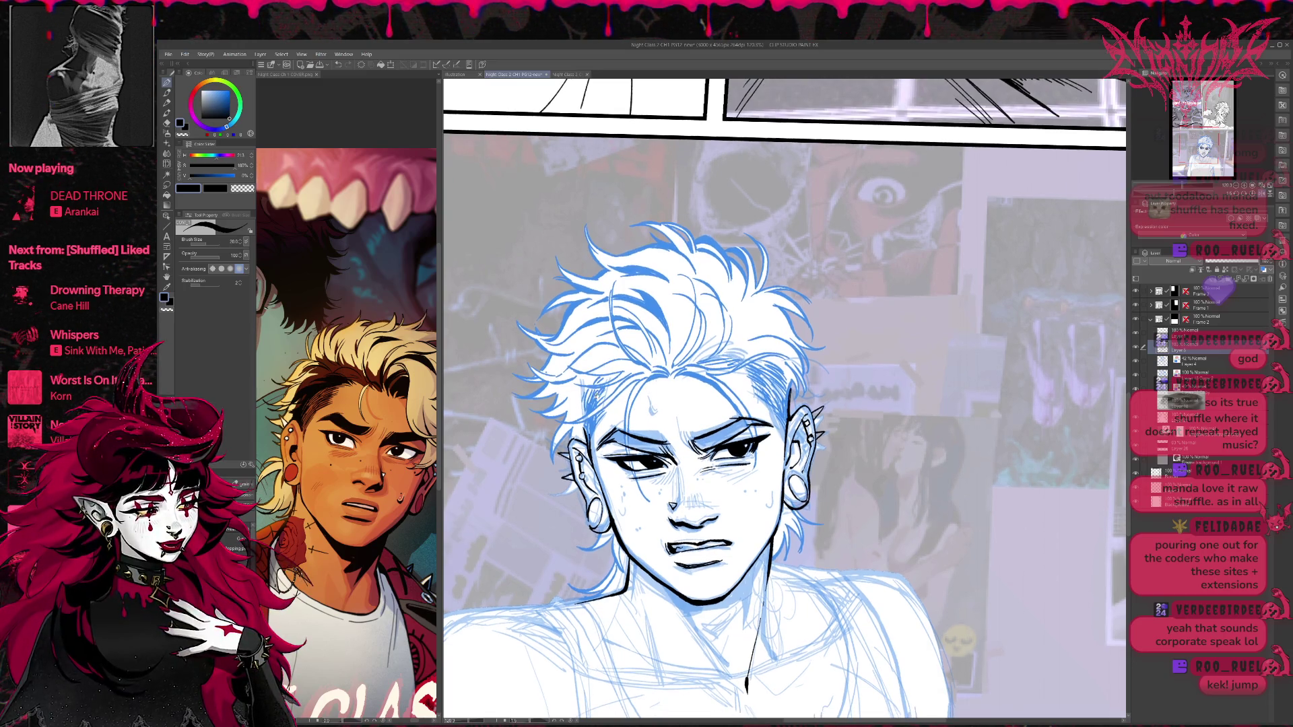
pyautogui.press('j')
pyautogui.moveTo(546, 452); pyautogui.dragTo(543, 462)
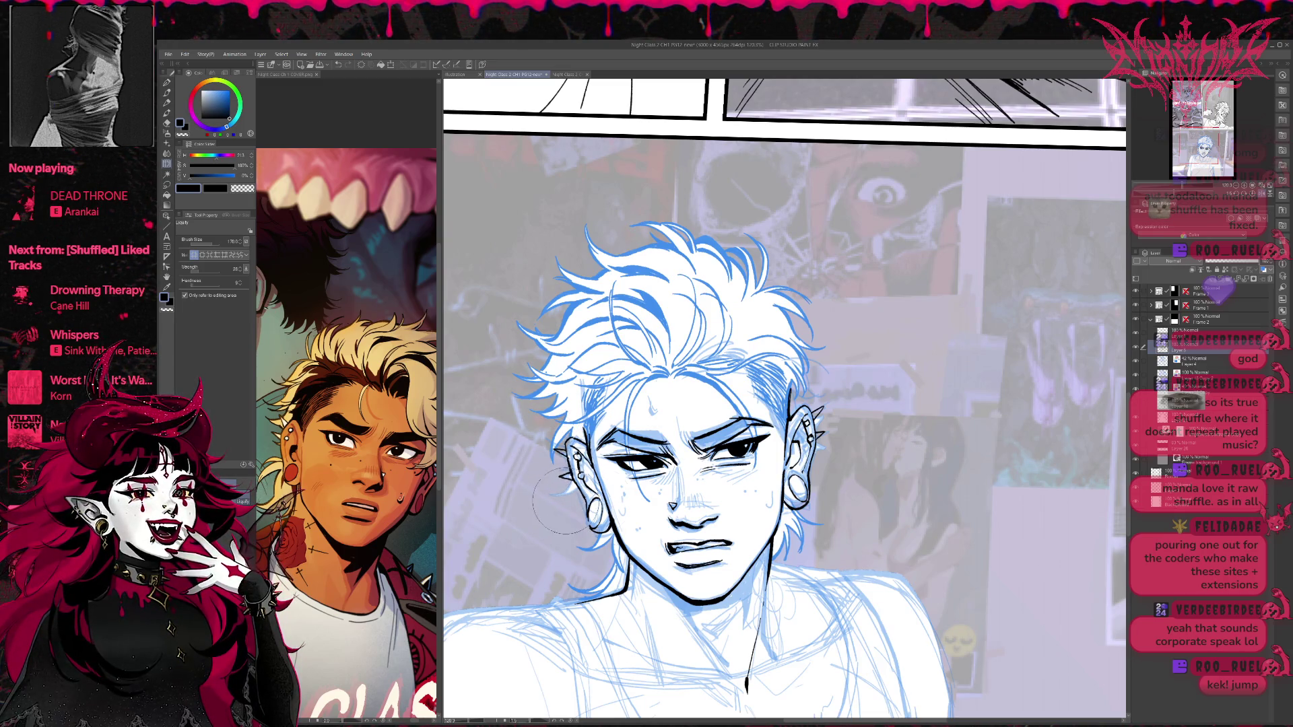
pyautogui.click(166, 84)
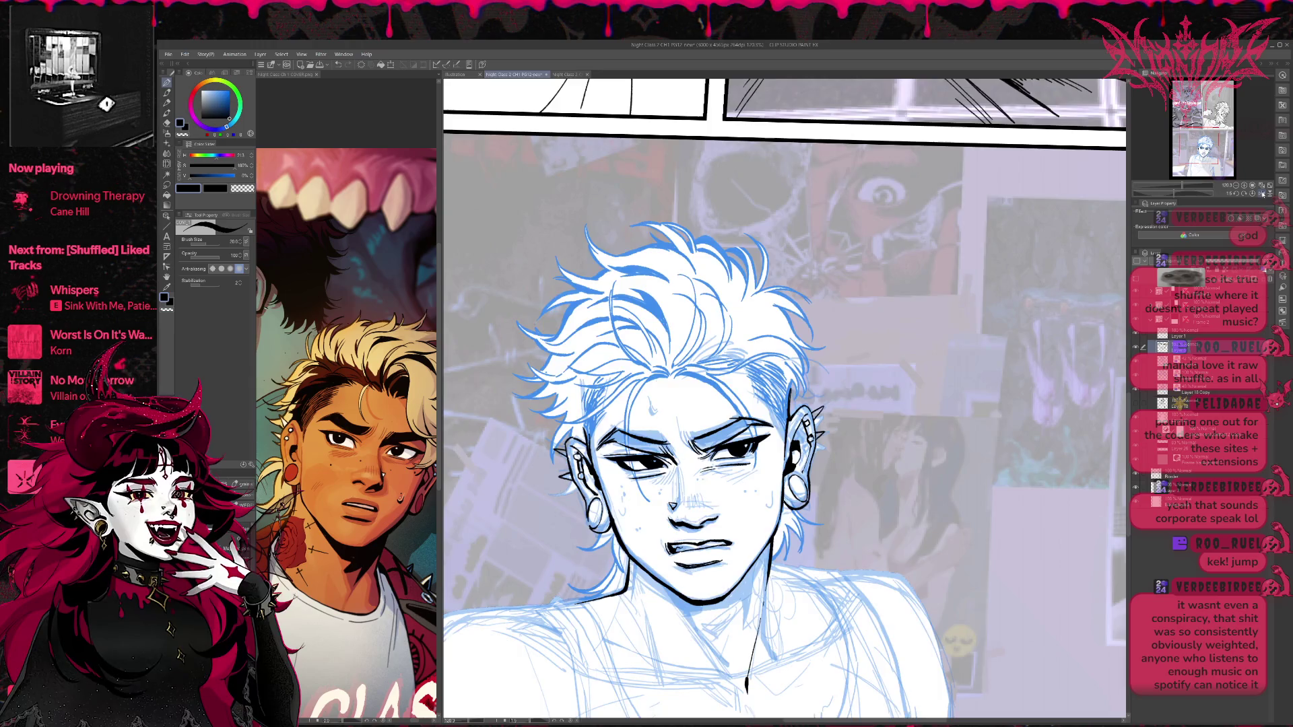
pyautogui.moveTo(687, 485); pyautogui.dragTo(950, 485)
pyautogui.moveTo(1077, 485); pyautogui.dragTo(949, 483)
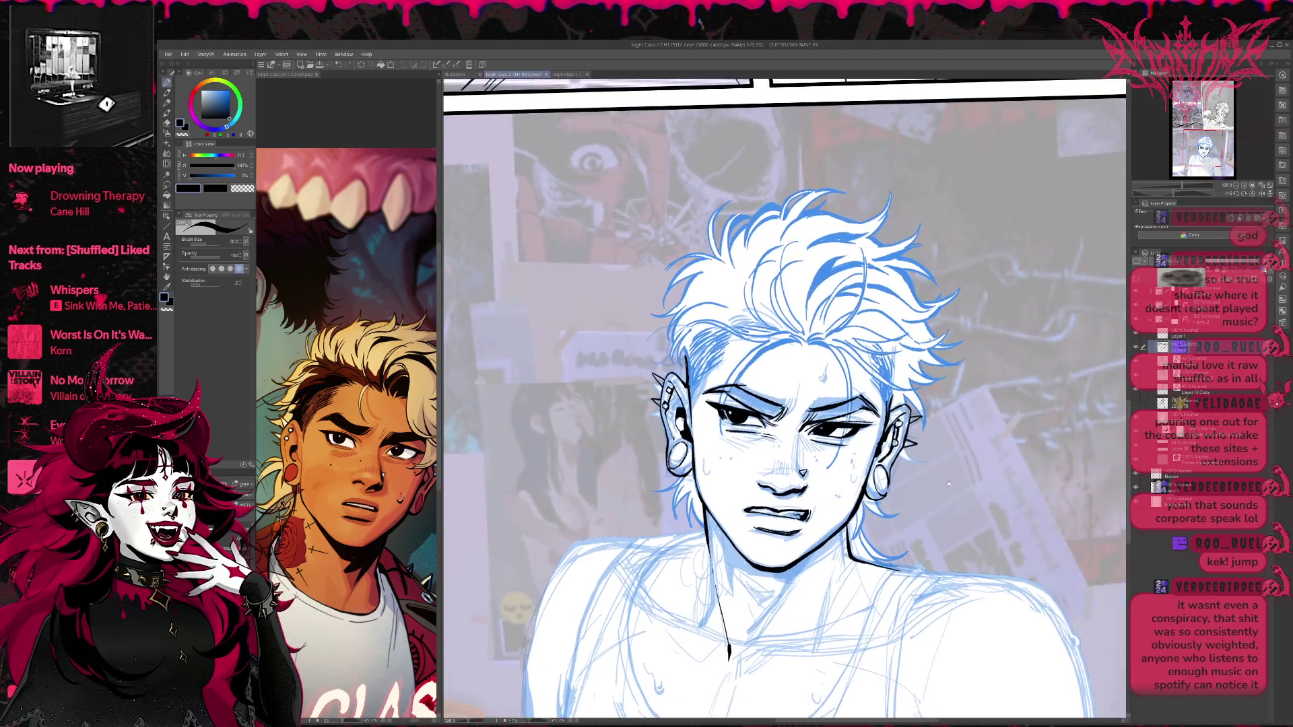
# Switch to Liquify and shrink its brush size step by step down to 60.
pyautogui.press('j')
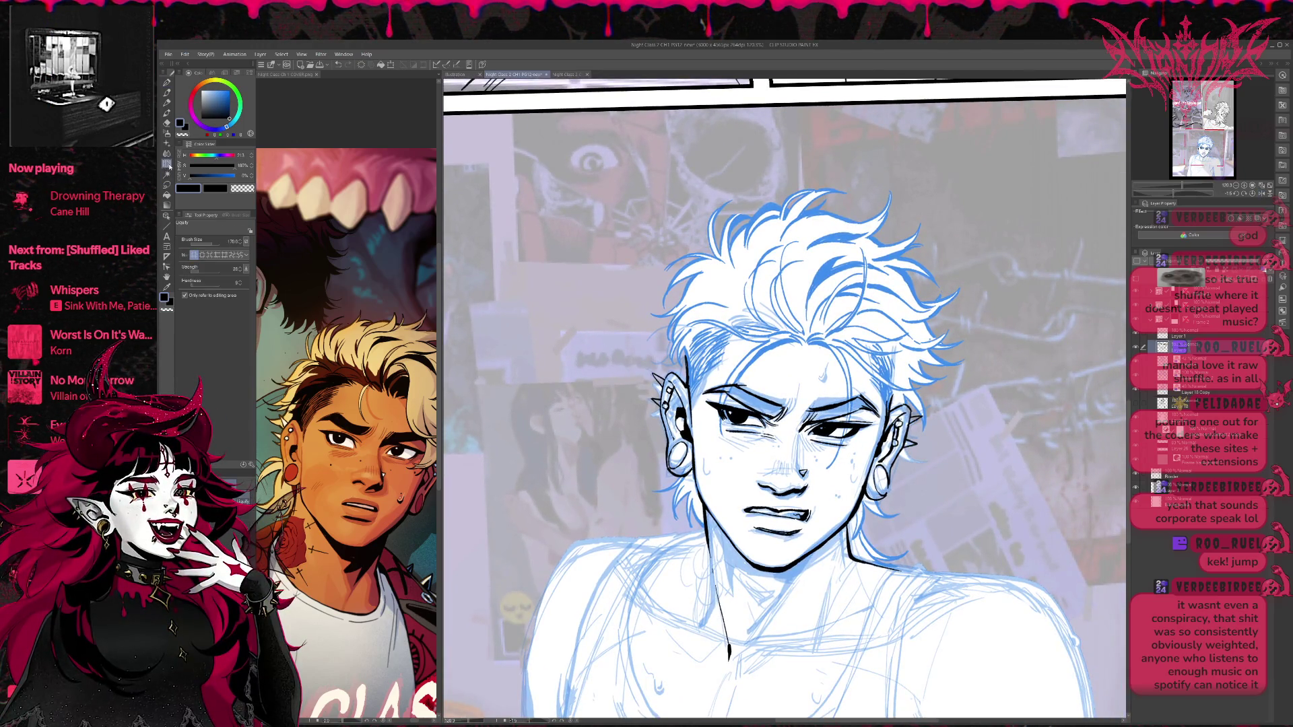
pyautogui.press('[')
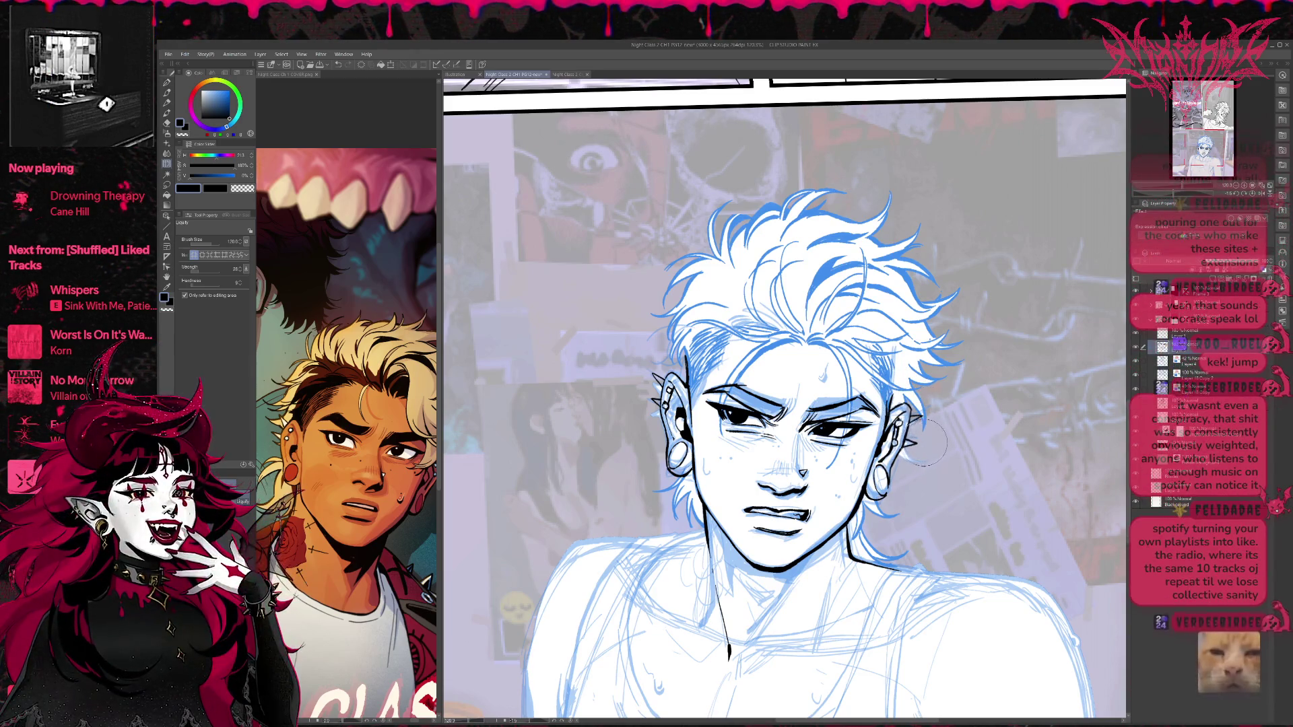
pyautogui.press('[')
pyautogui.press('[')
pyautogui.press('[')
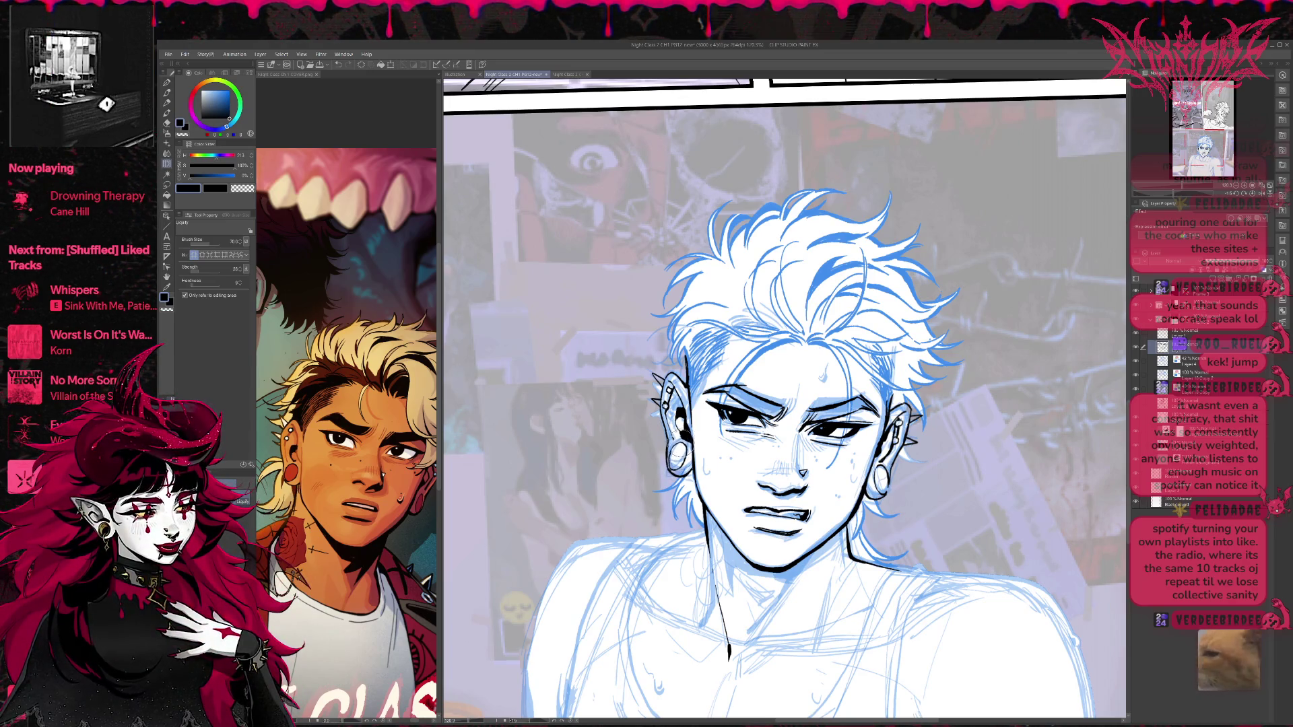
pyautogui.press('[')
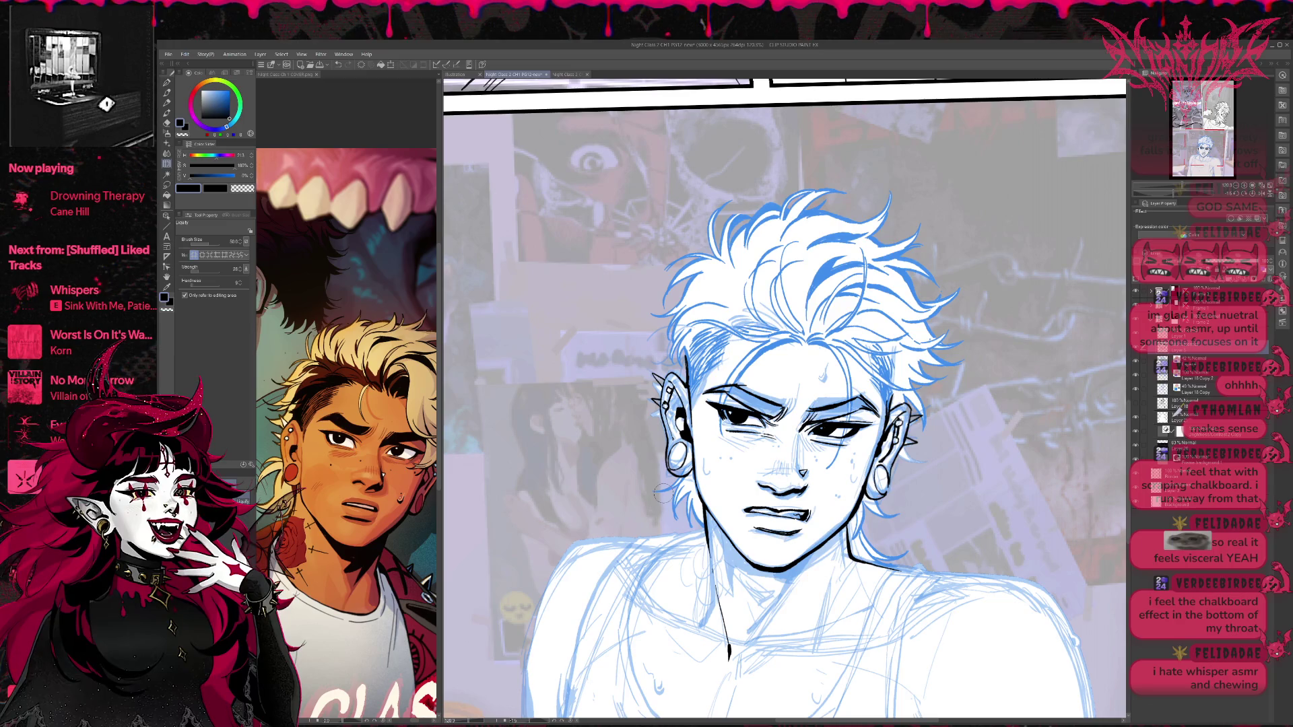
# Select the Frame 2 layer folder and recentre the view on the inked face.
pyautogui.scroll(2, 1179, 328)
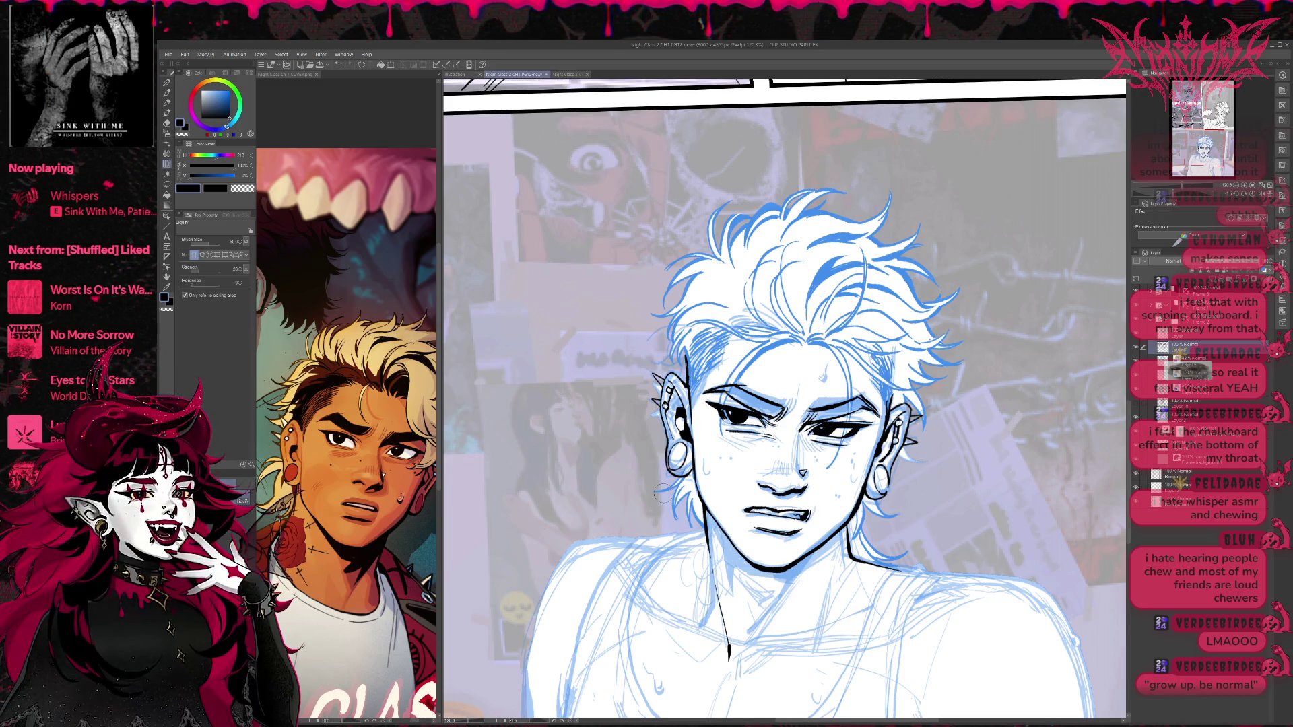
pyautogui.keyDown('ctrl'); pyautogui.keyDown('shift'); pyautogui.click(663, 495); pyautogui.keyUp('shift'); pyautogui.keyUp('ctrl')
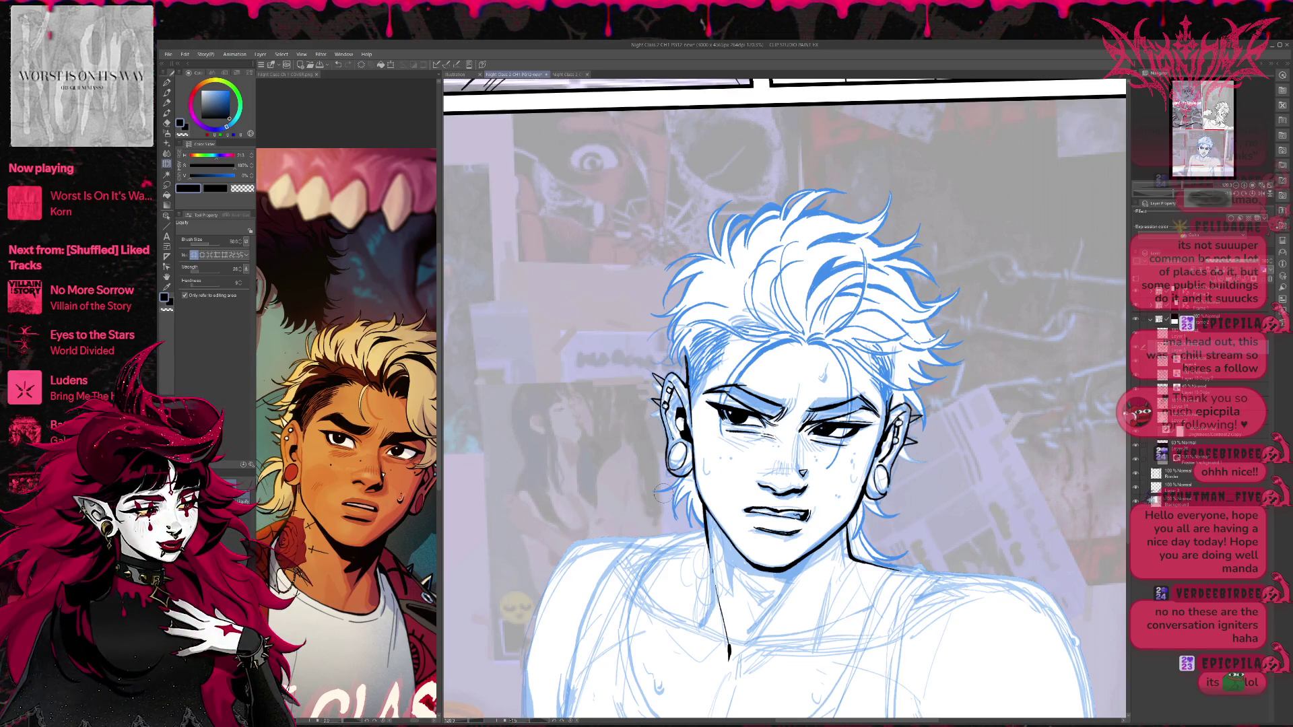
pyautogui.moveTo(920, 374)
pyautogui.mouseDown()
pyautogui.moveTo(843, 385)
pyautogui.moveTo(839, 373)
pyautogui.moveTo(819, 400)
pyautogui.moveTo(856, 390)
pyautogui.mouseUp()
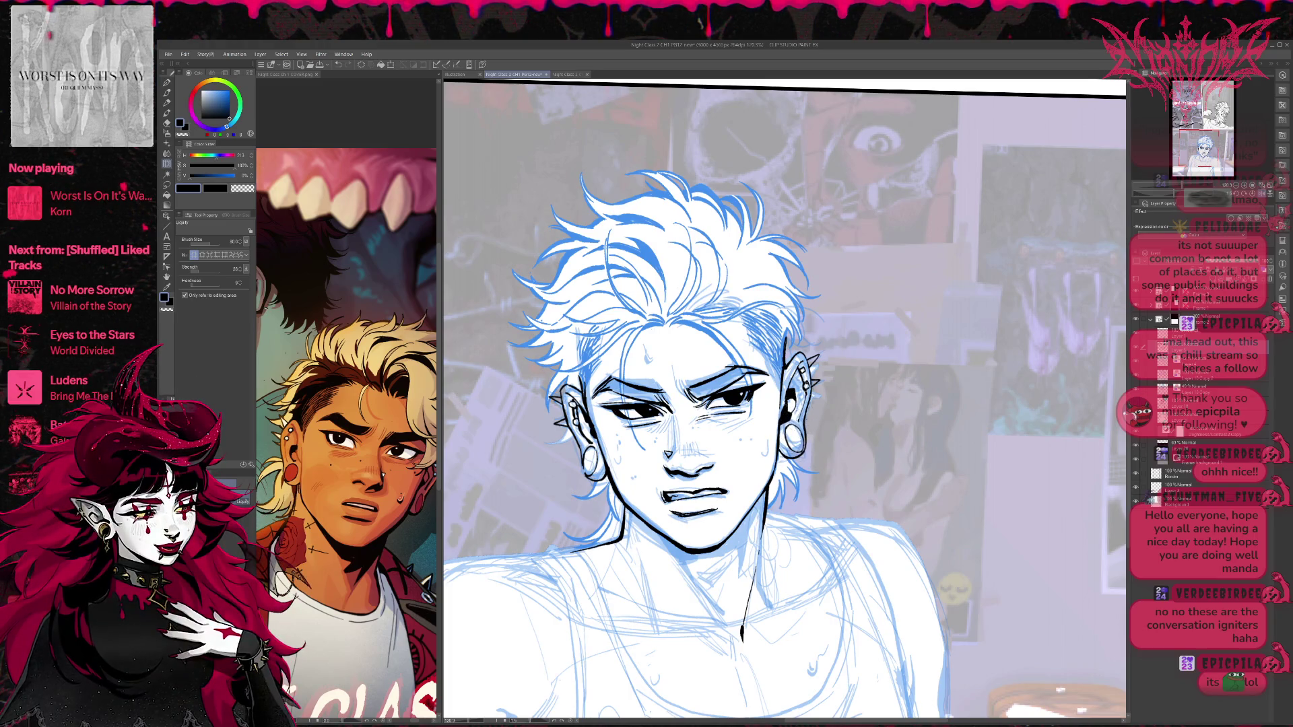
# Raise the Liquify brush to 170 and push the right ear and earring outlines into shape.
pyautogui.click(170, 82)
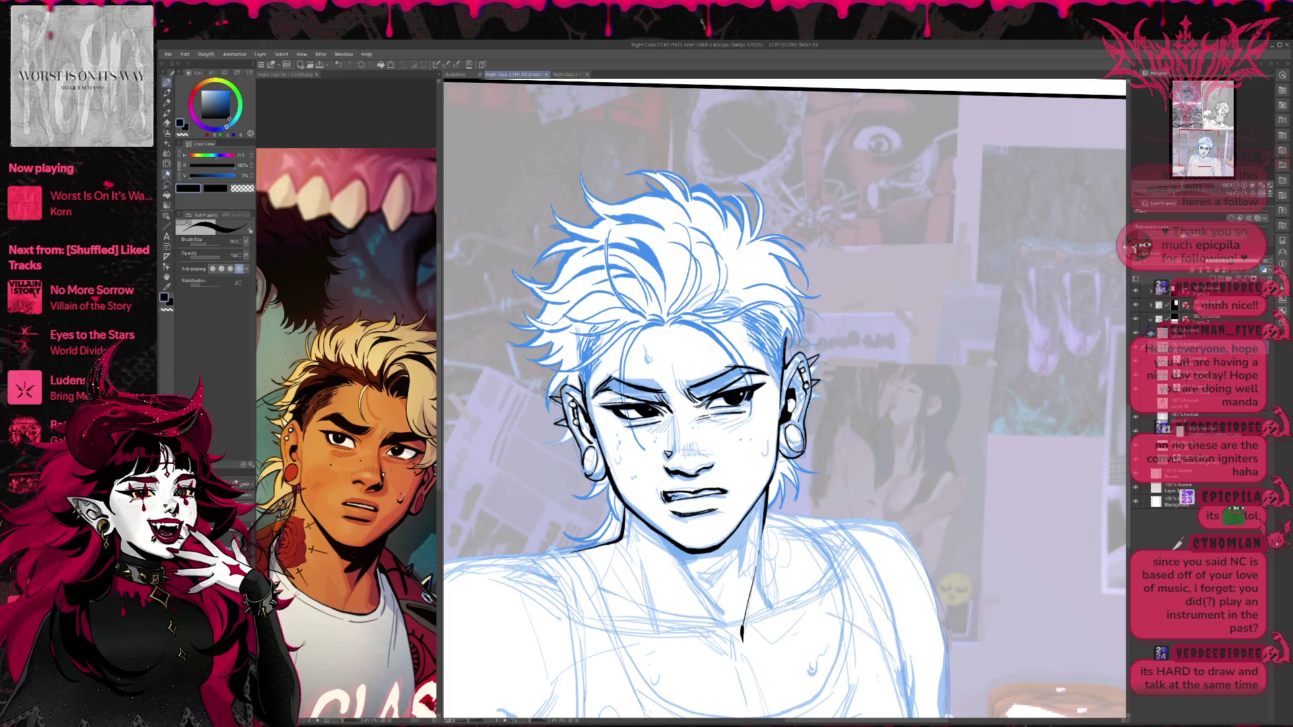
pyautogui.press('j')
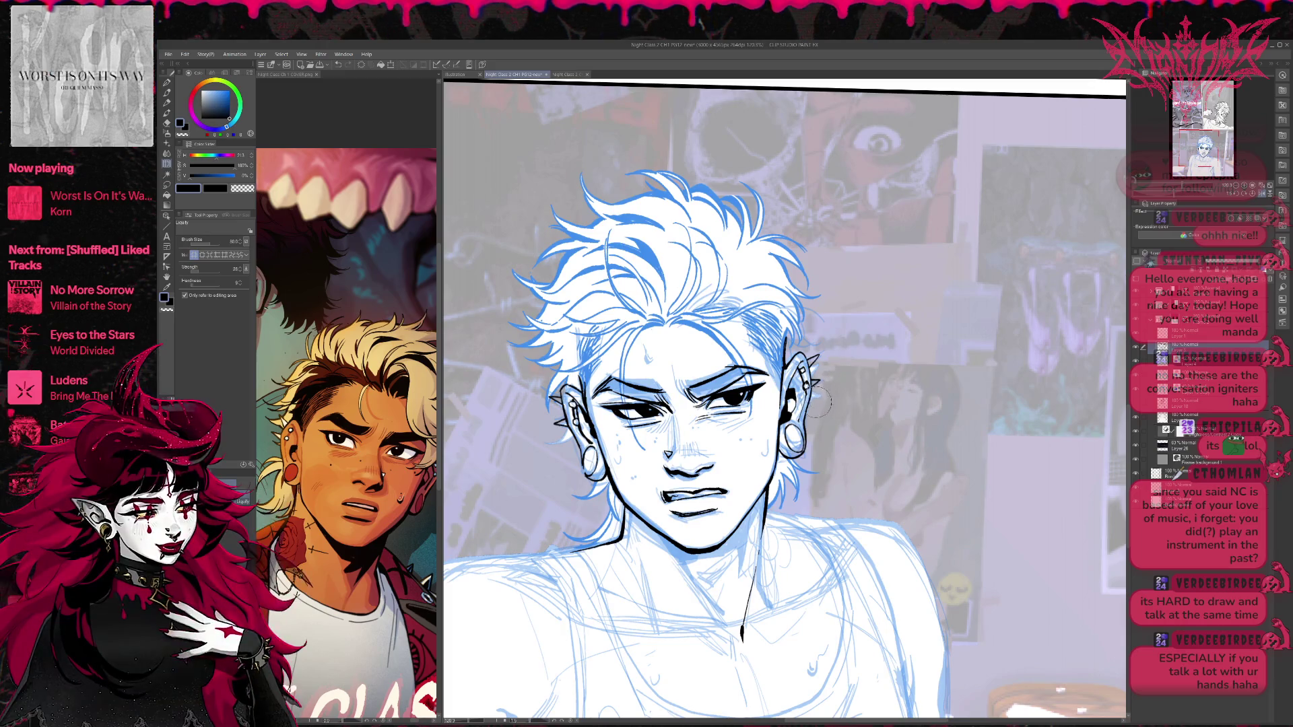
pyautogui.press(']')
pyautogui.press(']')
pyautogui.press(']')
pyautogui.moveTo(815, 394)
pyautogui.mouseDown()
pyautogui.moveTo(811, 384)
pyautogui.moveTo(838, 381)
pyautogui.moveTo(828, 383)
pyautogui.mouseUp()
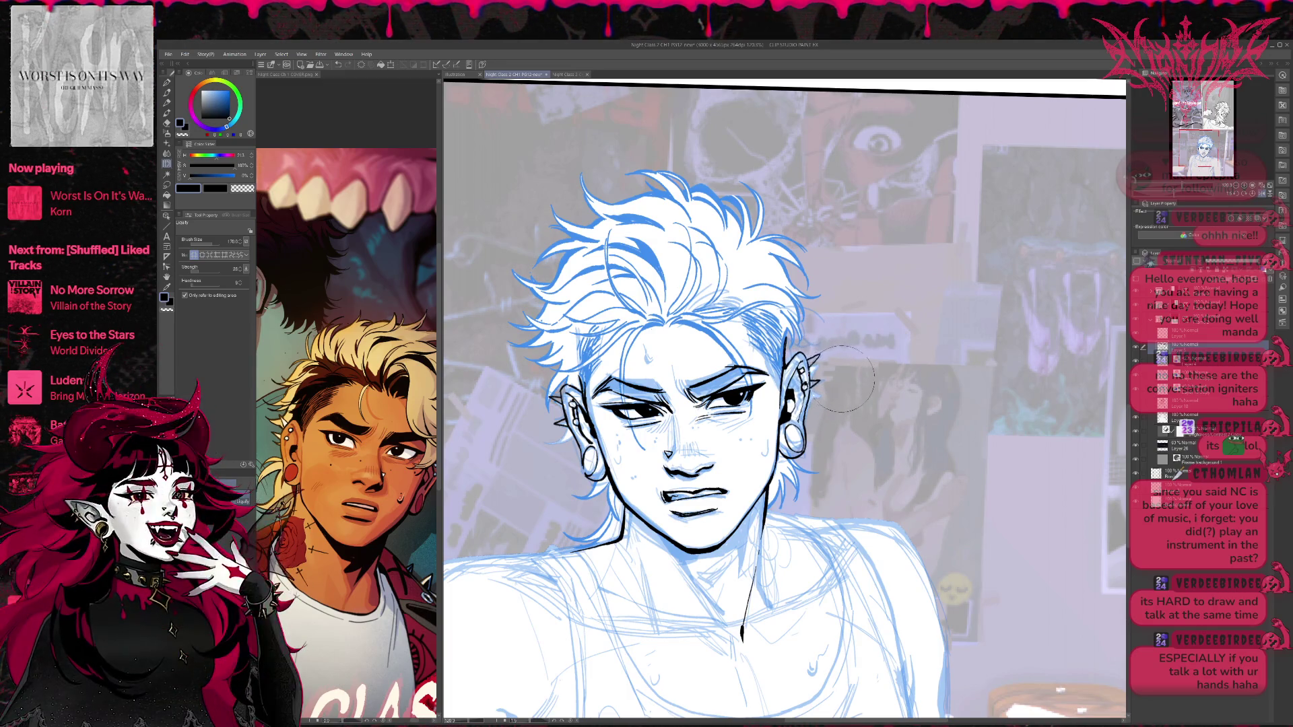
pyautogui.moveTo(802, 445); pyautogui.dragTo(818, 414)
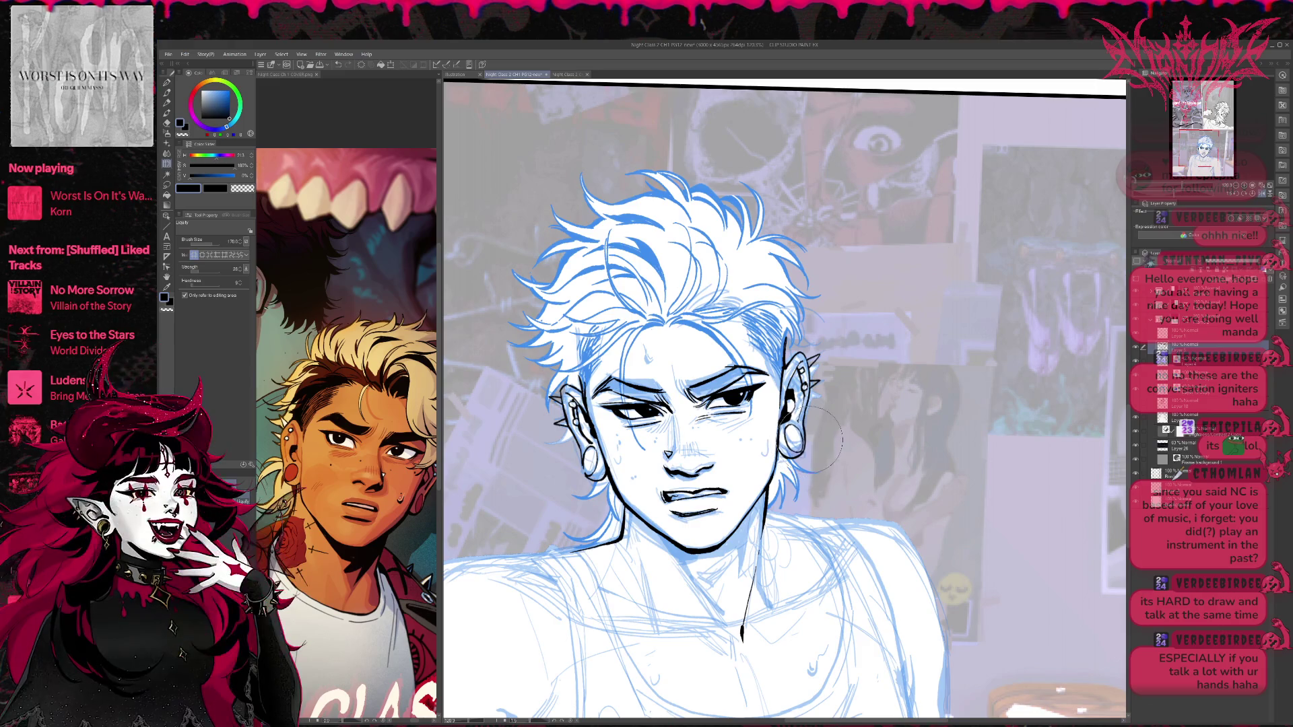
pyautogui.moveTo(809, 343); pyautogui.dragTo(818, 380)
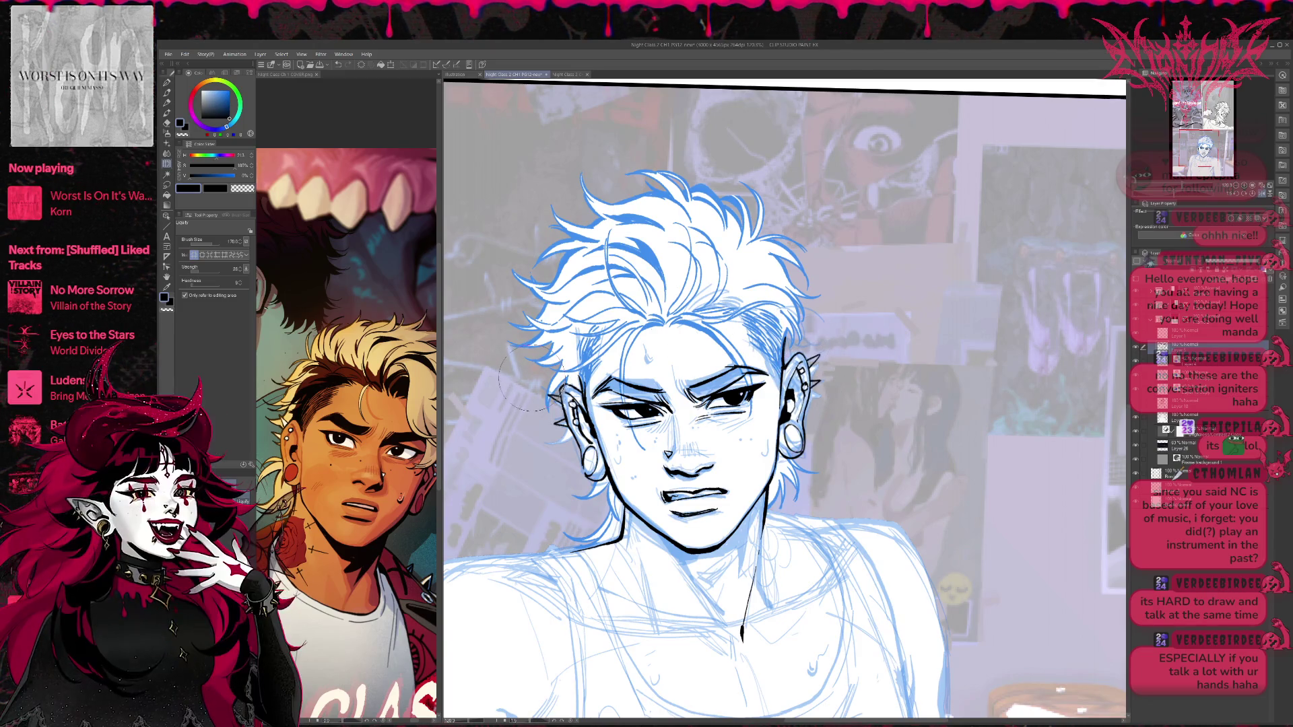
# Reshape the left ear and hair edge, then level the canvas rotation and reframe the face.
pyautogui.moveTo(529, 380); pyautogui.dragTo(554, 391)
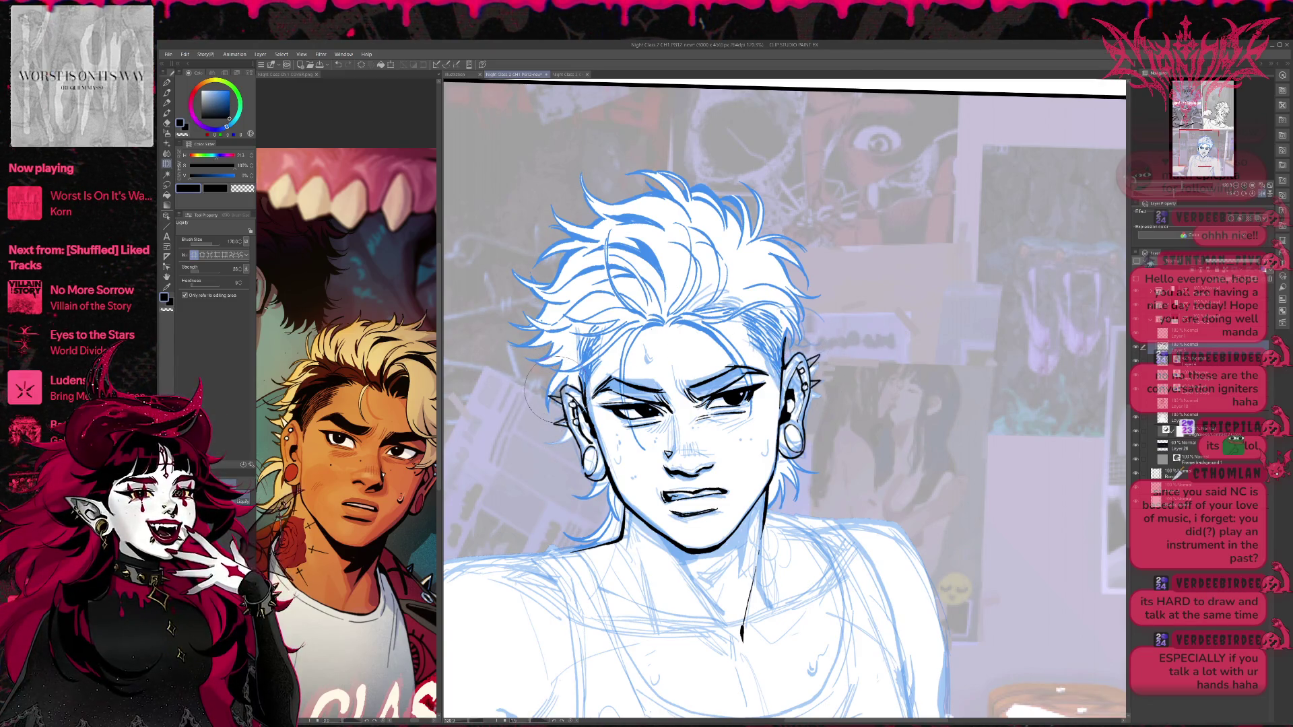
pyautogui.click(1254, 195)
pyautogui.moveTo(1004, 410); pyautogui.dragTo(852, 392)
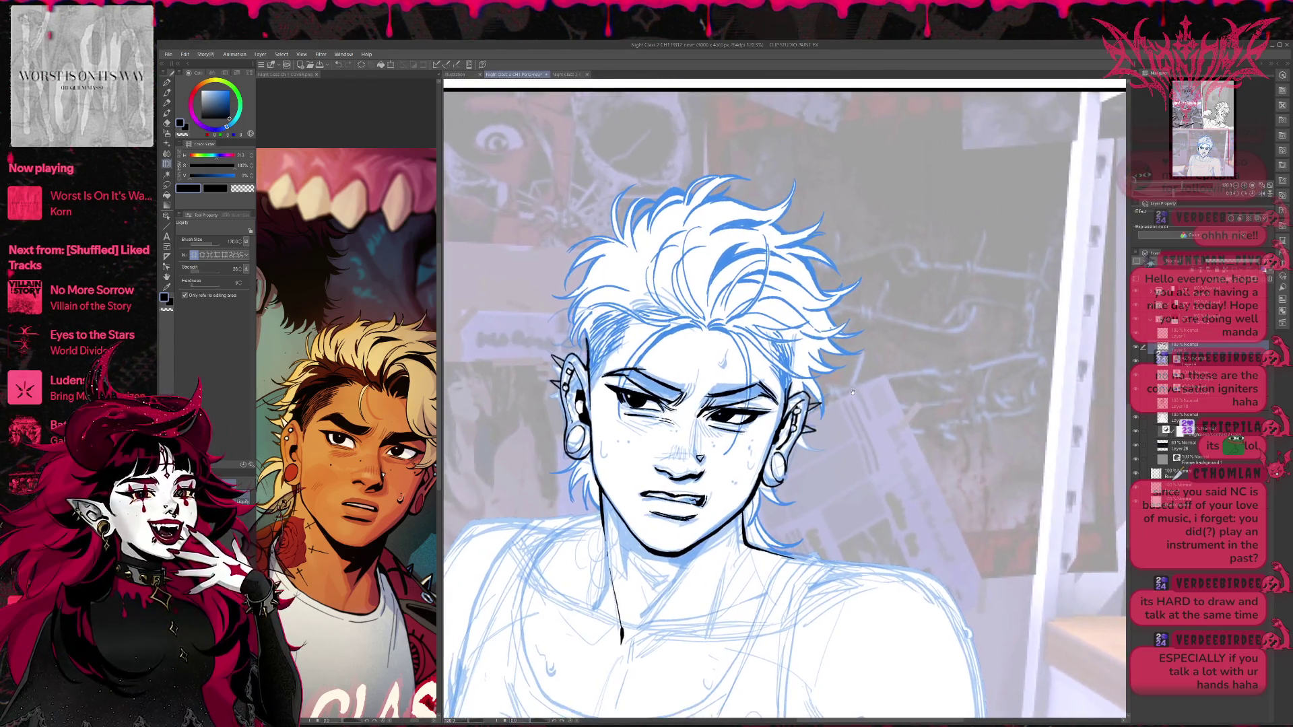
# Liquify both ear edges, shrink the brush to 100, and mirror the view to check the face.
pyautogui.moveTo(569, 377)
pyautogui.mouseDown()
pyautogui.moveTo(549, 356)
pyautogui.moveTo(549, 390)
pyautogui.moveTo(539, 377)
pyautogui.mouseUp()
pyautogui.moveTo(826, 431)
pyautogui.mouseDown()
pyautogui.moveTo(766, 480)
pyautogui.moveTo(792, 485)
pyautogui.moveTo(808, 437)
pyautogui.mouseUp()
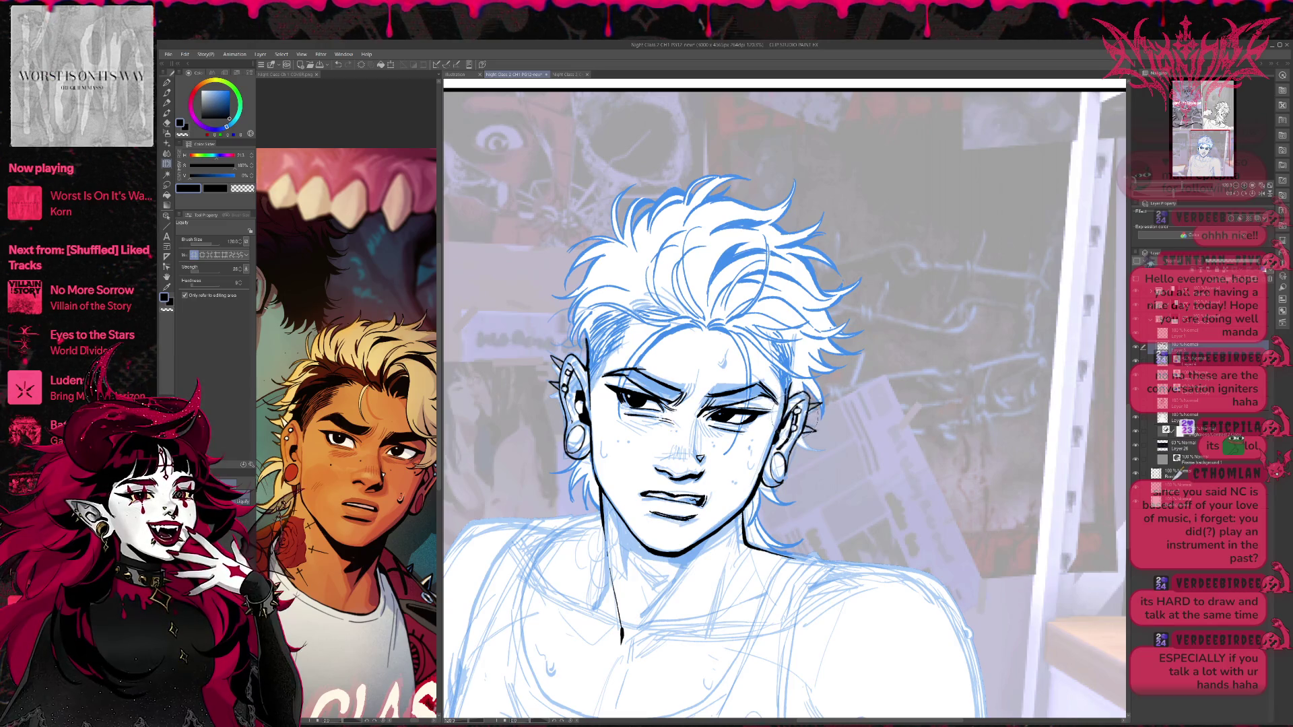
pyautogui.press('[')
pyautogui.press('[')
pyautogui.press('[')
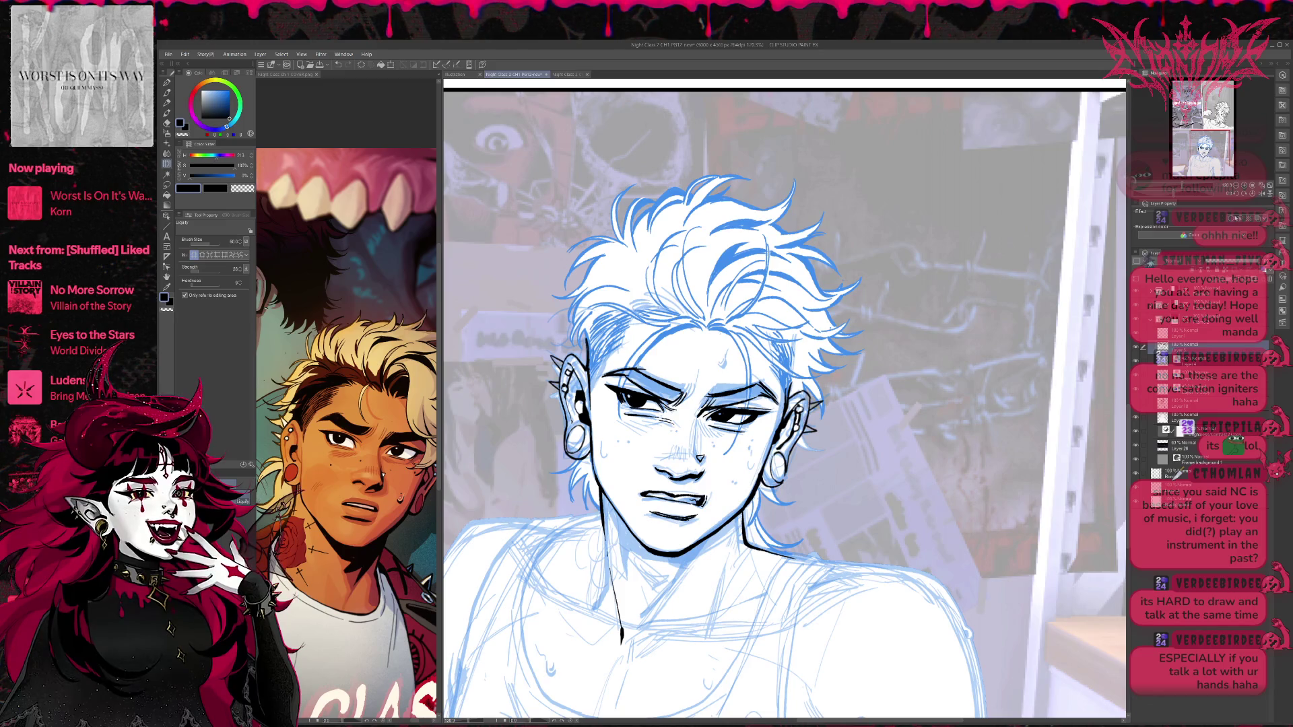
pyautogui.press('h')
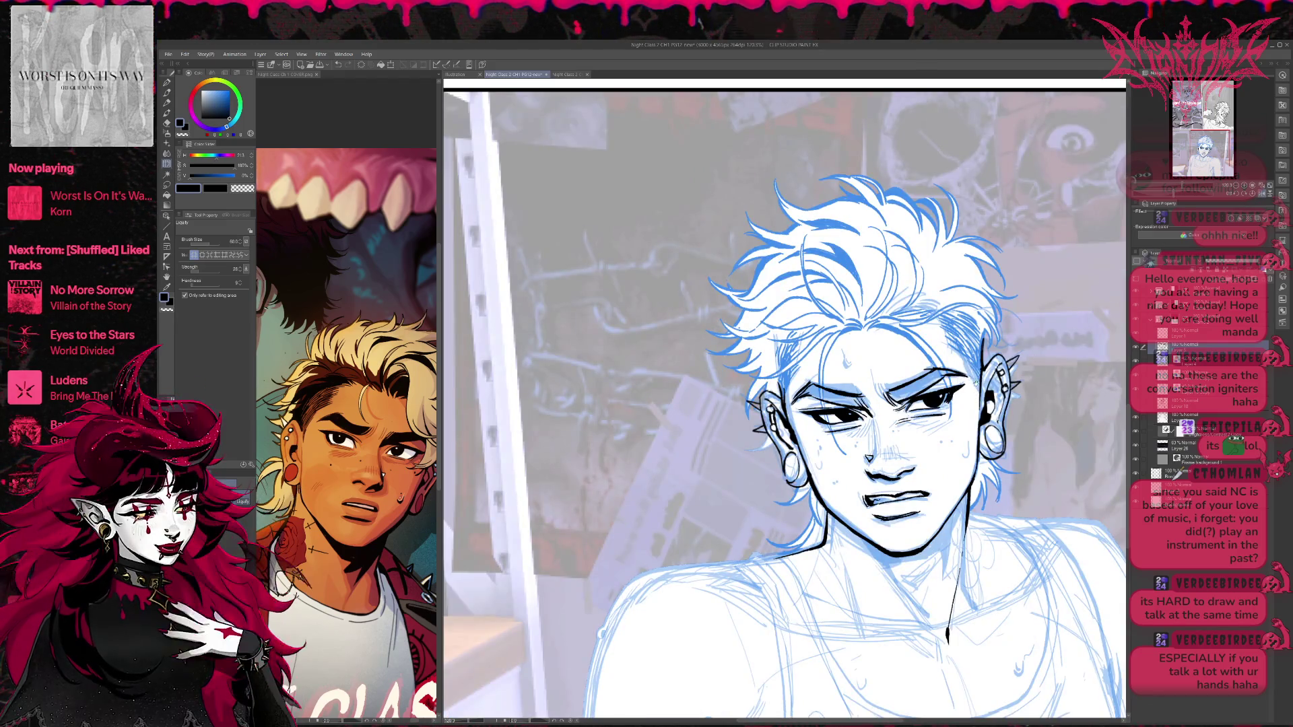
pyautogui.moveTo(865, 452); pyautogui.dragTo(818, 450)
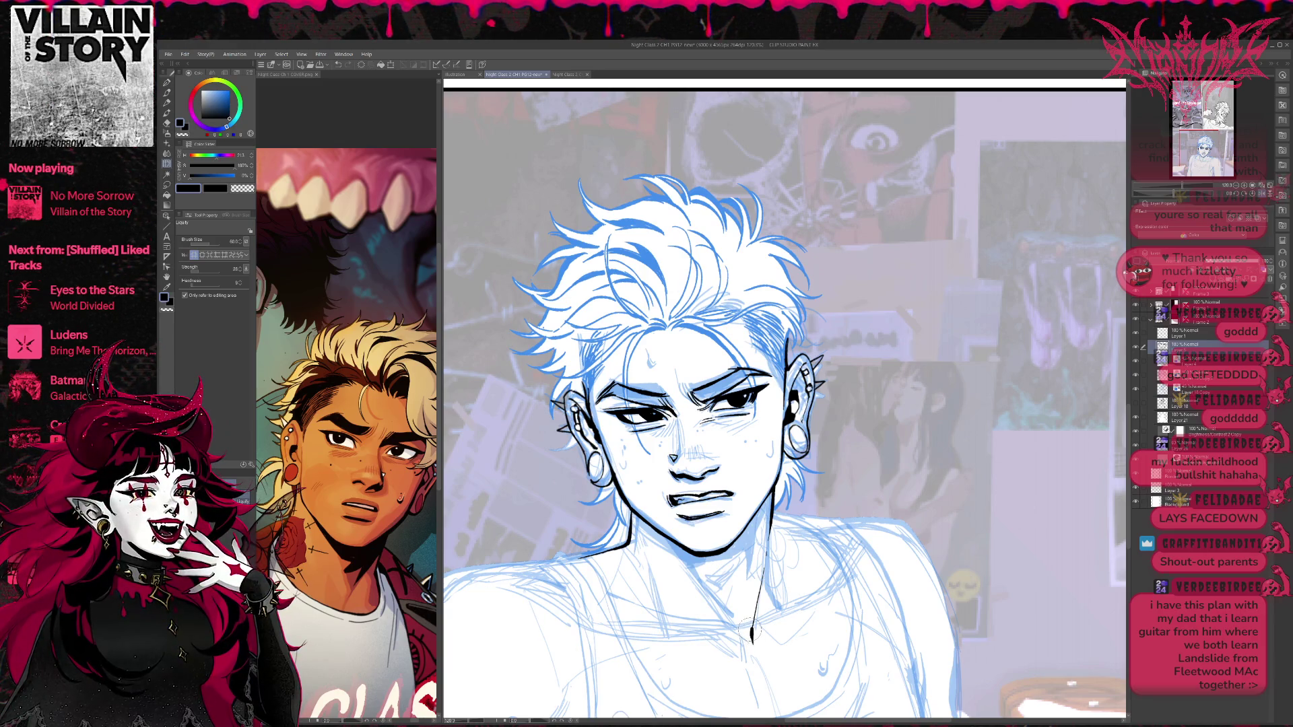
# With the Pen selected, reframe the head and mirror the view to check the drawing.
pyautogui.press('p')
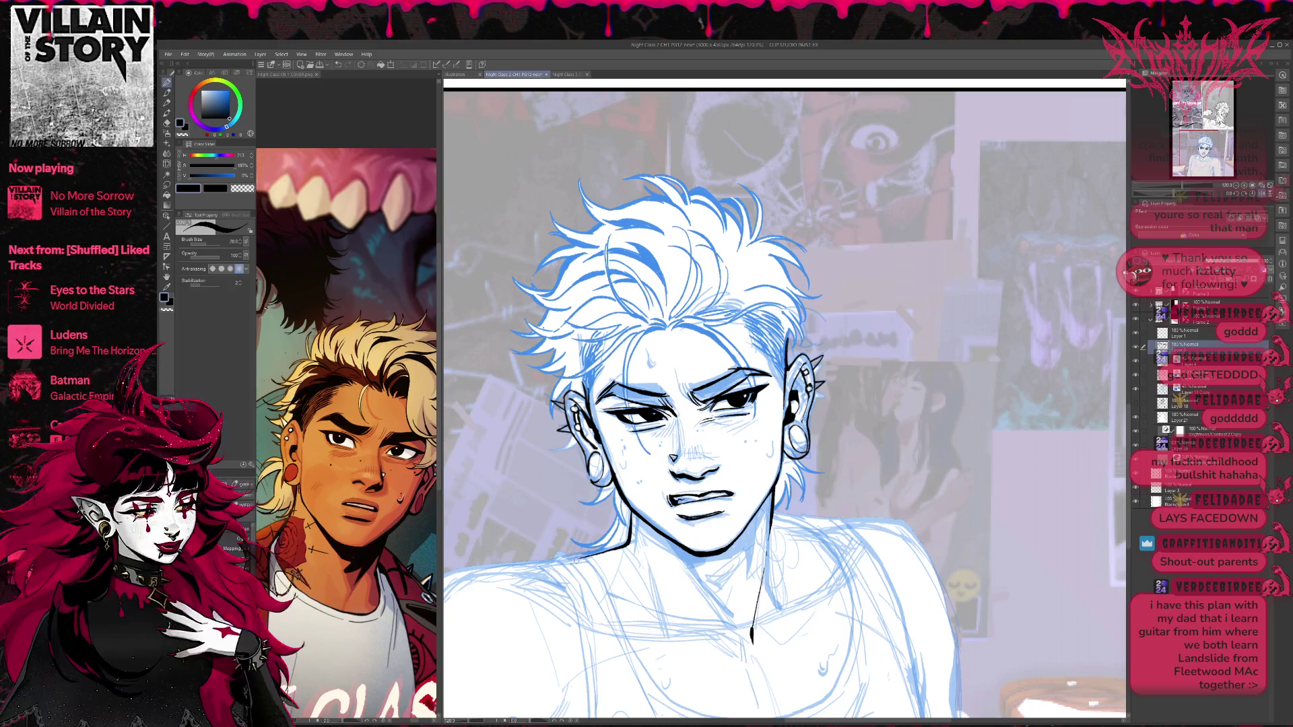
pyautogui.moveTo(763, 492); pyautogui.dragTo(782, 492)
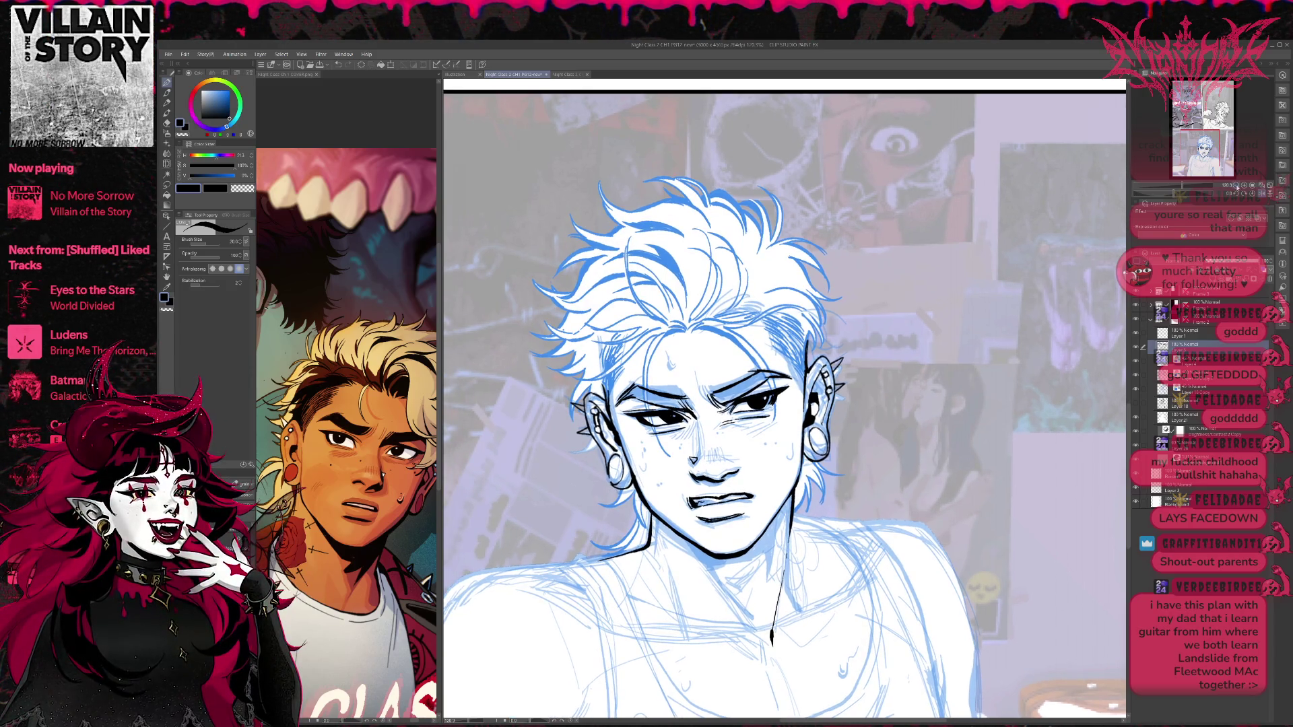
pyautogui.scroll(-1, 808, 471)
pyautogui.scroll(-1, 830, 455)
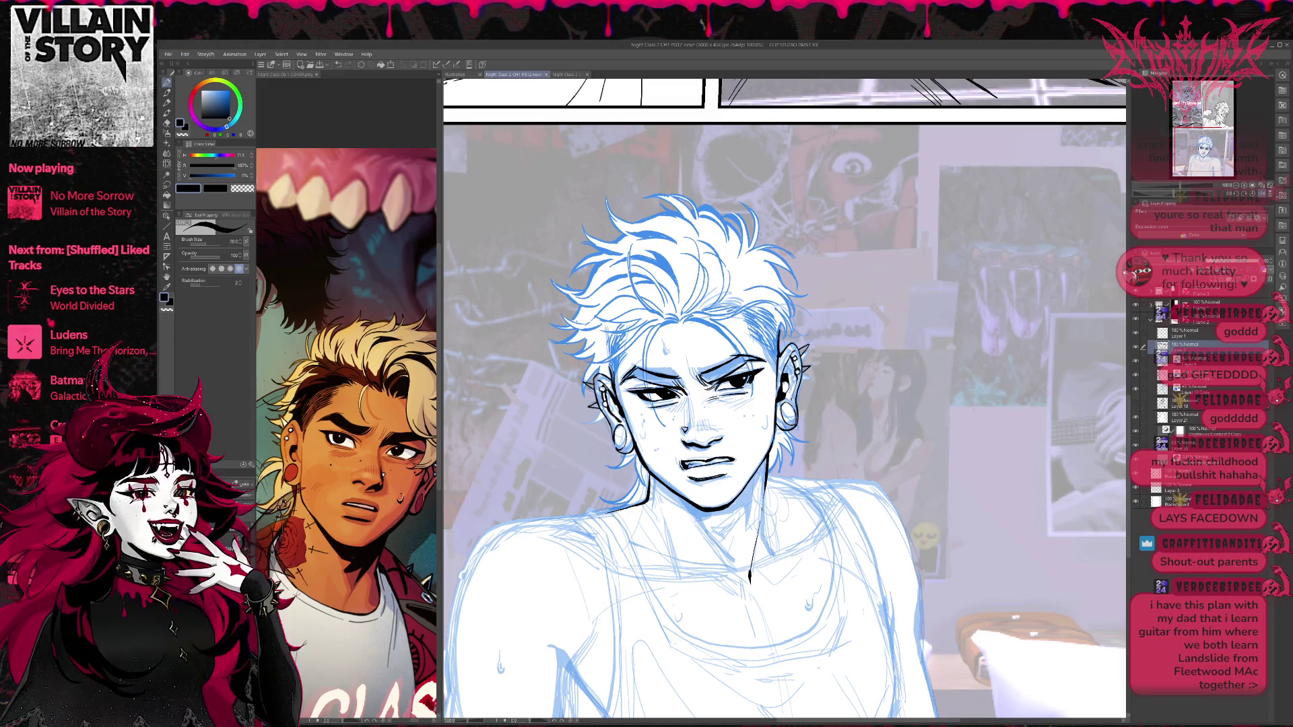
pyautogui.click(1261, 194)
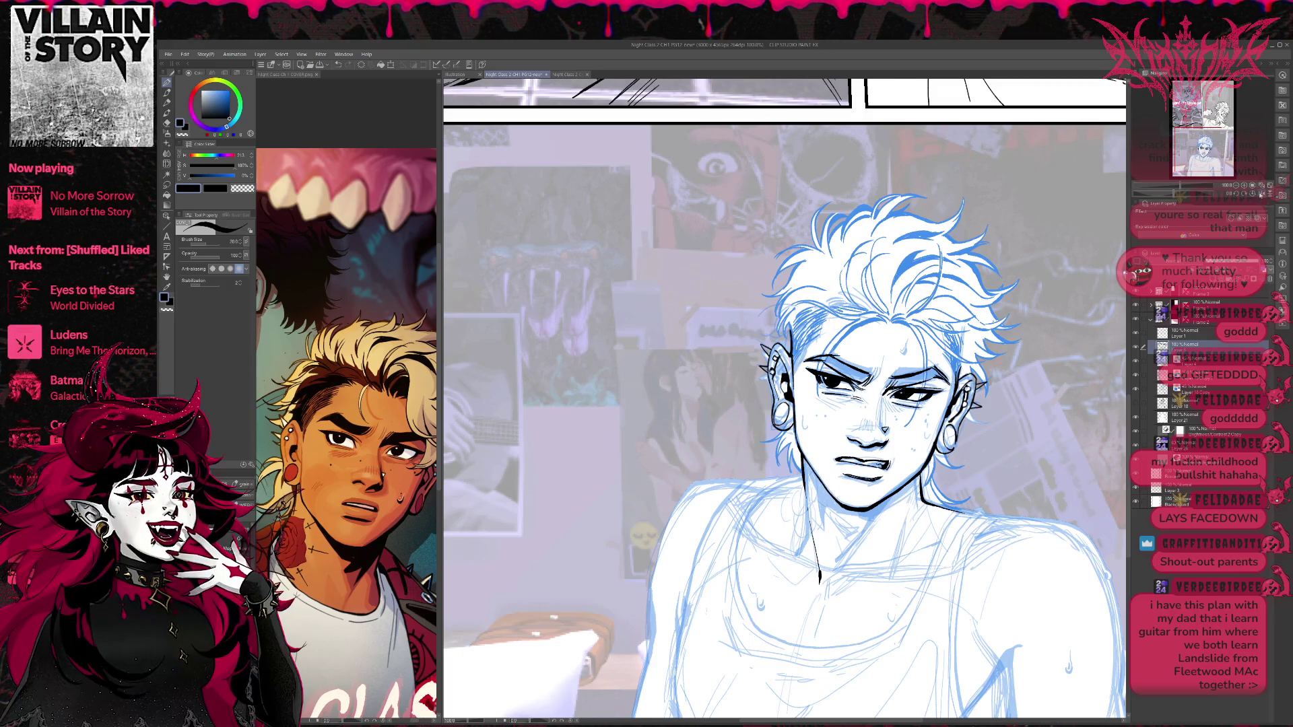
pyautogui.moveTo(1008, 389); pyautogui.dragTo(833, 388)
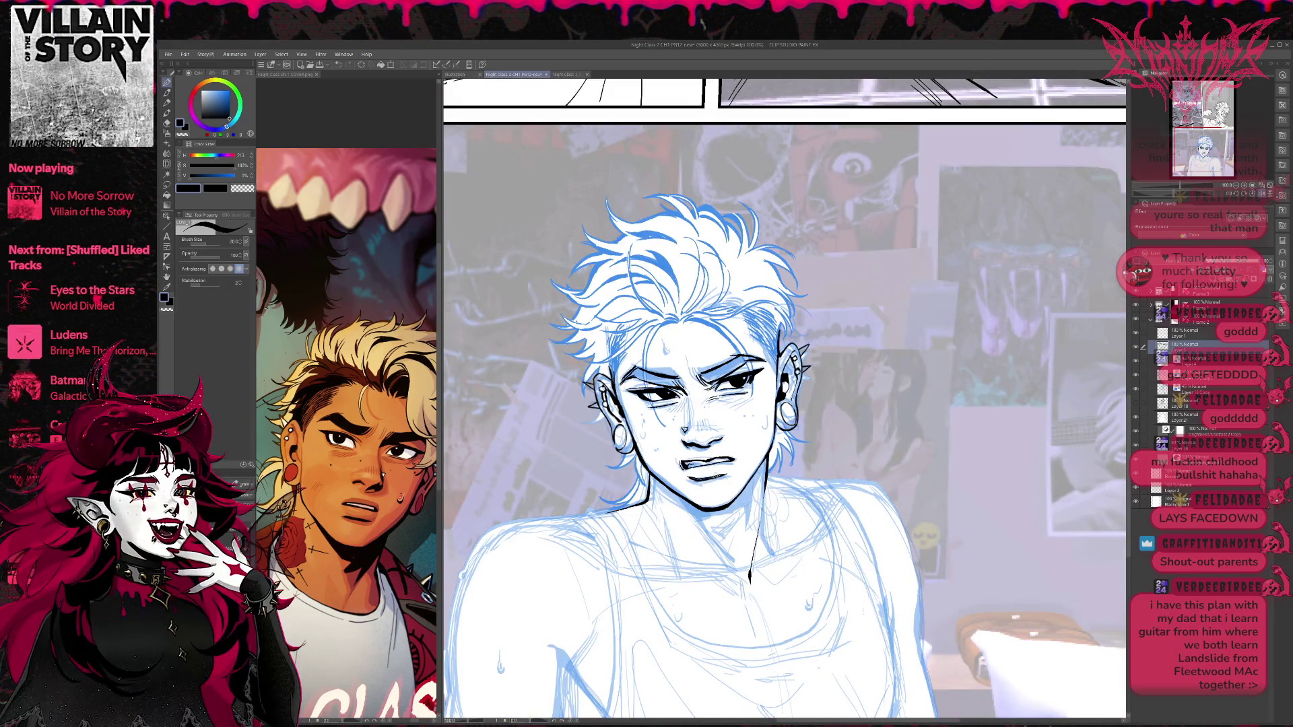
# Erase the neck line's lower end and undo the overly thick neck stroke.
pyautogui.press('e')
pyautogui.moveTo(749, 579)
pyautogui.mouseDown()
pyautogui.moveTo(746, 551)
pyautogui.moveTo(751, 572)
pyautogui.mouseUp()
pyautogui.press('p')
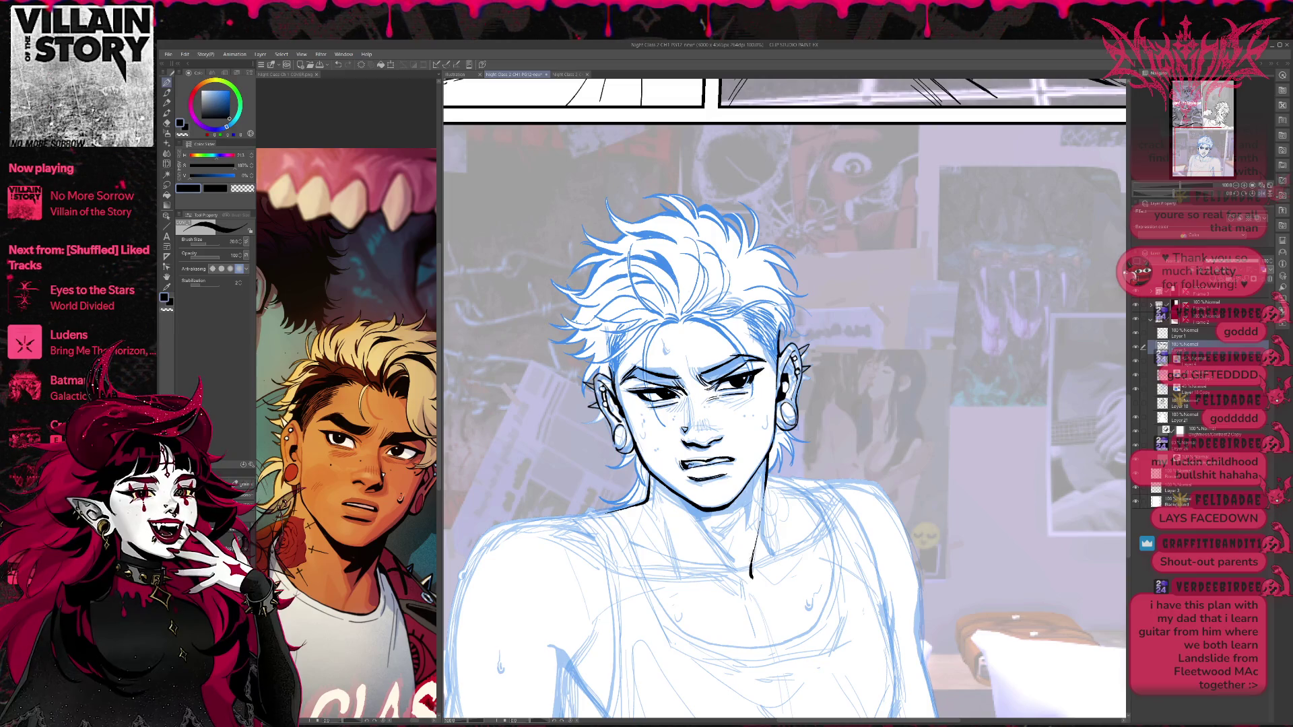
pyautogui.moveTo(781, 404); pyautogui.dragTo(809, 379)
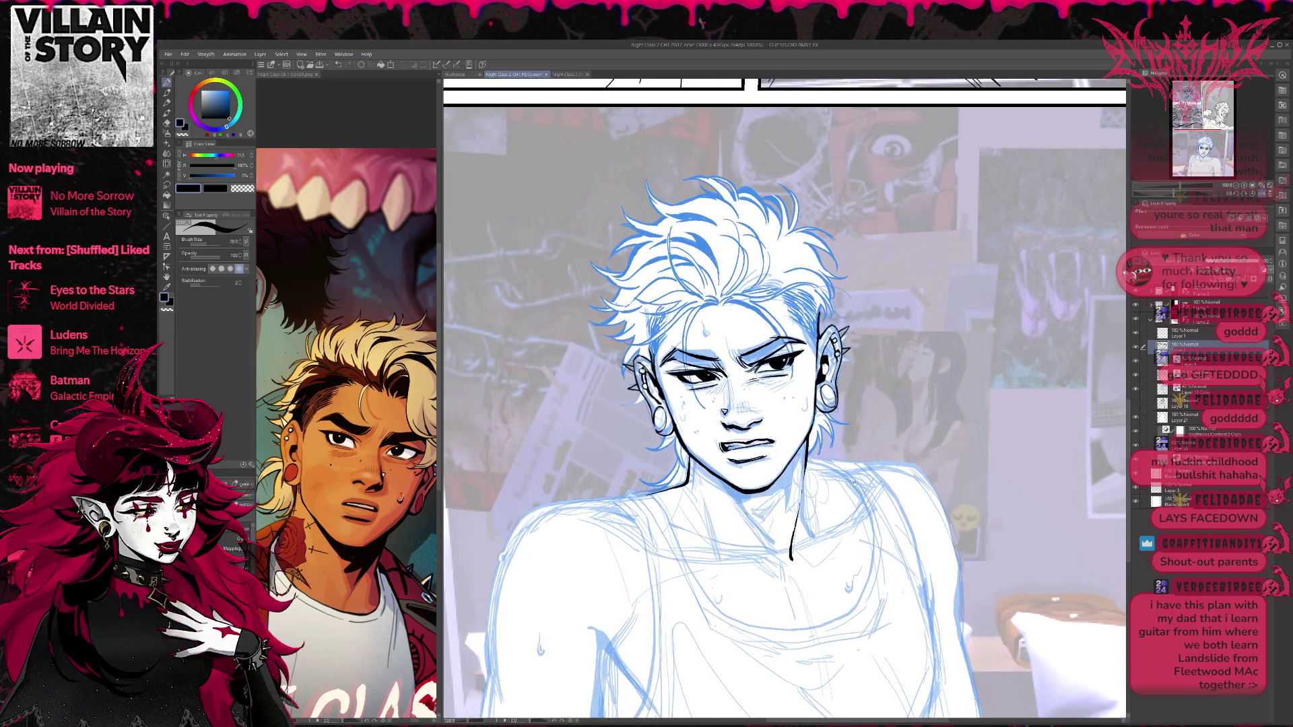
pyautogui.hotkey('ctrl', 'z')
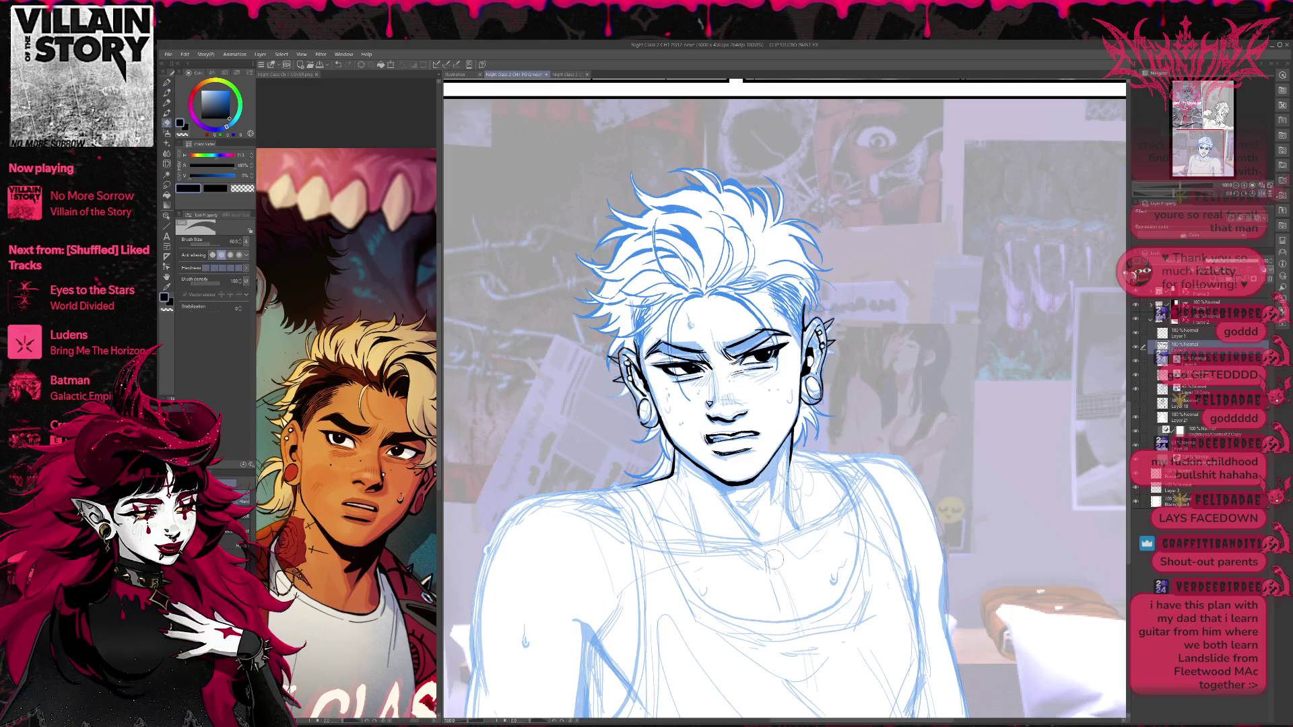
# Redraw the neck line thinner, then mirror the canvas and reframe the view.
pyautogui.moveTo(775, 487); pyautogui.dragTo(779, 550)
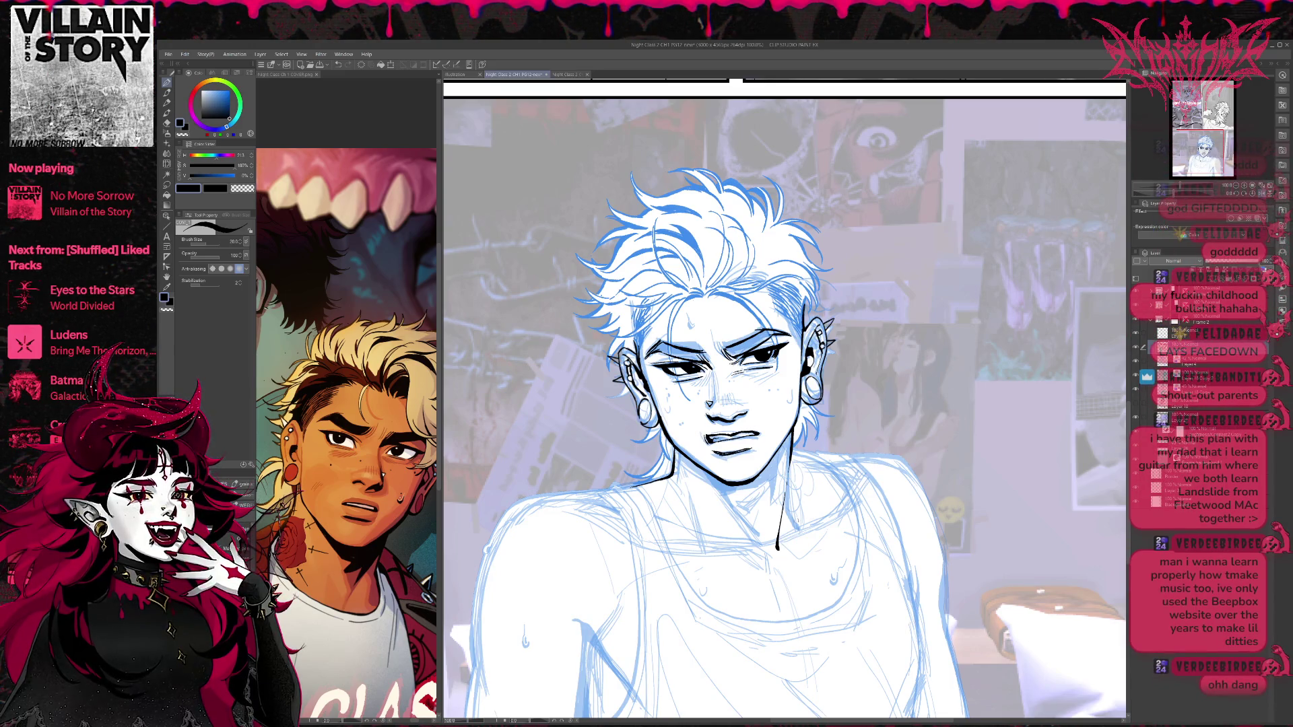
pyautogui.press('e')
pyautogui.press('p')
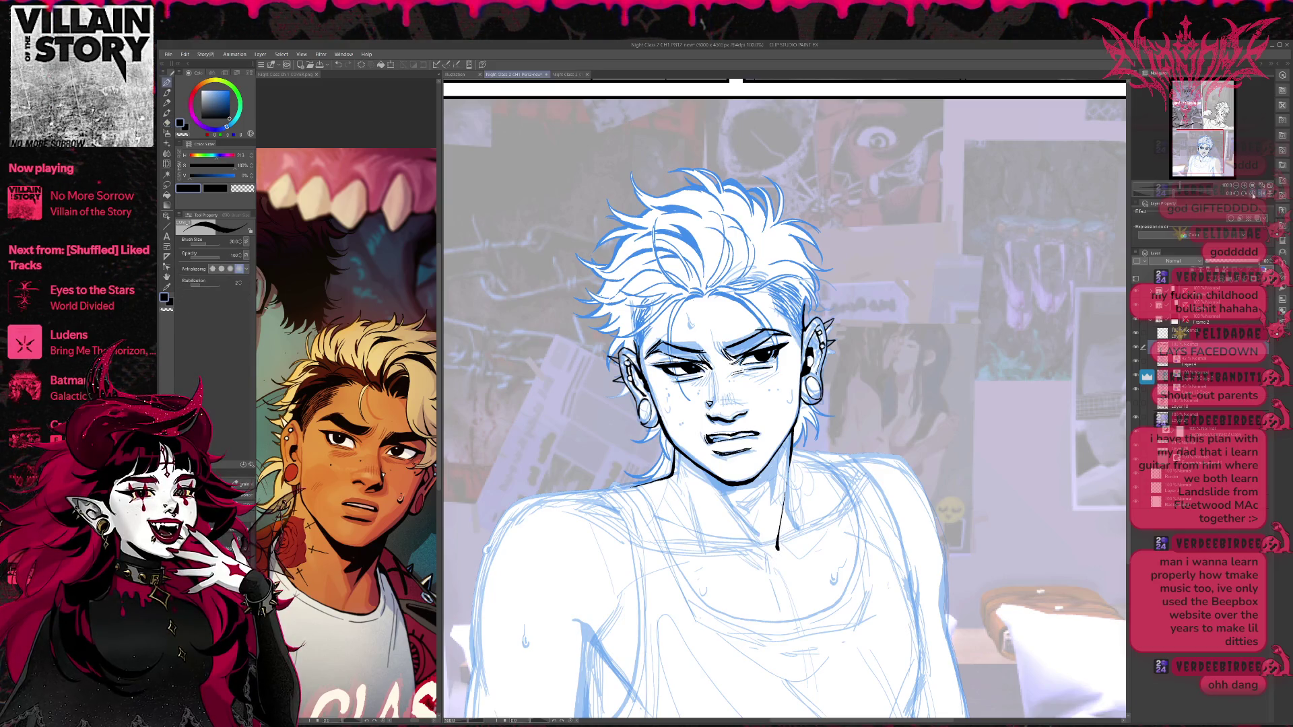
pyautogui.press('h')
pyautogui.moveTo(933, 442); pyautogui.dragTo(826, 425)
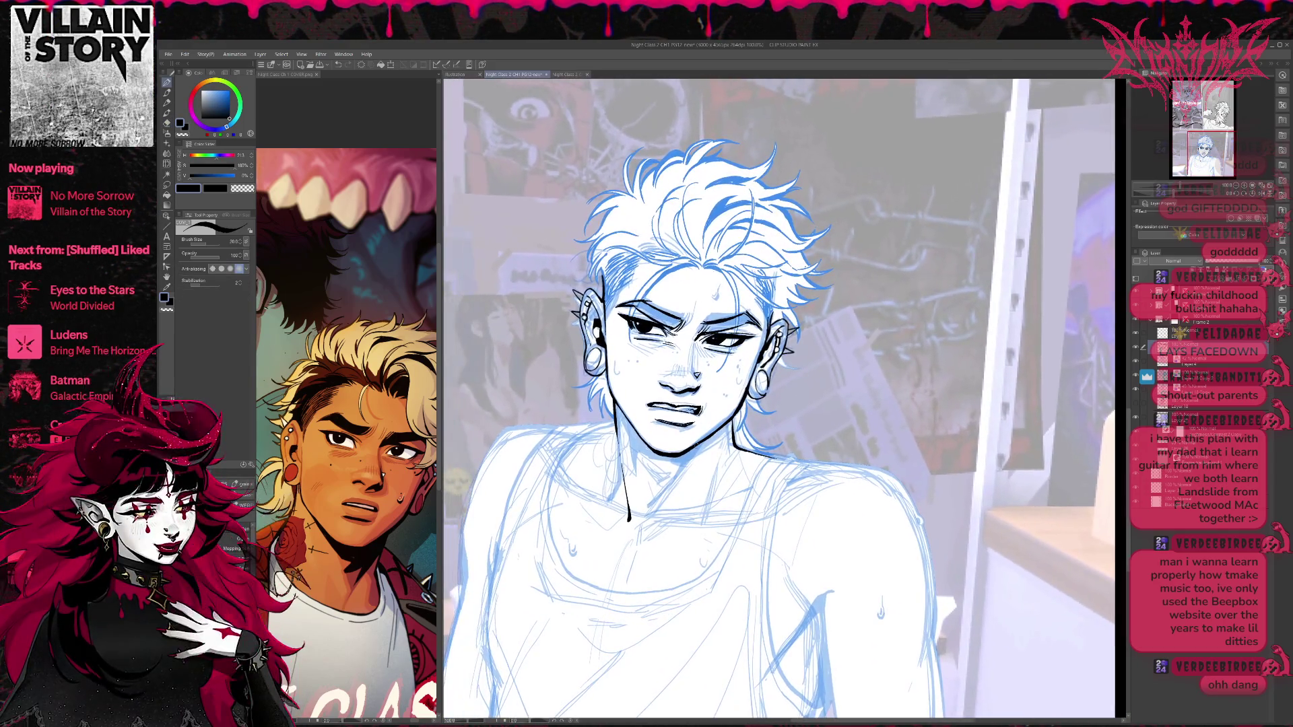
# Ink both shoulder lines and a line down the left chest.
pyautogui.moveTo(569, 450); pyautogui.dragTo(614, 425)
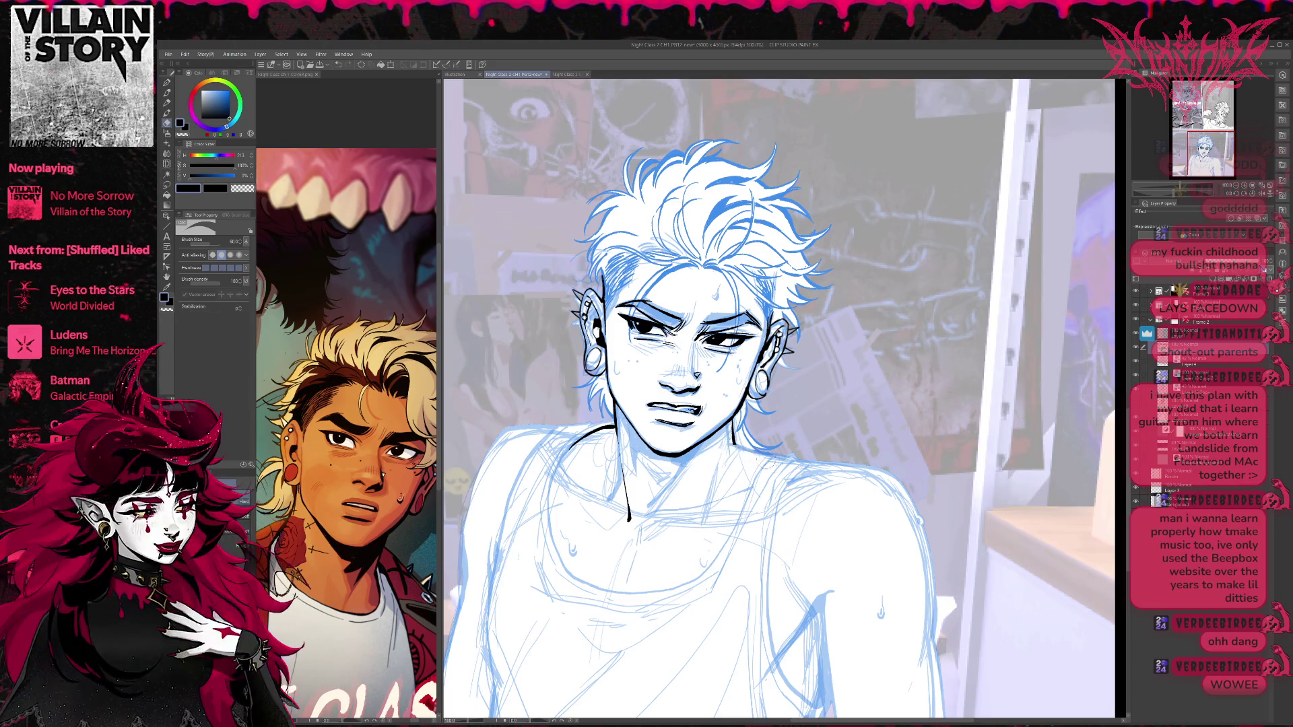
pyautogui.moveTo(733, 442); pyautogui.dragTo(767, 460)
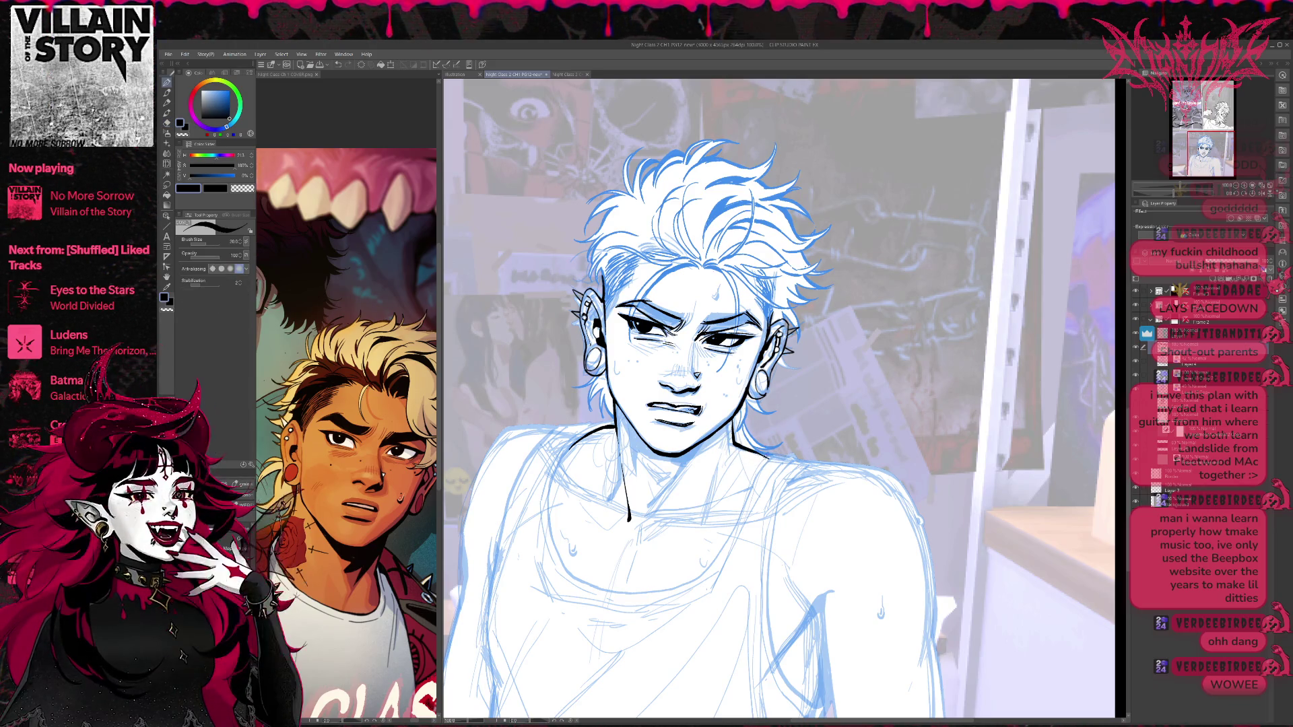
pyautogui.moveTo(547, 488)
pyautogui.mouseDown()
pyautogui.moveTo(560, 567)
pyautogui.moveTo(643, 586)
pyautogui.mouseUp()
pyautogui.press('e')
pyautogui.press('p')
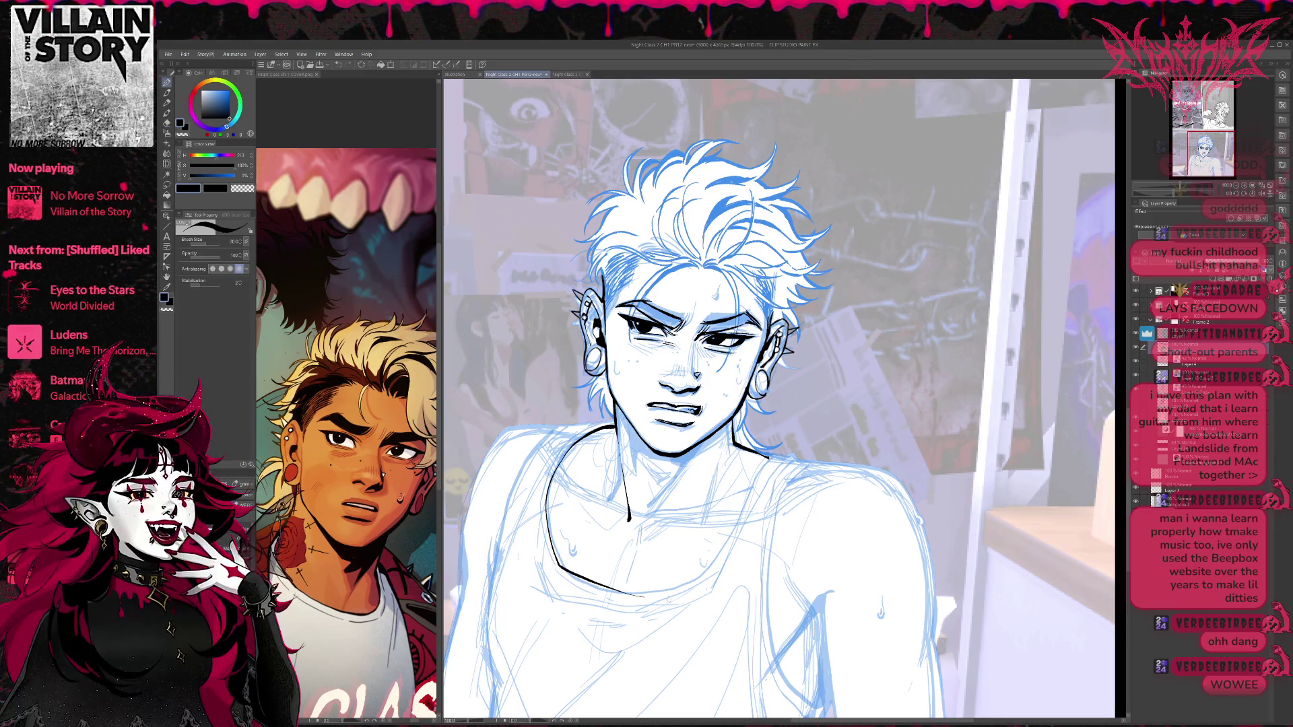
pyautogui.hotkey('ctrl', 'z')
# Ink and trim the lower curve of the tank-top neckline.
pyautogui.moveTo(558, 564); pyautogui.dragTo(691, 587)
pyautogui.press('e')
pyautogui.press('p')
pyautogui.hotkey('ctrl', 'z')
pyautogui.moveTo(582, 583); pyautogui.dragTo(691, 587)
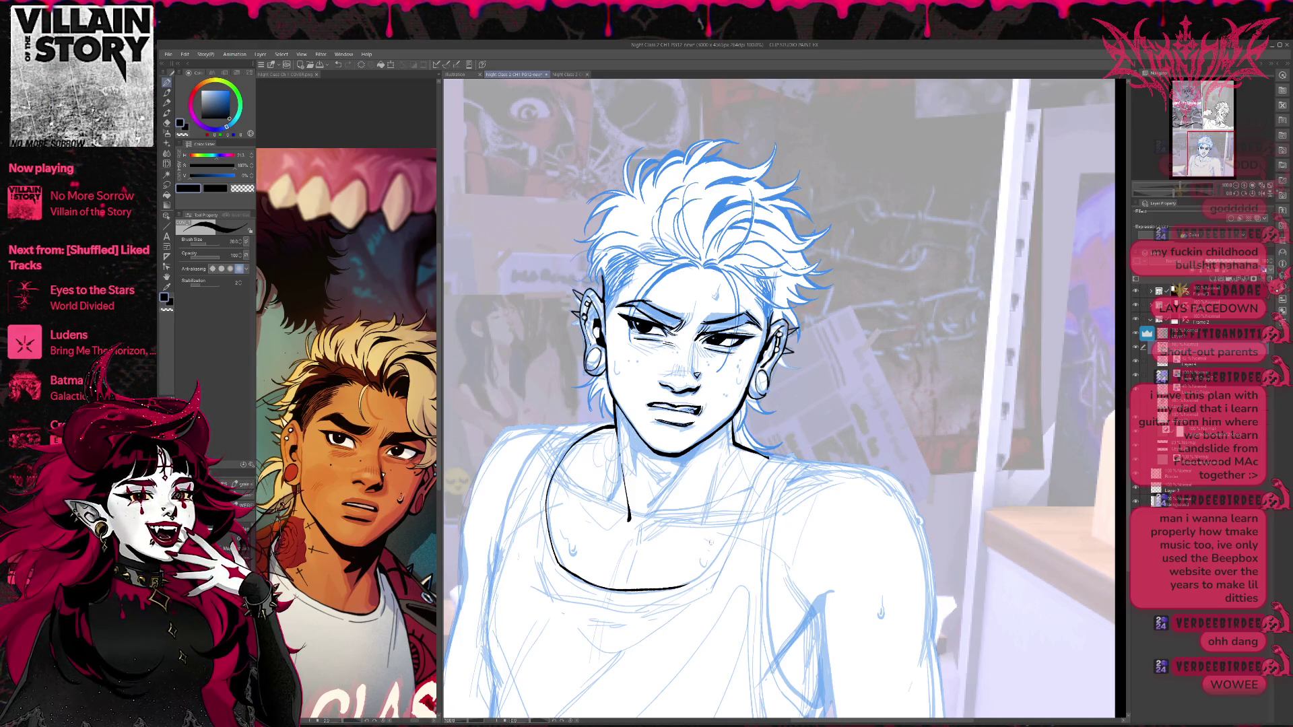
pyautogui.press('e')
pyautogui.moveTo(620, 583)
pyautogui.mouseDown()
pyautogui.moveTo(704, 578)
pyautogui.moveTo(674, 590)
pyautogui.mouseUp()
pyautogui.press('p')
pyautogui.press('e')
pyautogui.press('p')
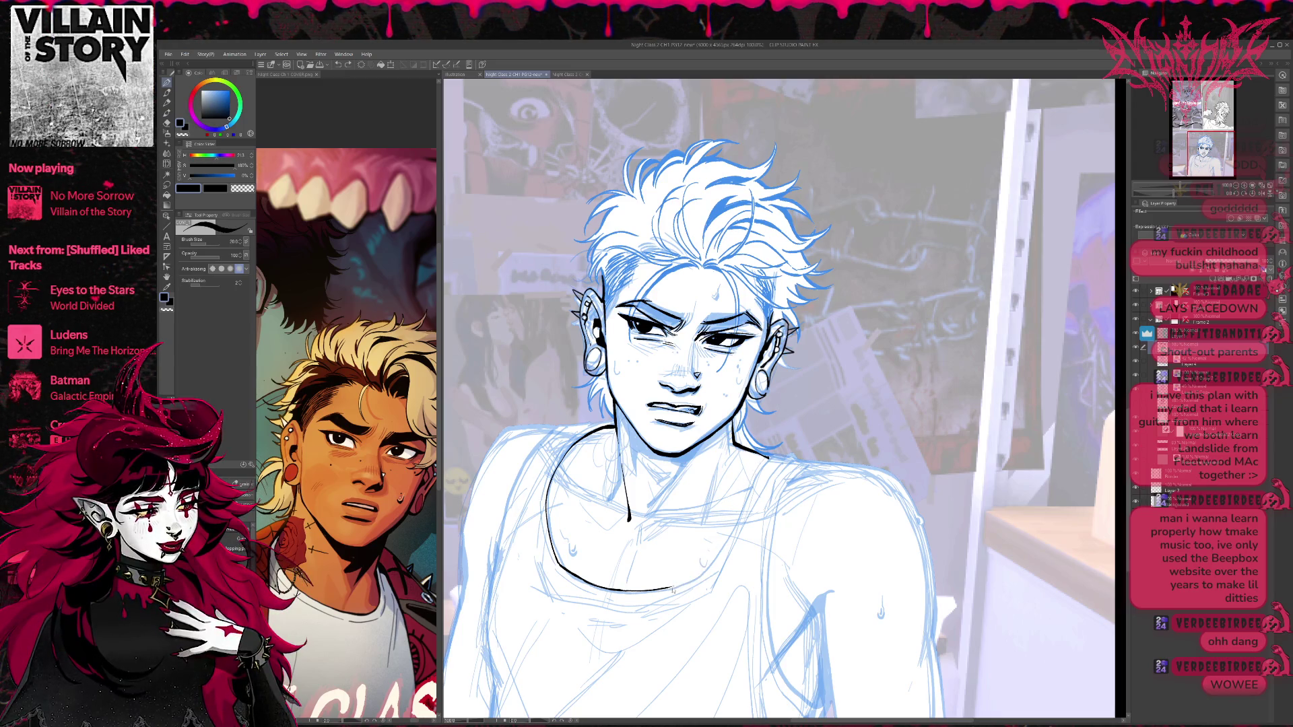
# Try redrawing the right neckline rising toward the shoulder, then flip the view back.
pyautogui.moveTo(673, 590)
pyautogui.mouseDown()
pyautogui.moveTo(707, 571)
pyautogui.moveTo(753, 482)
pyautogui.mouseUp()
pyautogui.hotkey('ctrl', 'z')
pyautogui.hotkey('ctrl', 'z')
pyautogui.moveTo(704, 572); pyautogui.dragTo(754, 478)
pyautogui.hotkey('ctrl', 'z')
pyautogui.moveTo(704, 572); pyautogui.dragTo(772, 454)
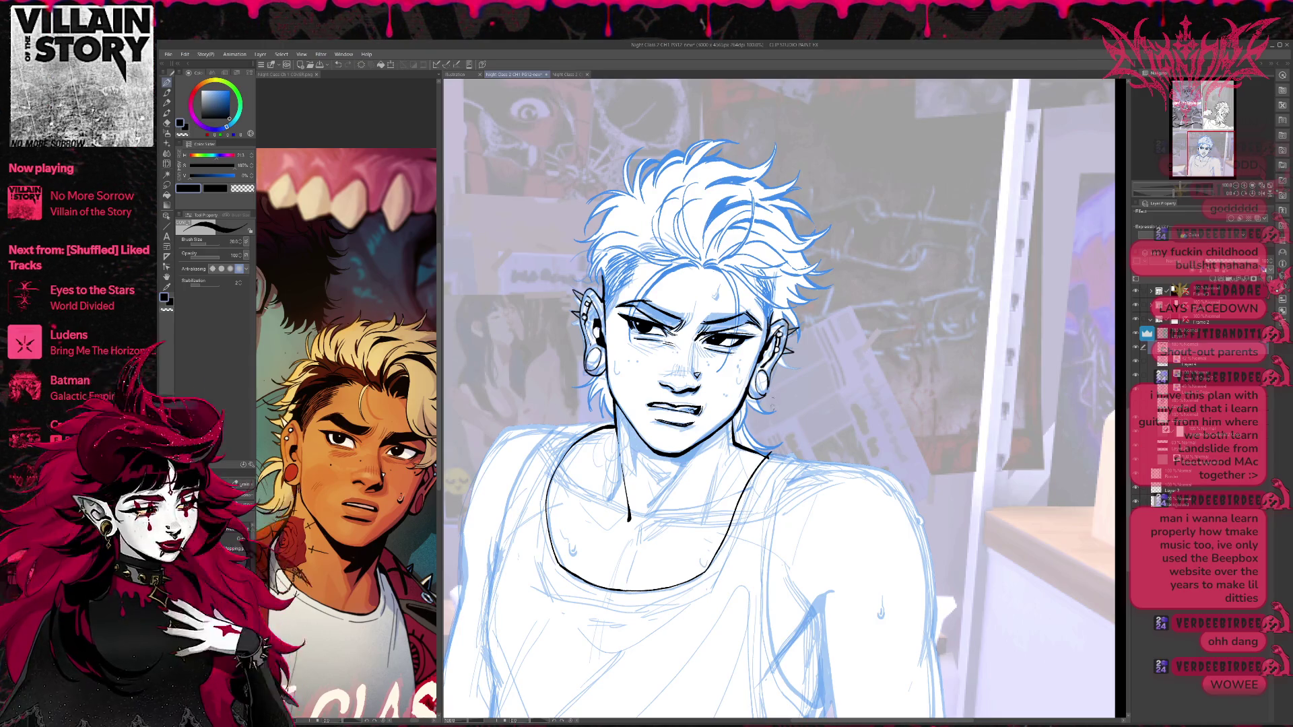
pyautogui.hotkey('ctrl', 'z')
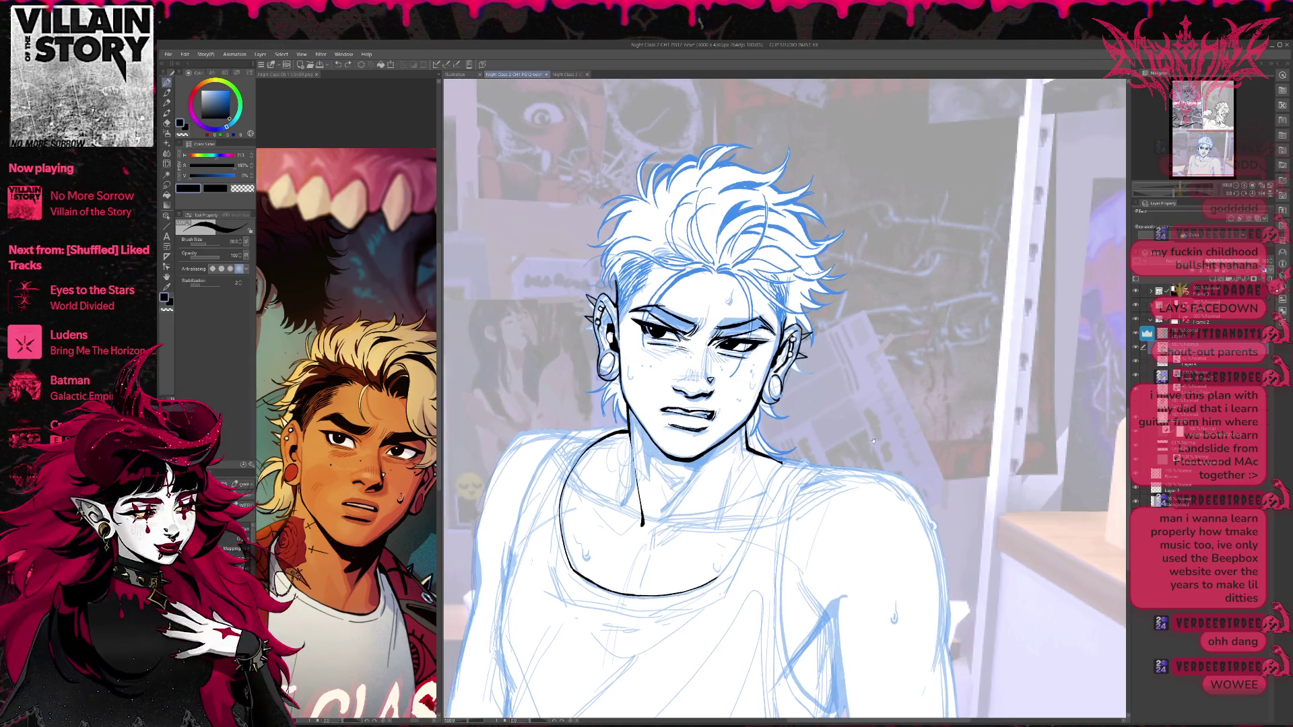
pyautogui.moveTo(873, 442); pyautogui.dragTo(808, 471)
pyautogui.press('h')
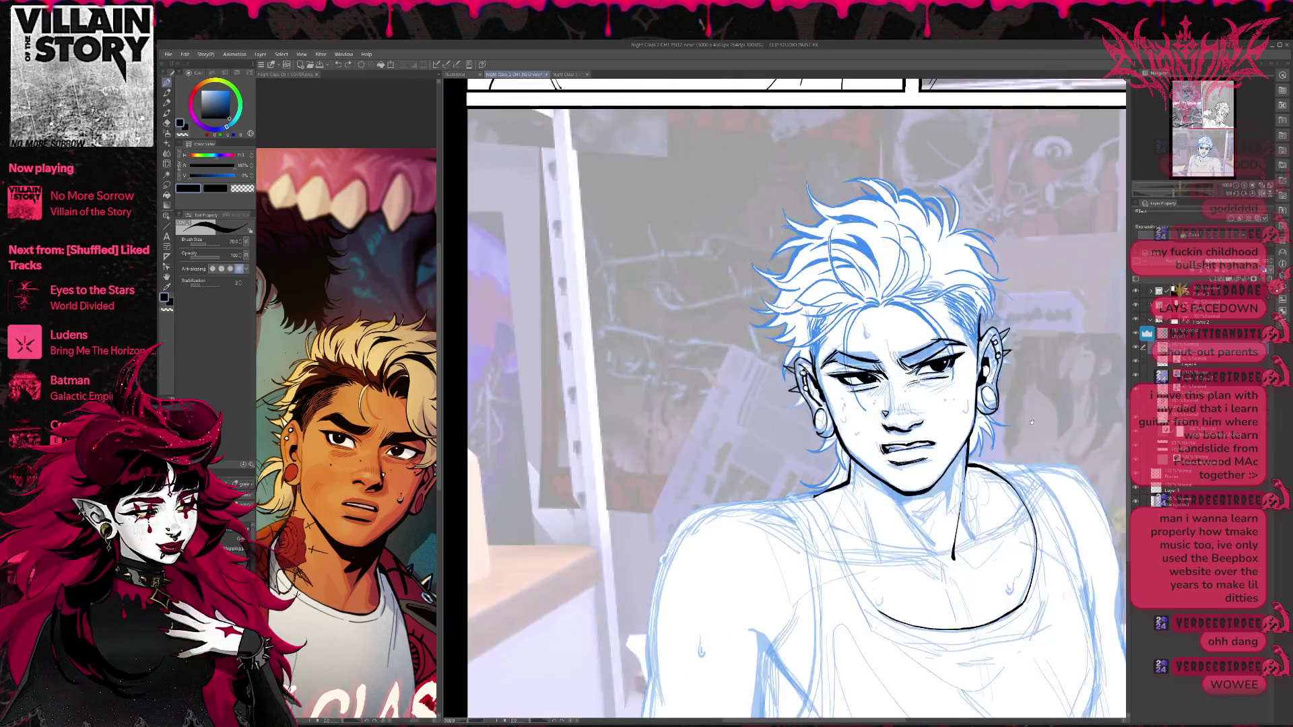
pyautogui.moveTo(1031, 423); pyautogui.dragTo(851, 419)
pyautogui.press('g')
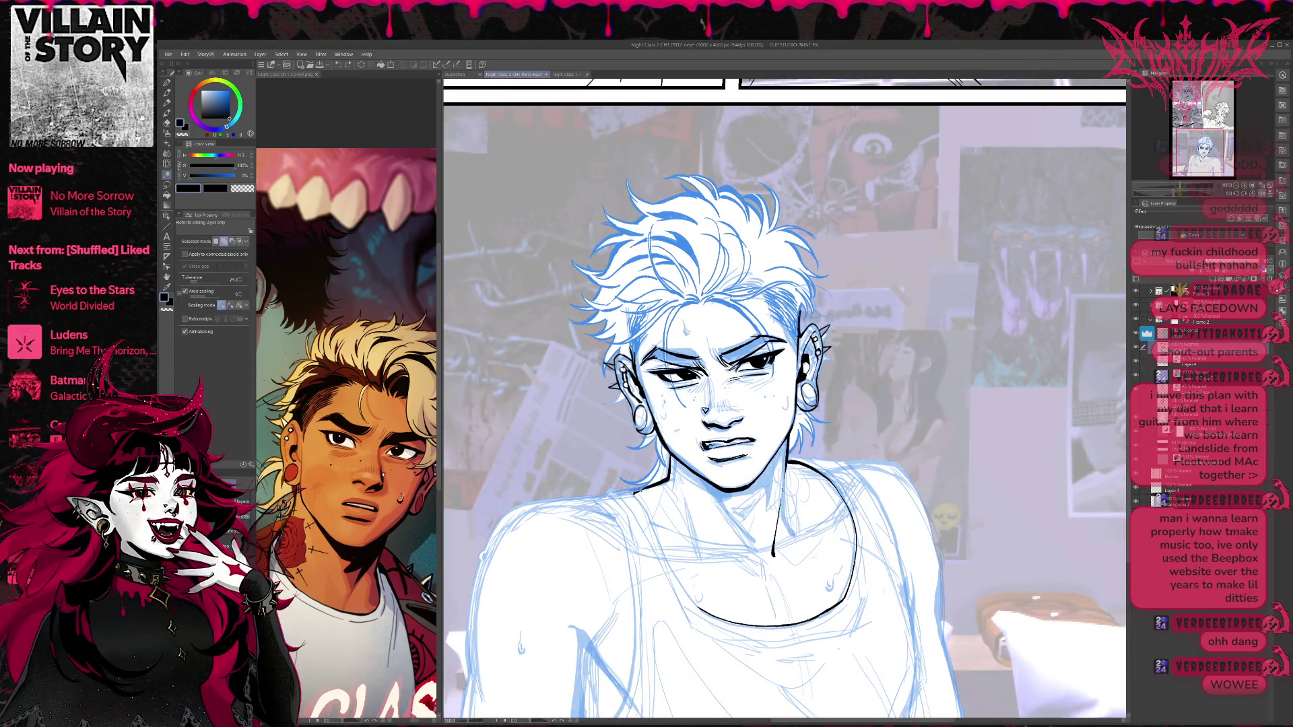
pyautogui.press('e')
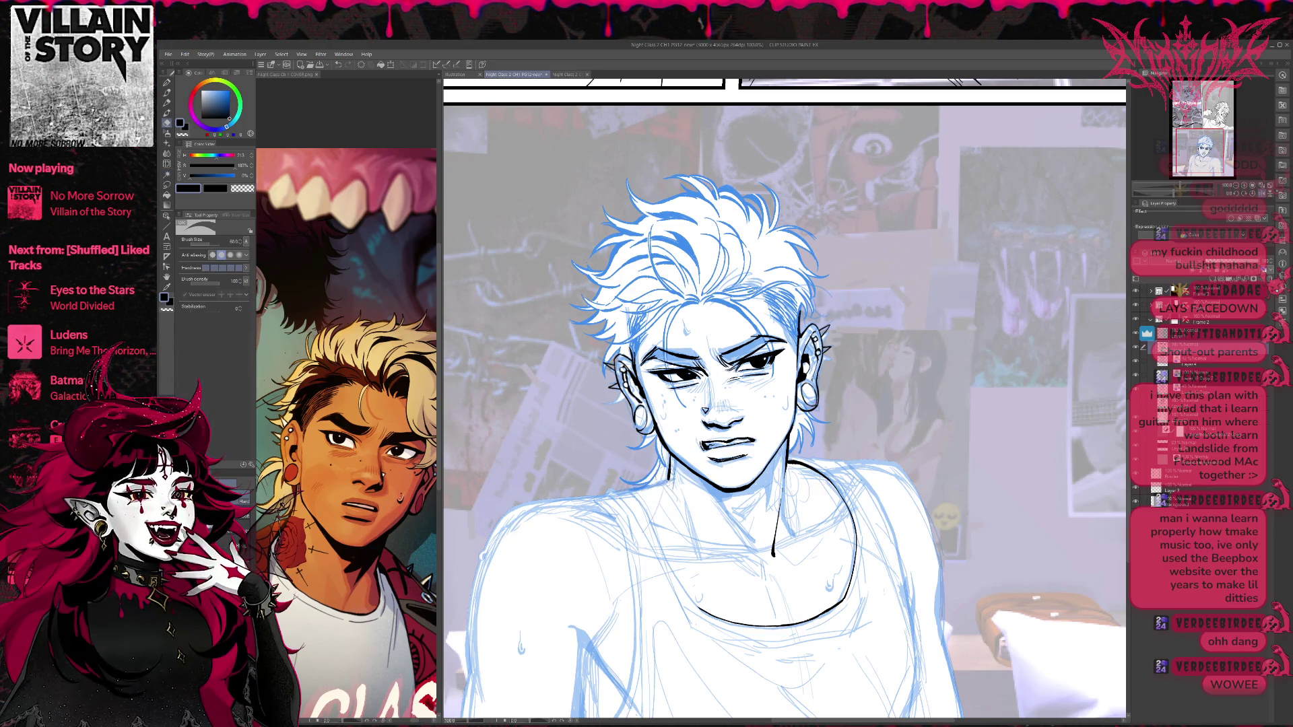
pyautogui.press('p')
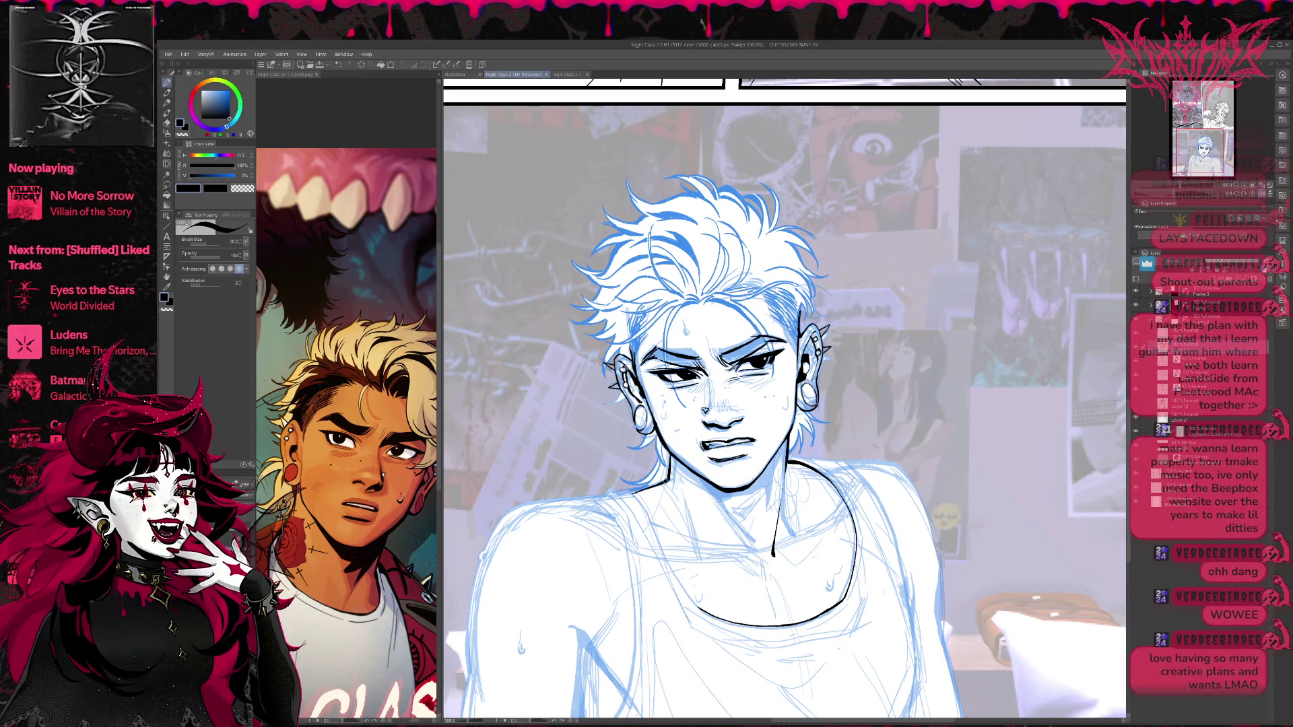
pyautogui.press('e')
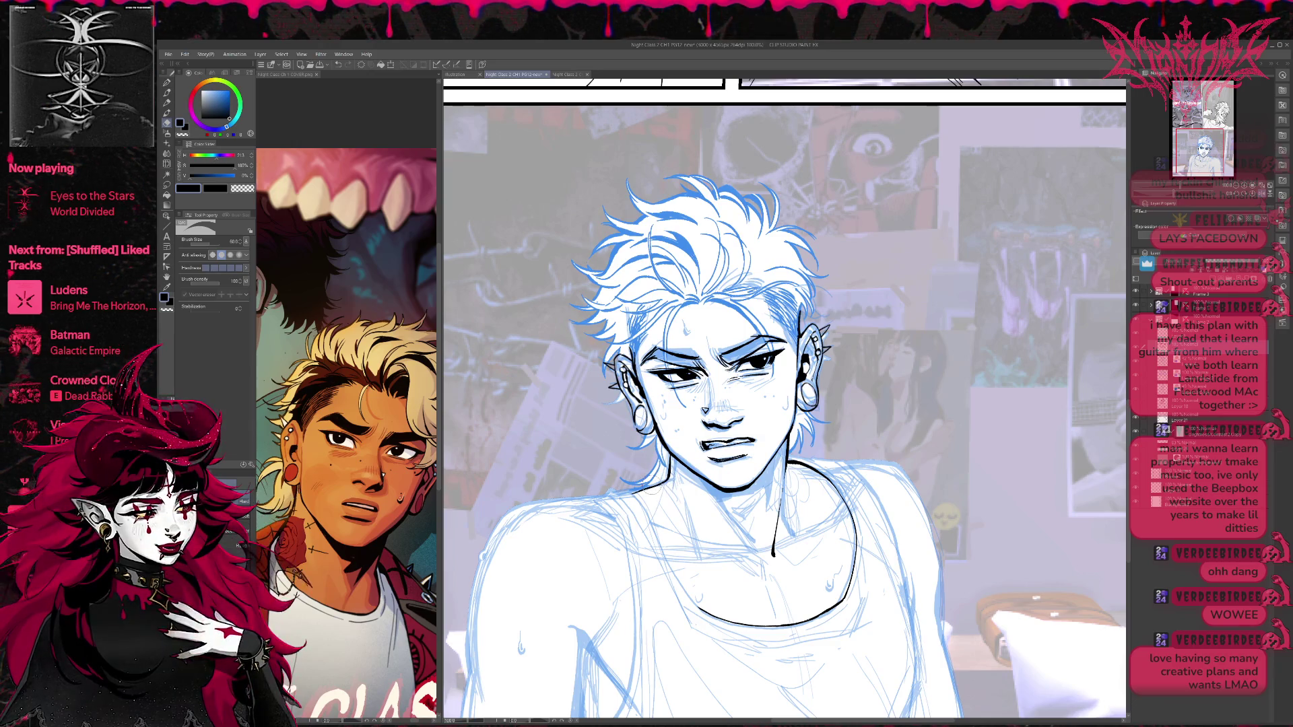
pyautogui.press('p')
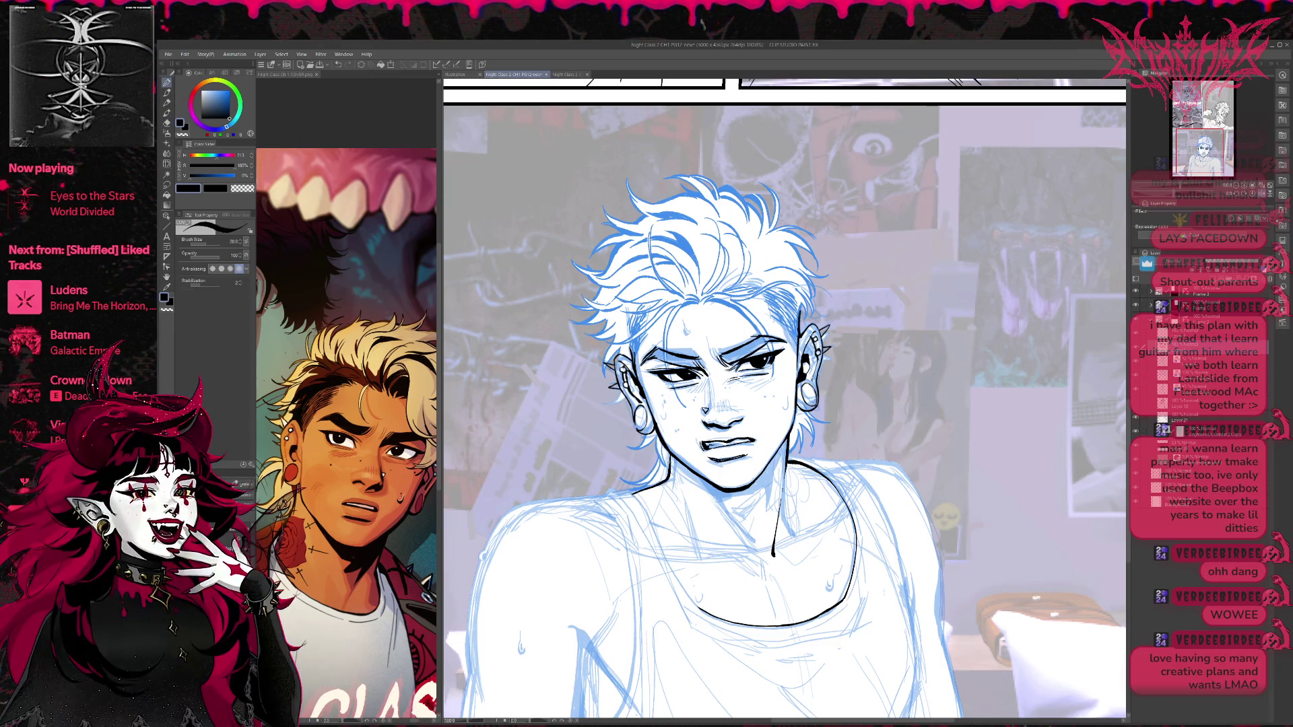
pyautogui.press('e')
pyautogui.press('p')
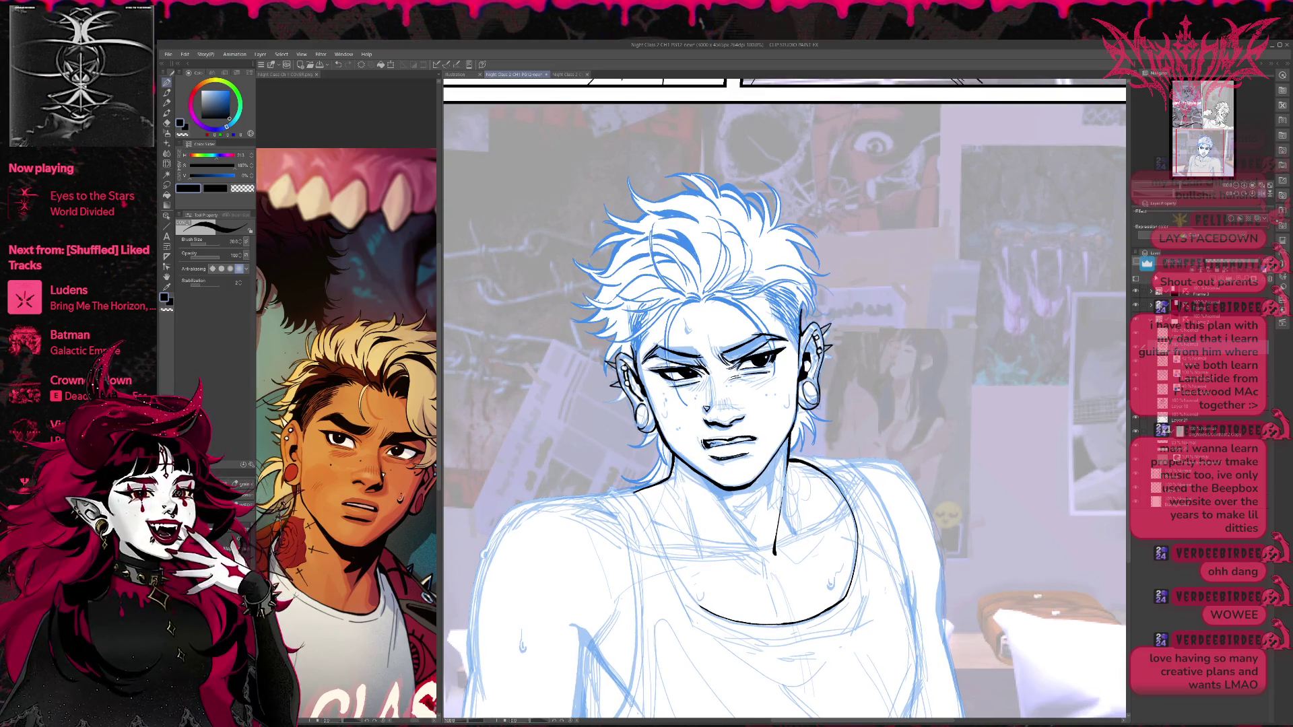
pyautogui.moveTo(851, 423); pyautogui.dragTo(757, 409)
pyautogui.press('e')
pyautogui.press('p')
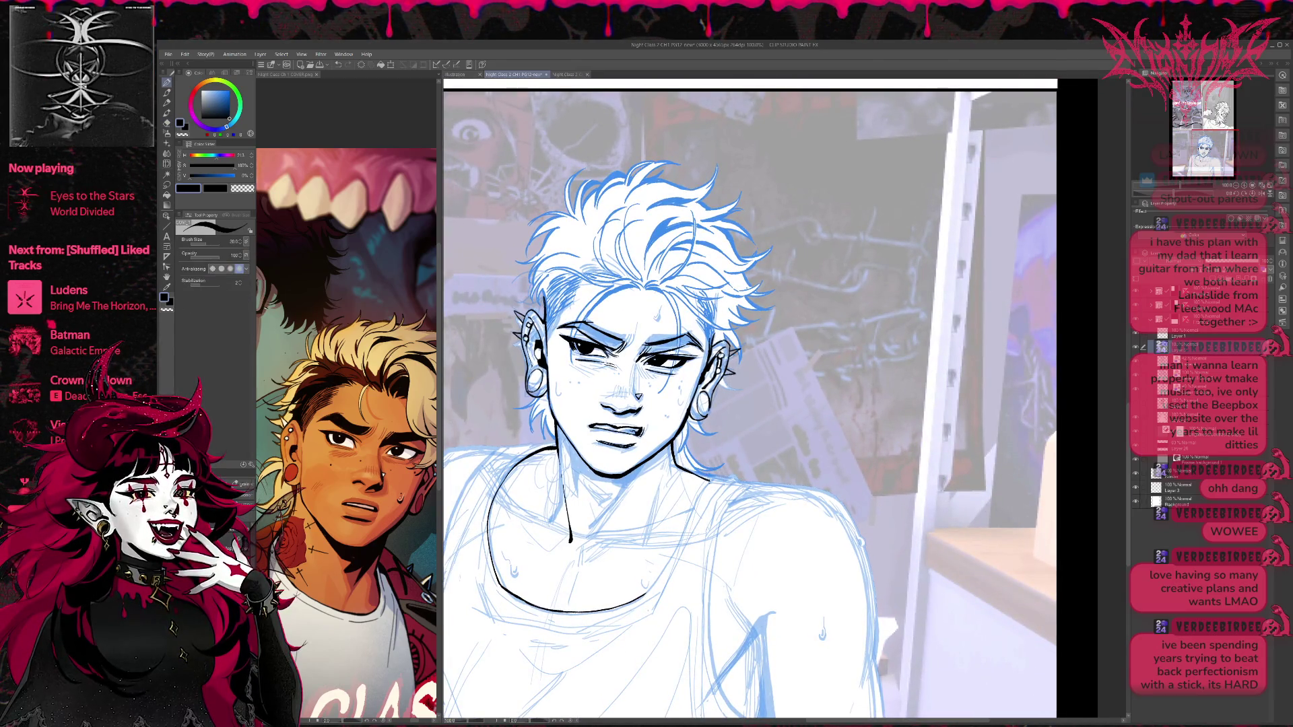
# Redraw the black neck and collar lines with a size-30 pen, erasing the stray neck stroke.
pyautogui.moveTo(741, 404); pyautogui.dragTo(749, 397)
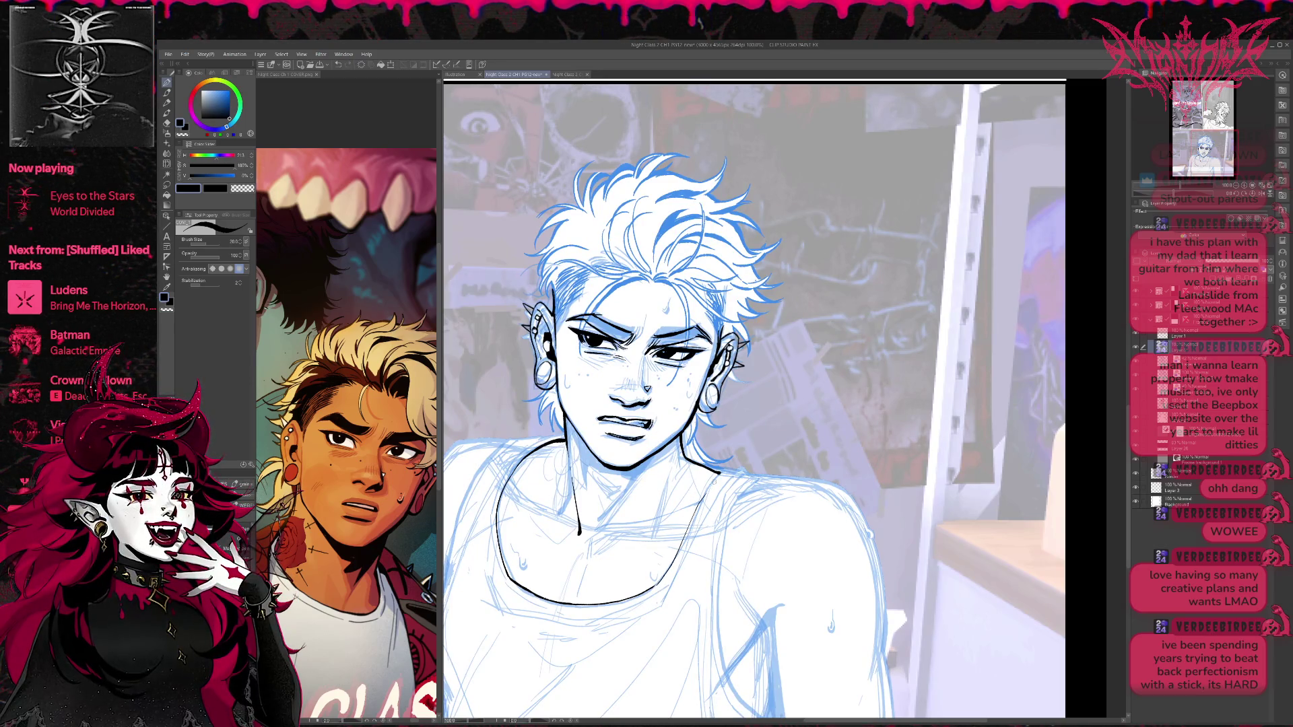
pyautogui.press(']')
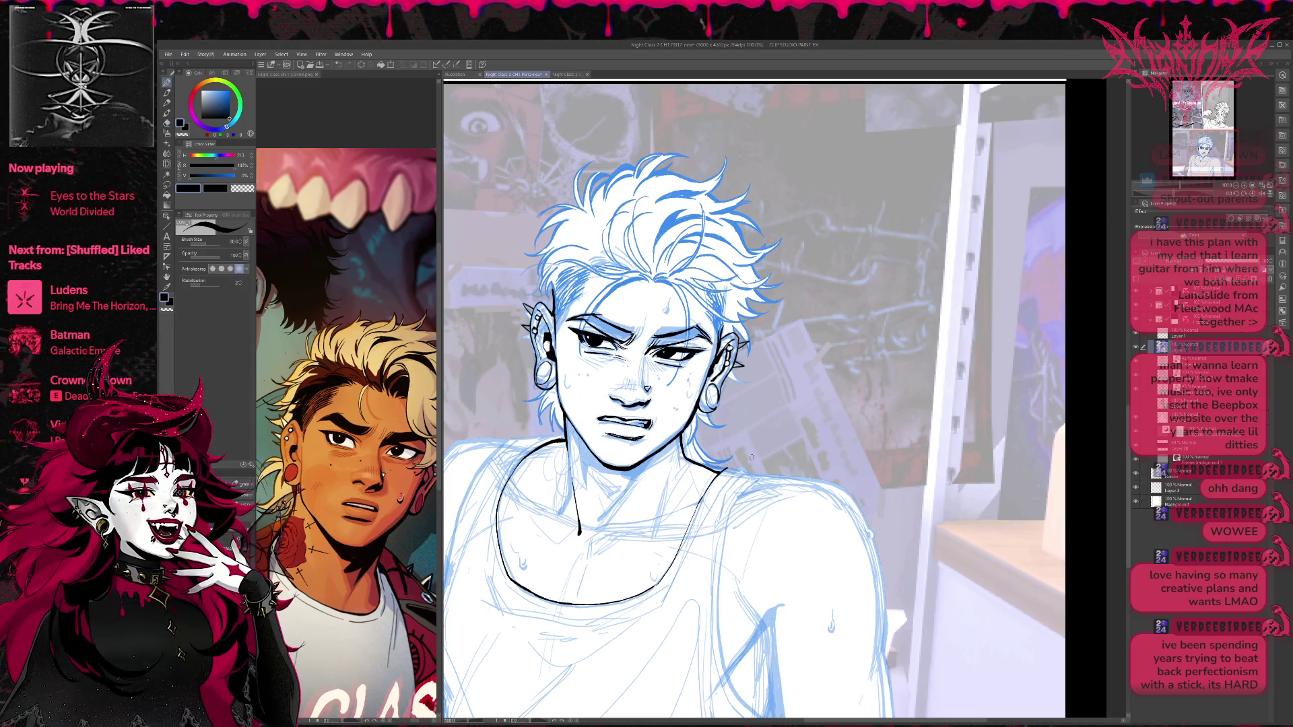
pyautogui.moveTo(744, 446)
pyautogui.mouseDown()
pyautogui.moveTo(786, 437)
pyautogui.moveTo(779, 460)
pyautogui.mouseUp()
pyautogui.press('e')
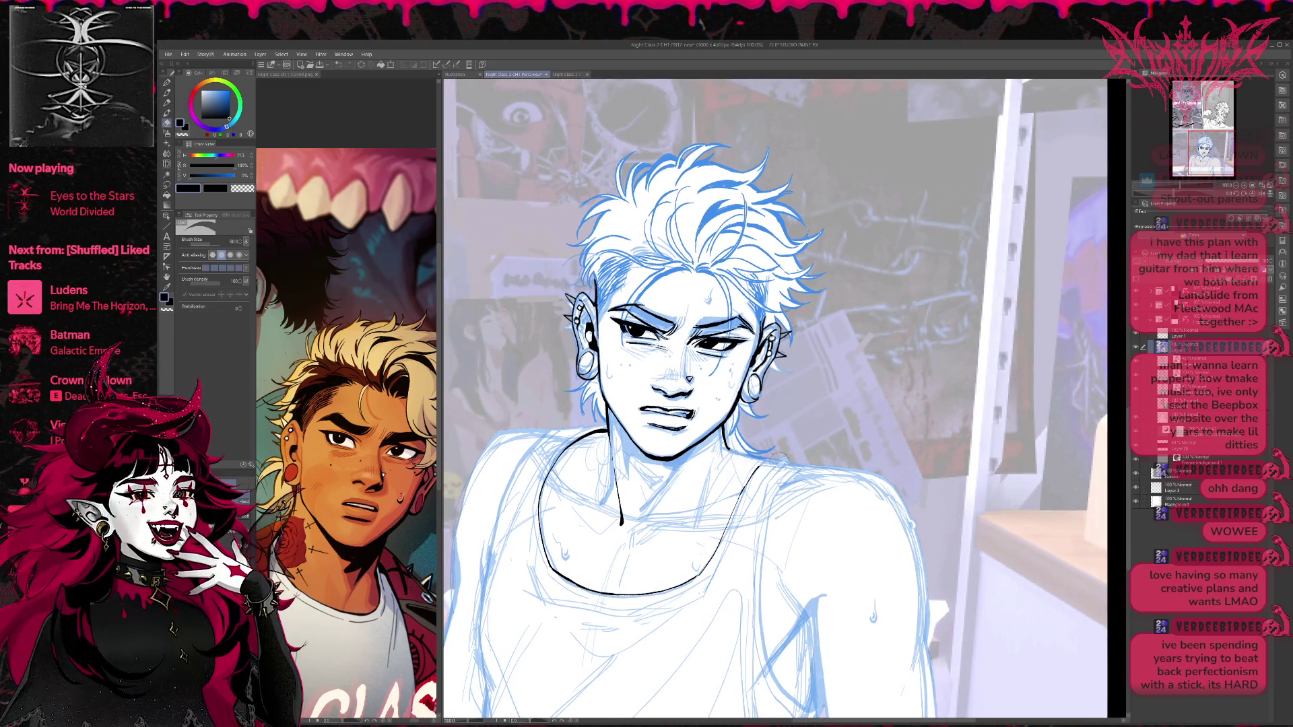
pyautogui.press('p')
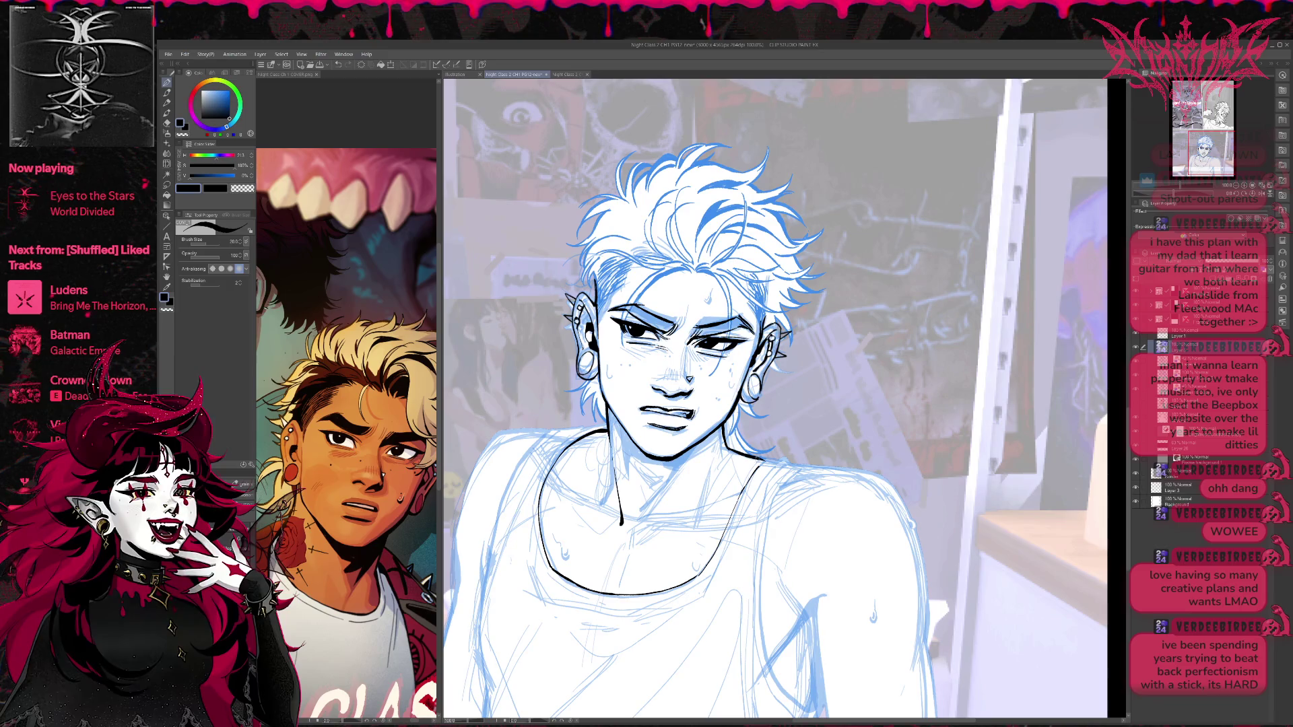
pyautogui.press('e')
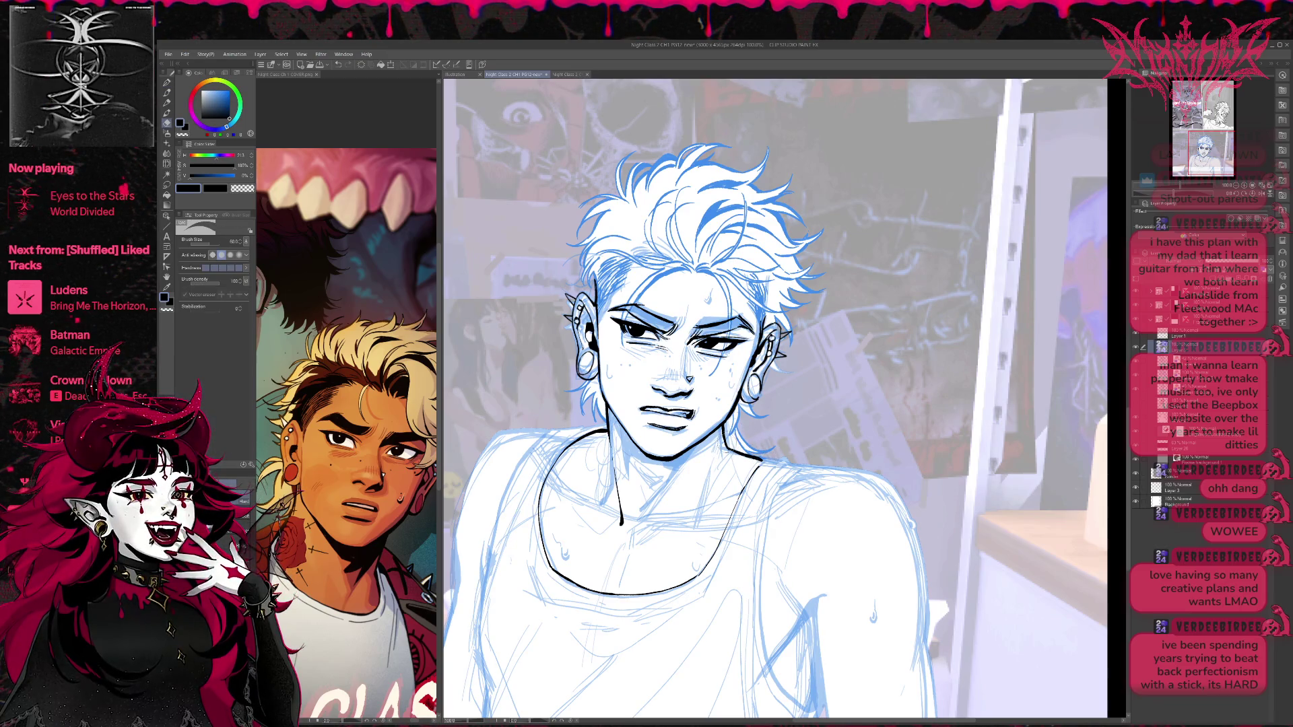
pyautogui.moveTo(754, 413)
pyautogui.mouseDown()
pyautogui.moveTo(799, 407)
pyautogui.moveTo(808, 450)
pyautogui.mouseUp()
pyautogui.press('p')
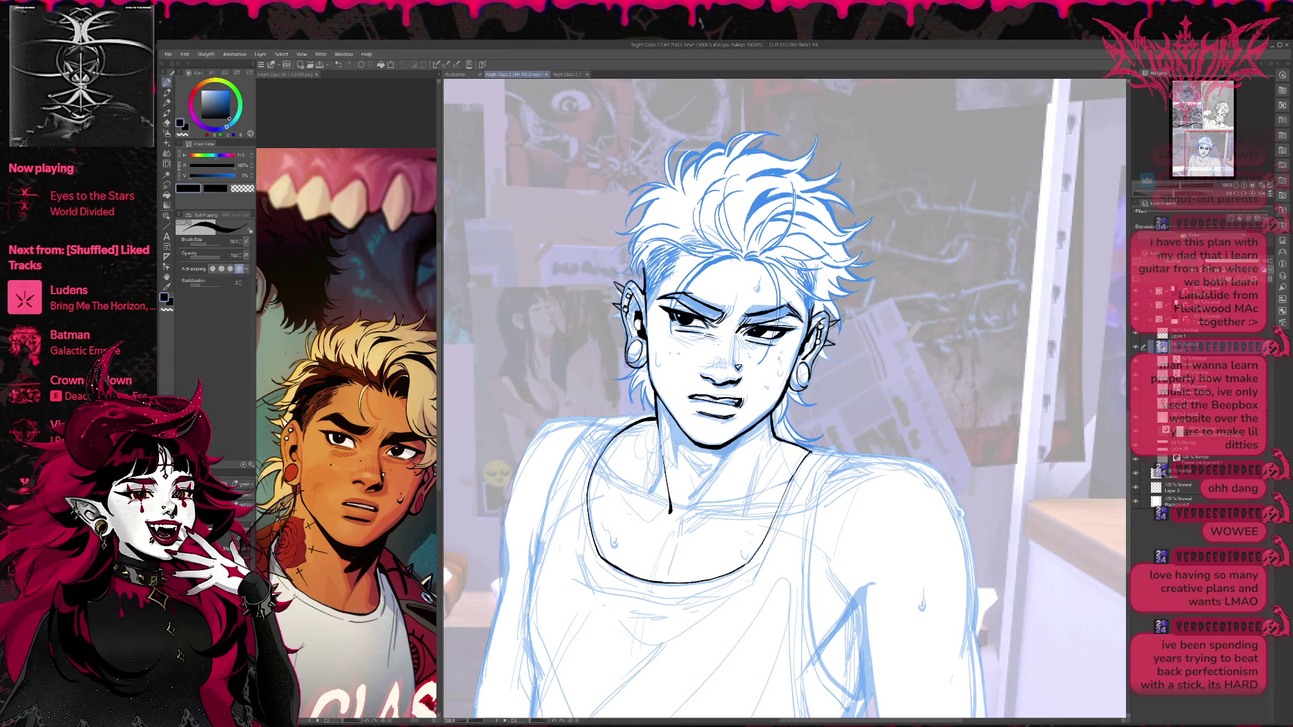
# Flip the canvas horizontally to check the reworked neck and collar lines.
pyautogui.hscroll(-2, 857, 417)
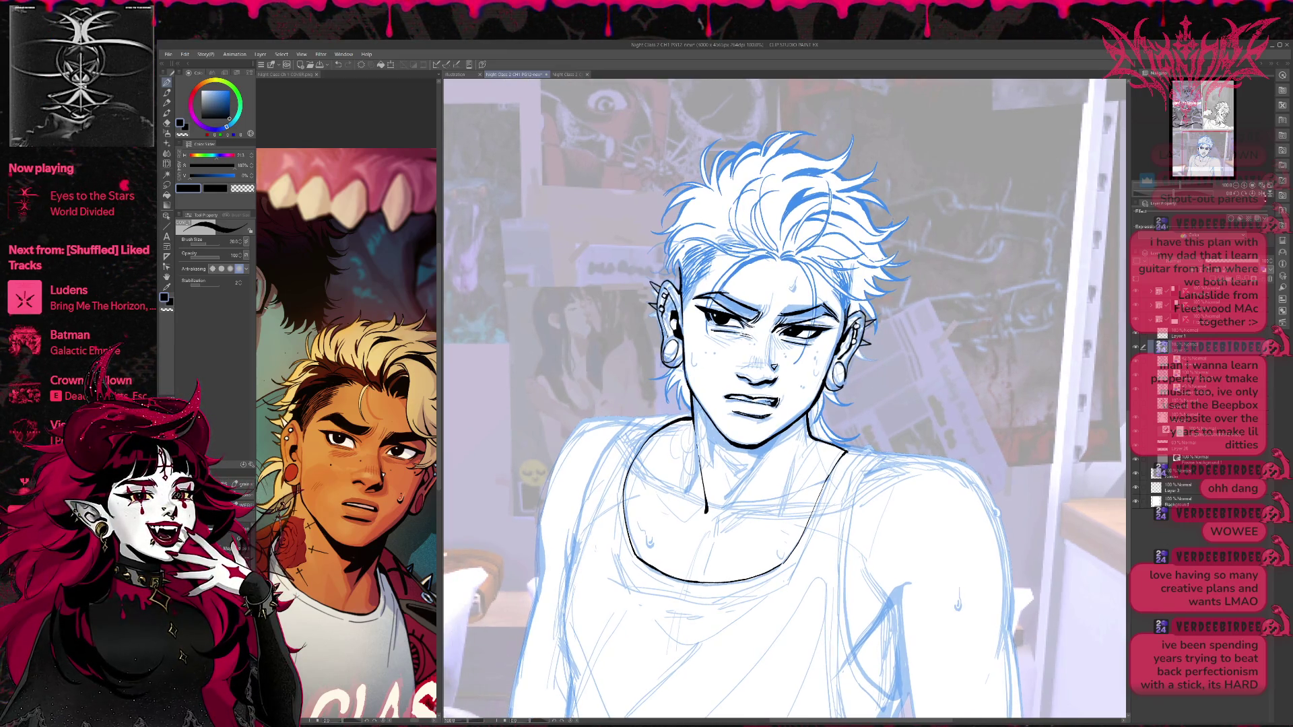
pyautogui.press('h')
pyautogui.hscroll(1, 785, 399)
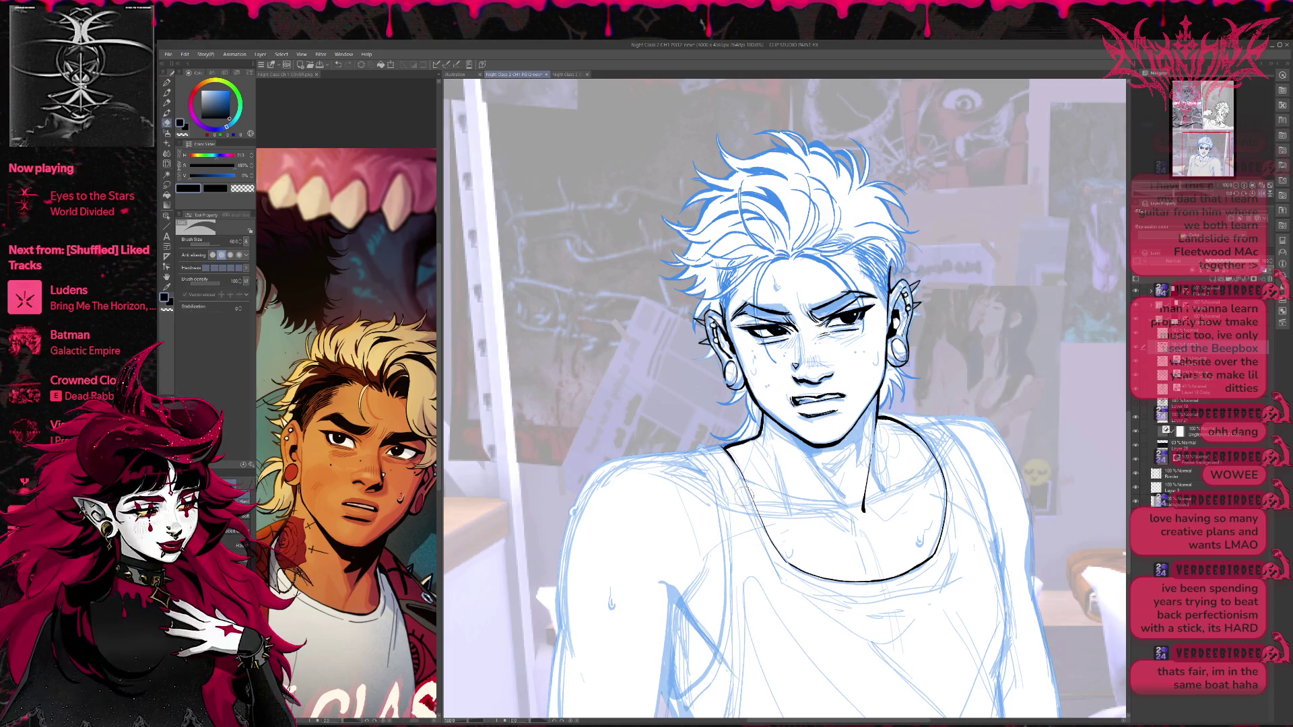
# Ink the left shoulder line of the tank top, tilting the canvas and undoing the overlong end.
pyautogui.moveTo(939, 443); pyautogui.dragTo(912, 439)
pyautogui.press('e')
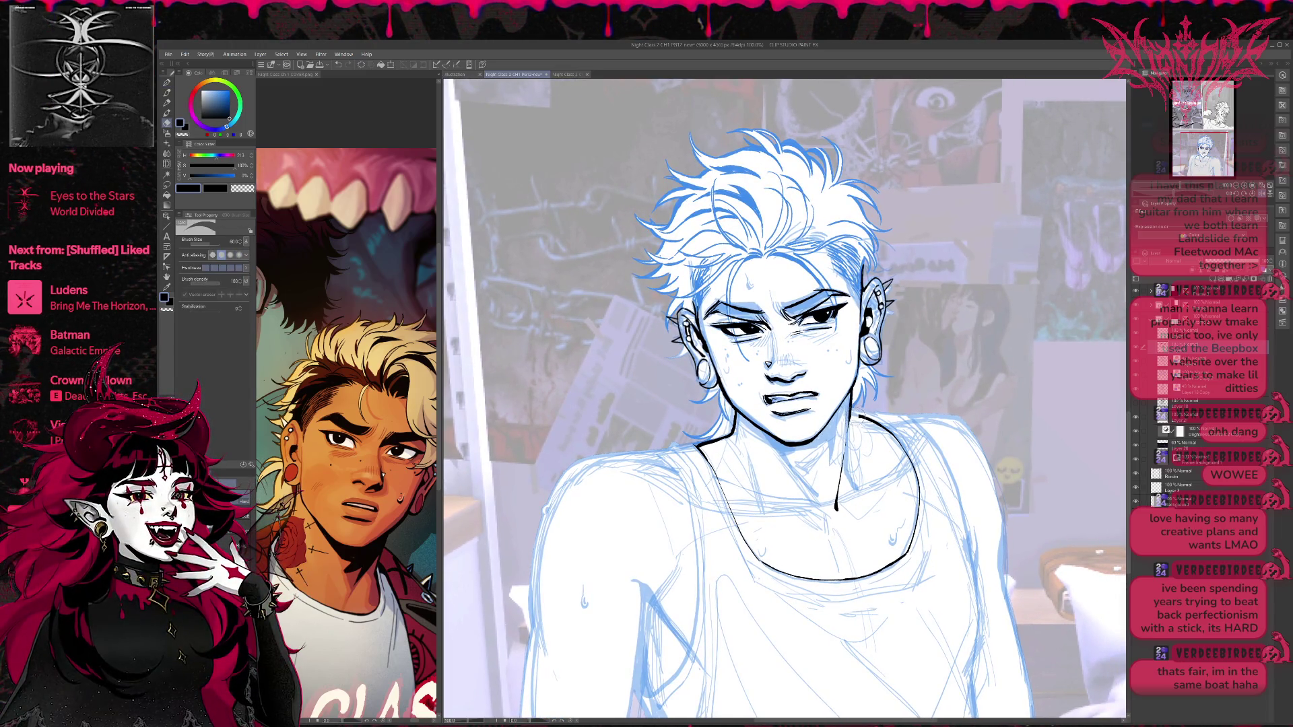
pyautogui.moveTo(785, 397); pyautogui.dragTo(794, 421)
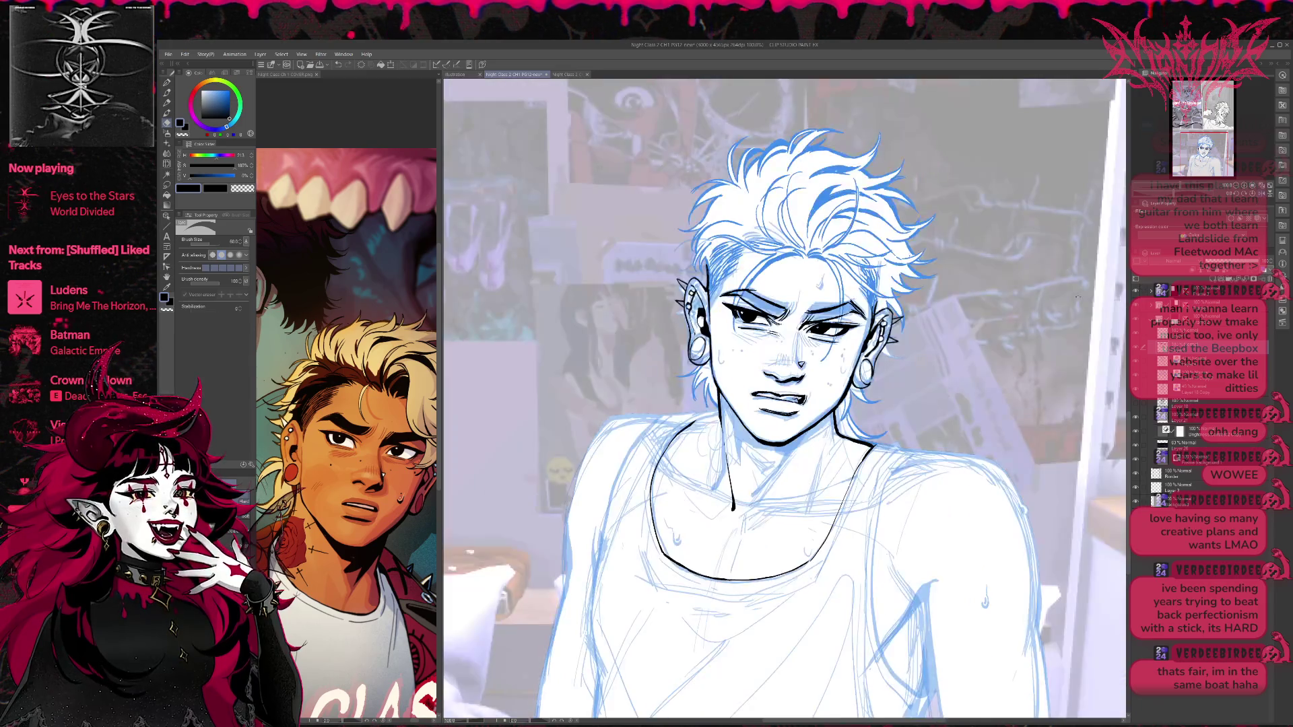
pyautogui.press('p')
pyautogui.moveTo(876, 471); pyautogui.dragTo(842, 526)
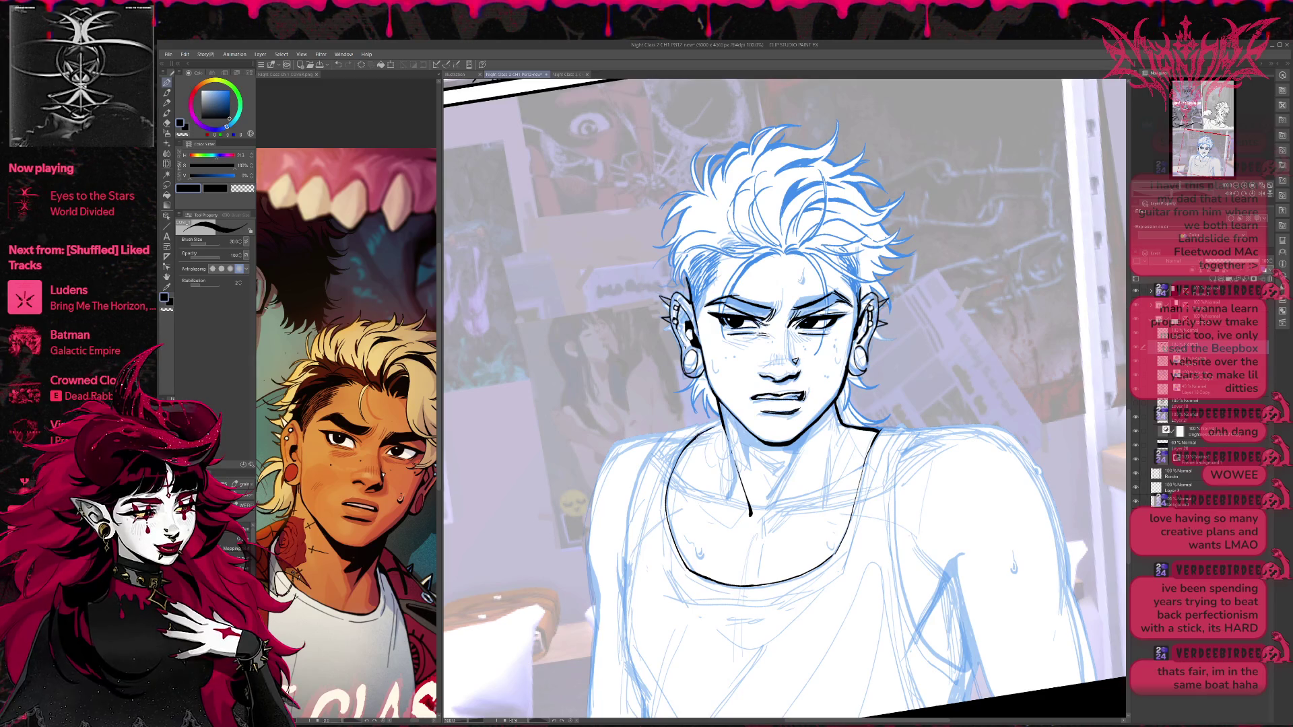
pyautogui.moveTo(785, 404); pyautogui.dragTo(768, 397)
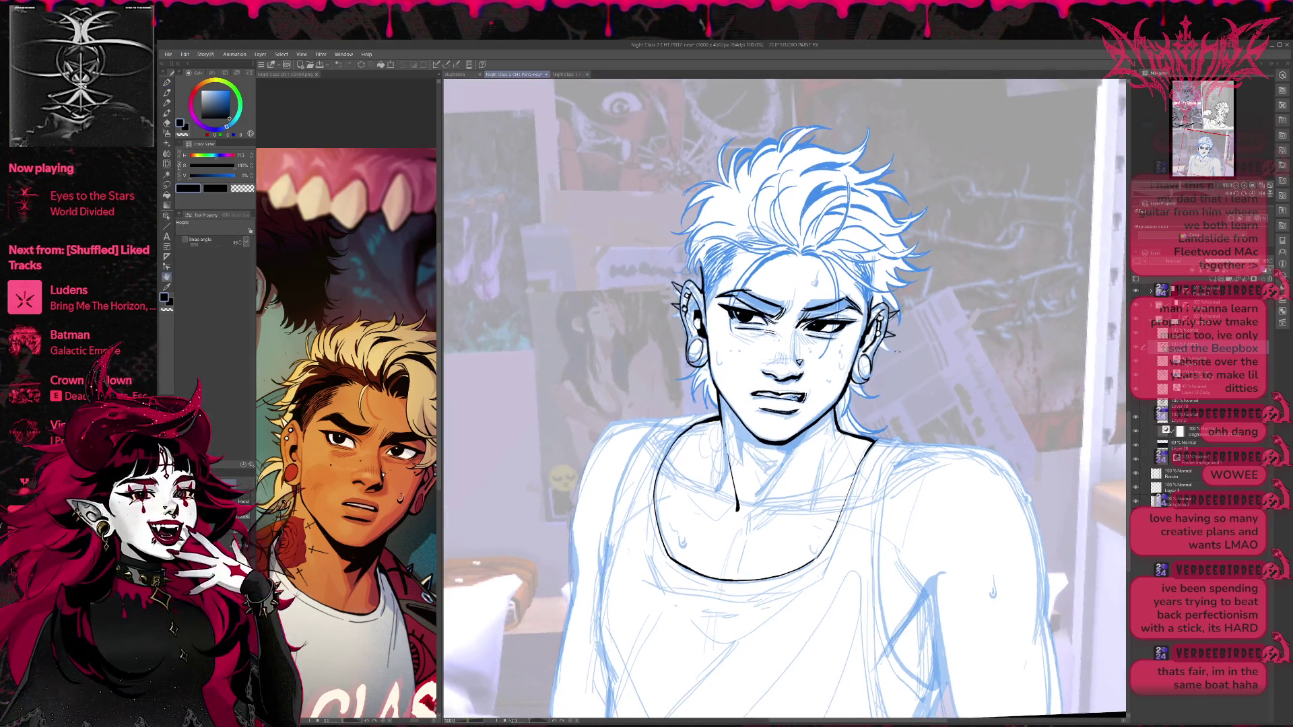
pyautogui.press('e')
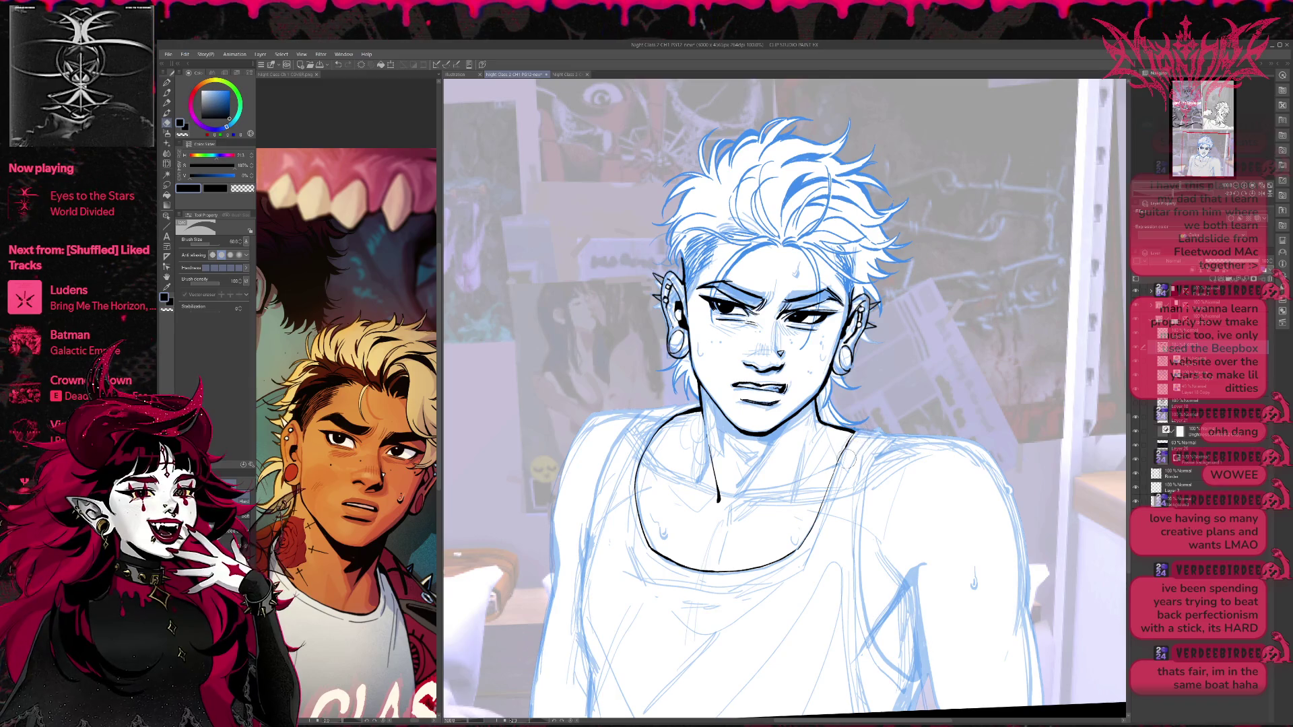
pyautogui.press('p')
pyautogui.moveTo(781, 404)
pyautogui.mouseDown()
pyautogui.moveTo(802, 403)
pyautogui.moveTo(664, 409)
pyautogui.mouseUp()
pyautogui.hotkey('ctrl', 'z')
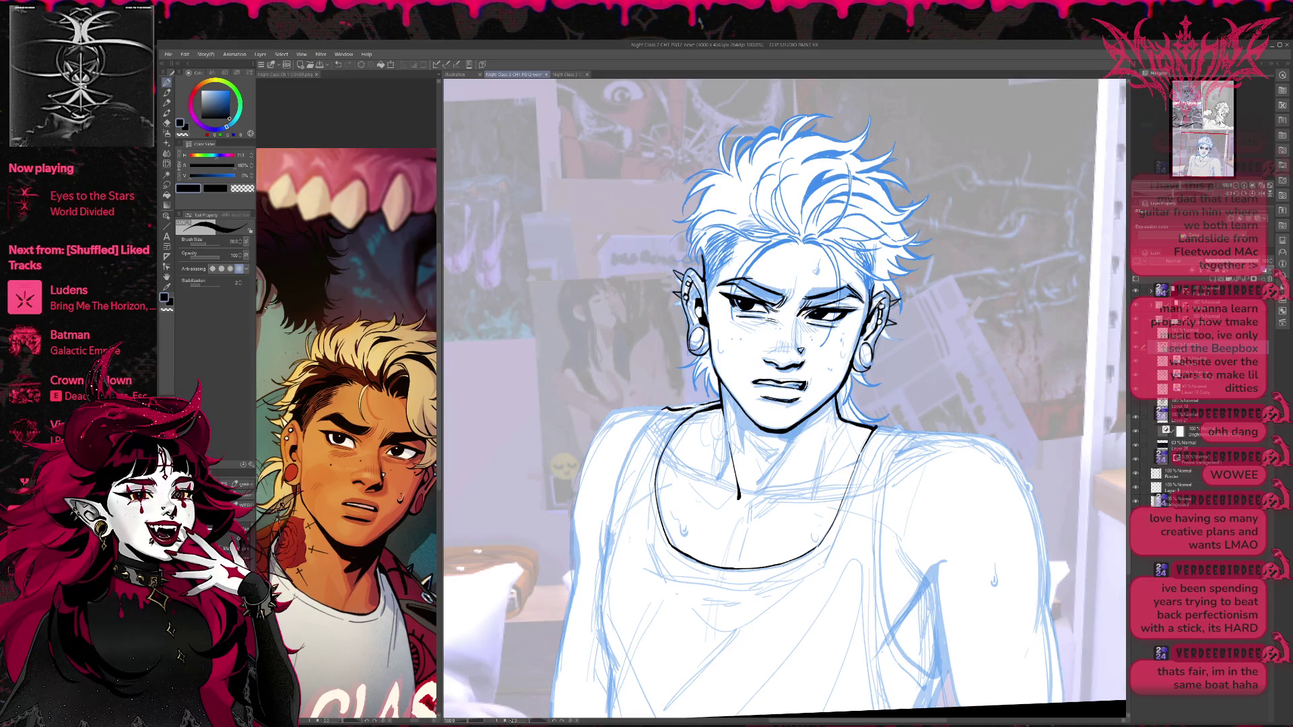
pyautogui.moveTo(707, 403); pyautogui.dragTo(678, 419)
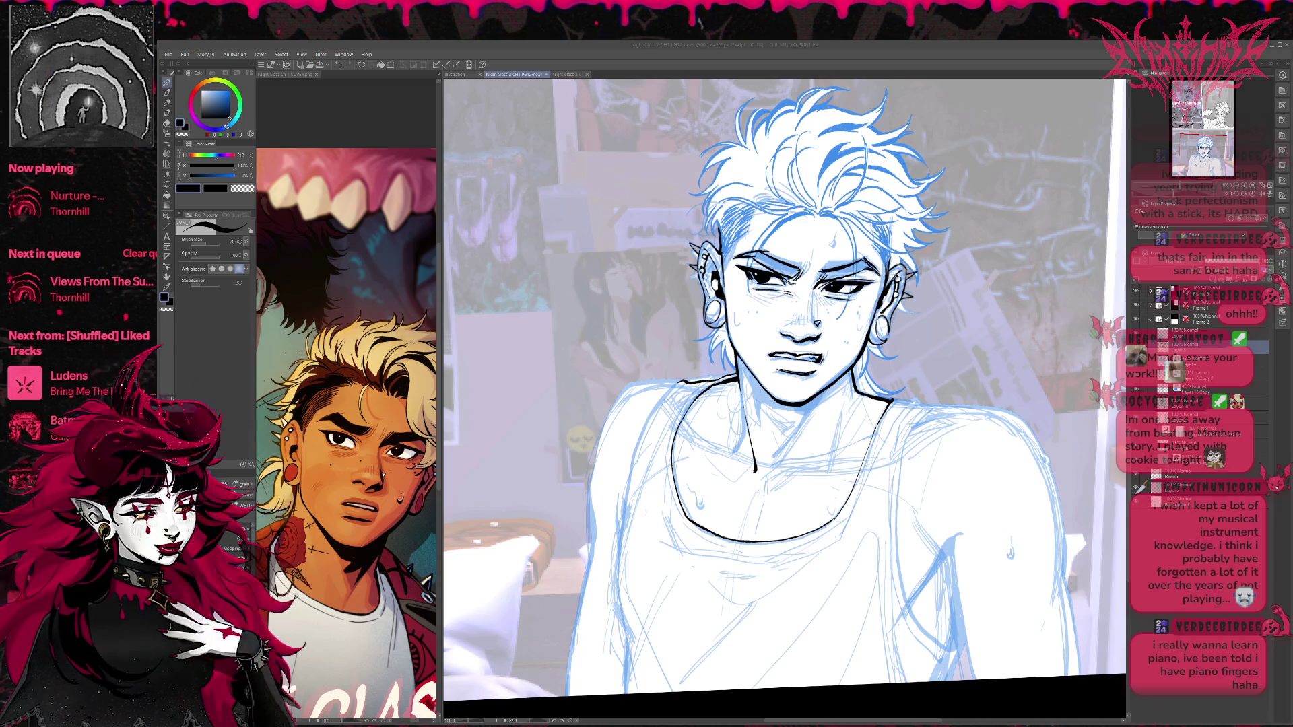
# Hide the blue hair sketch layer and the brighter blue body sketch layer.
pyautogui.hotkey('alt', 'Tab')
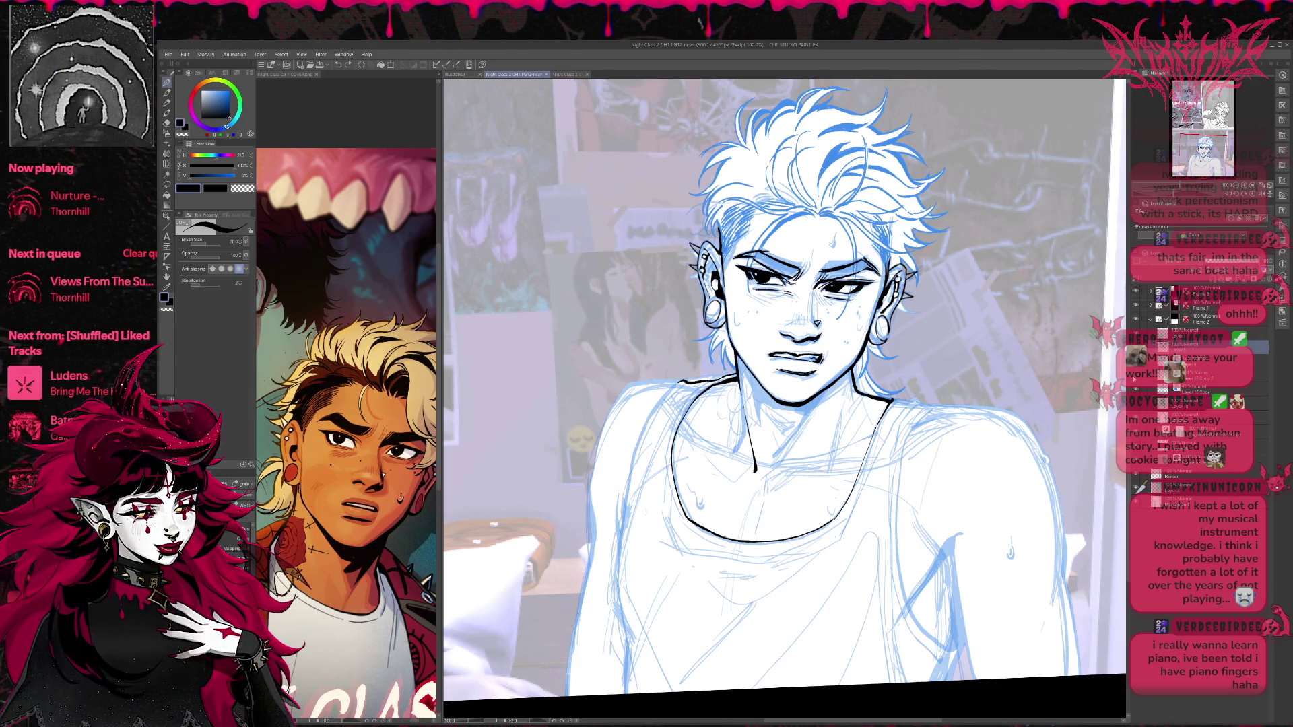
pyautogui.click(1134, 379)
pyautogui.click(1137, 393)
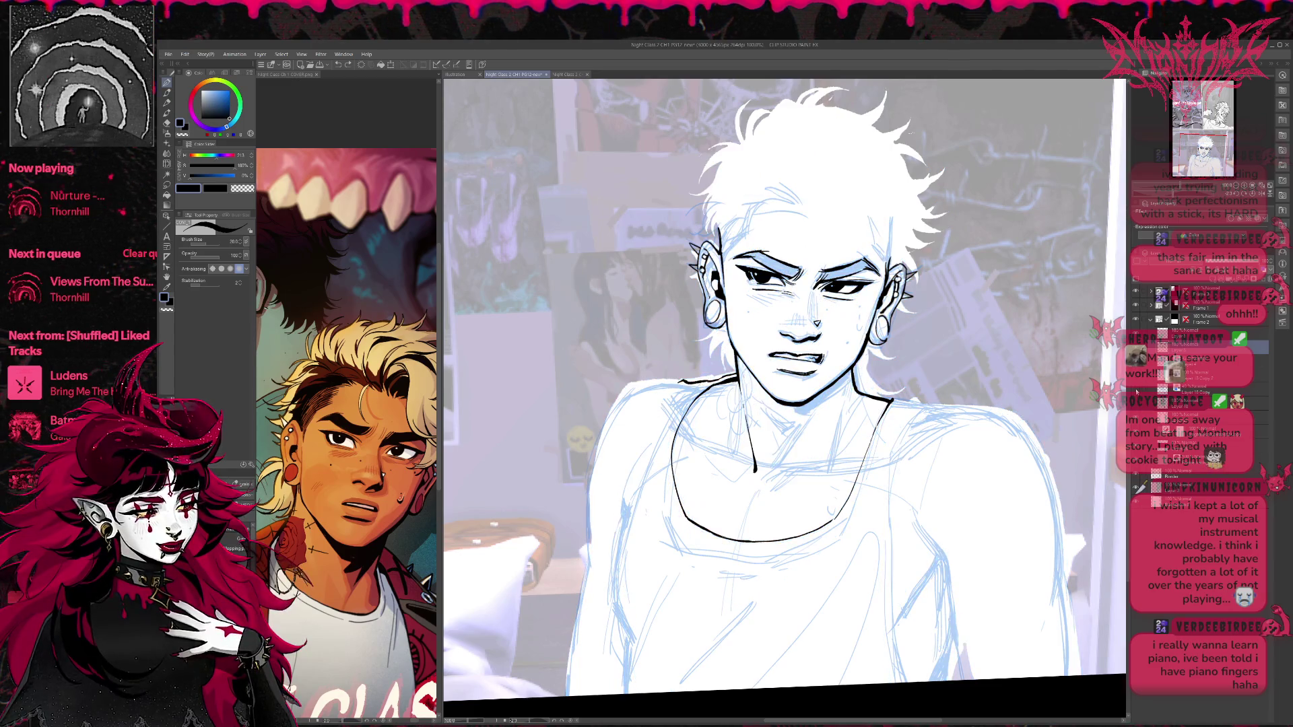
# Erase the black collar strokes, part of the neck line and the inked collar curve.
pyautogui.press('e')
pyautogui.moveTo(681, 381); pyautogui.dragTo(734, 375)
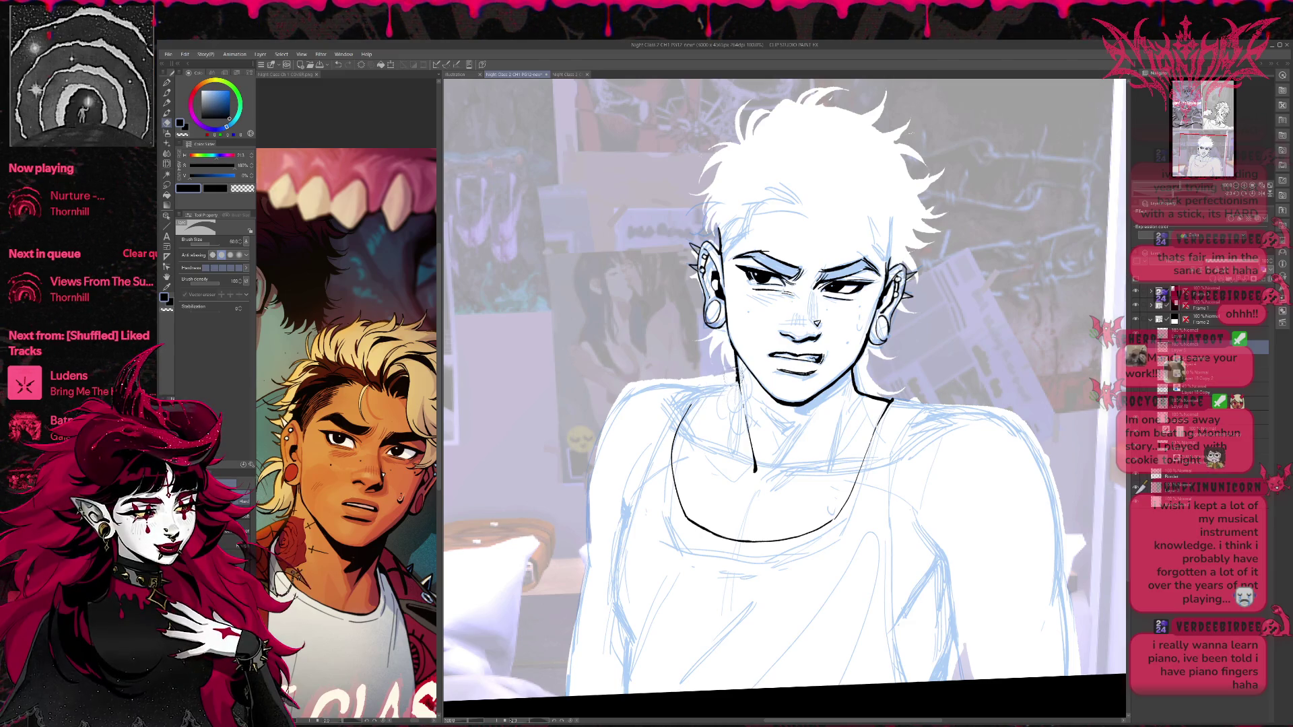
pyautogui.moveTo(850, 369)
pyautogui.mouseDown()
pyautogui.moveTo(847, 385)
pyautogui.moveTo(894, 404)
pyautogui.mouseUp()
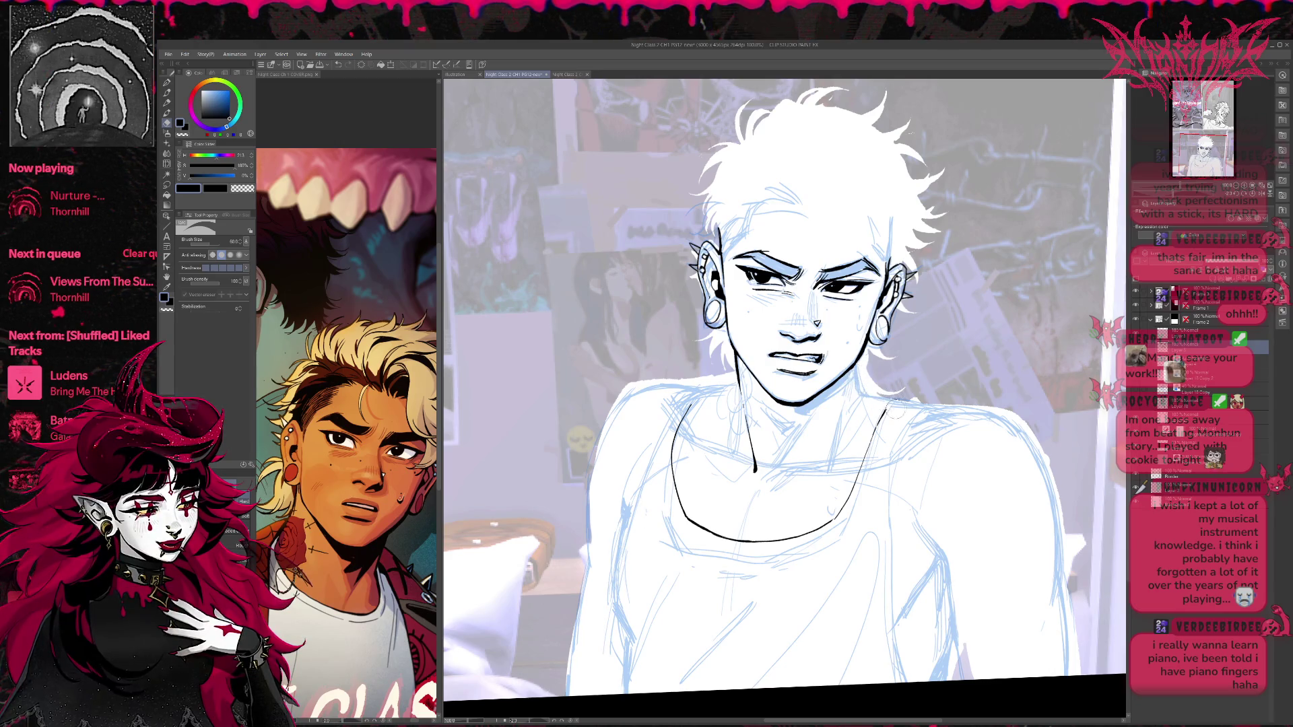
pyautogui.moveTo(673, 464)
pyautogui.mouseDown()
pyautogui.moveTo(850, 491)
pyautogui.moveTo(846, 331)
pyautogui.moveTo(816, 598)
pyautogui.mouseUp()
pyautogui.press('p')
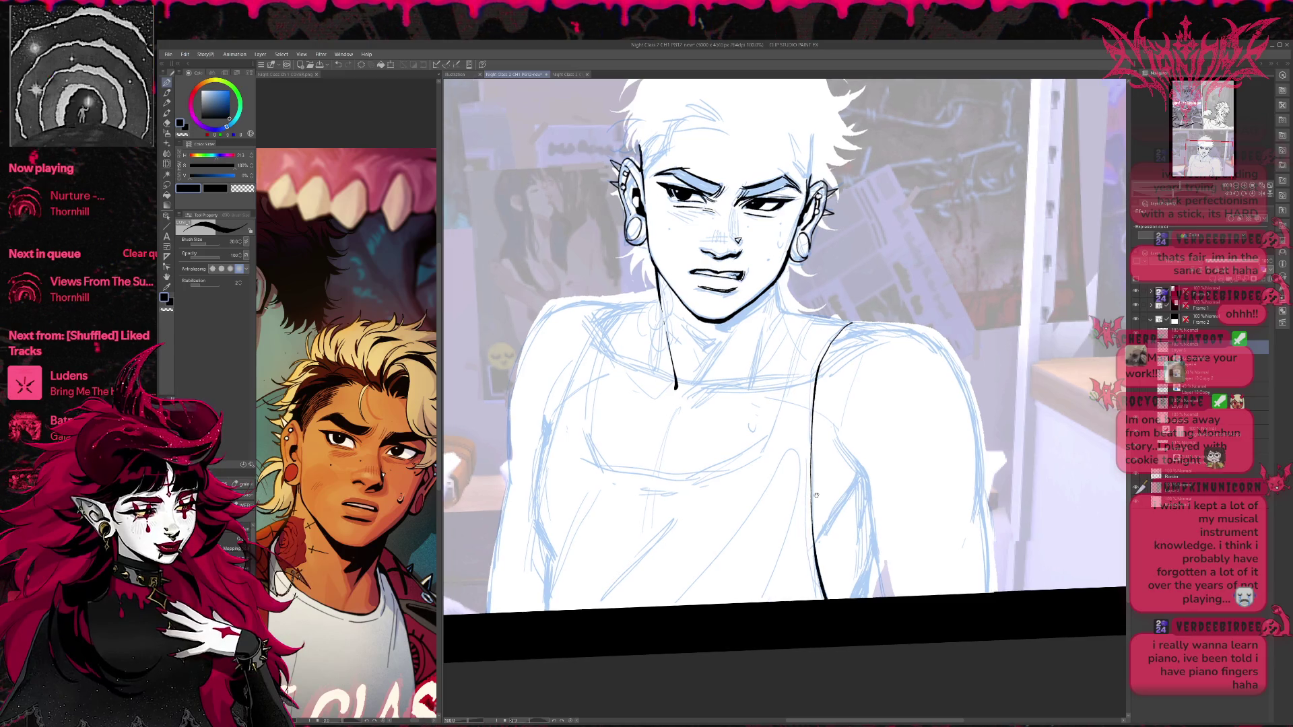
# Ink the left shoulder outline, redoing overlong strokes and erasing the stray lower tip.
pyautogui.moveTo(816, 495); pyautogui.dragTo(910, 489)
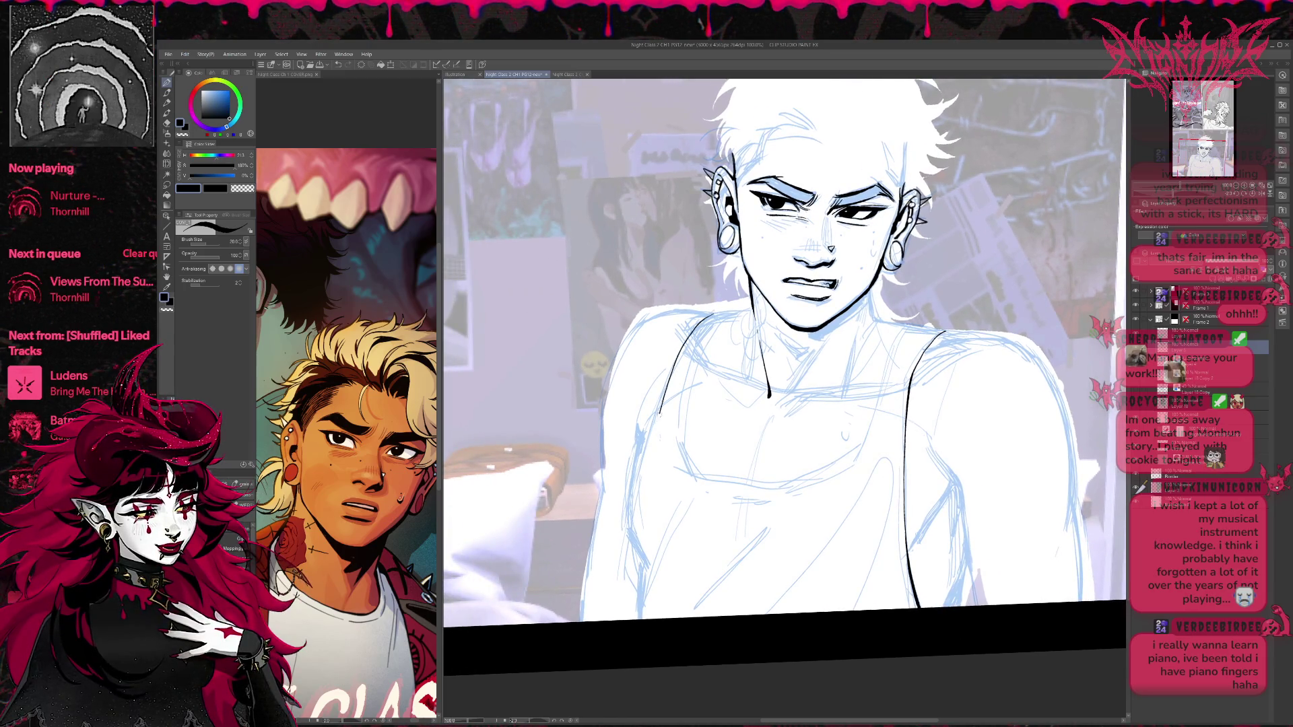
pyautogui.moveTo(660, 412); pyautogui.dragTo(633, 596)
pyautogui.hotkey('ctrl', 'z')
pyautogui.moveTo(714, 313); pyautogui.dragTo(633, 528)
pyautogui.hotkey('ctrl', 'z')
pyautogui.moveTo(712, 314)
pyautogui.mouseDown()
pyautogui.moveTo(674, 369)
pyautogui.moveTo(625, 542)
pyautogui.moveTo(638, 578)
pyautogui.moveTo(667, 453)
pyautogui.mouseUp()
pyautogui.moveTo(637, 593); pyautogui.dragTo(674, 469)
pyautogui.moveTo(636, 585); pyautogui.dragTo(638, 618)
pyautogui.hotkey('ctrl', 'z')
pyautogui.hotkey('ctrl', 'z')
pyautogui.hotkey('ctrl', 'z')
pyautogui.press('e')
pyautogui.moveTo(637, 576); pyautogui.dragTo(626, 561)
pyautogui.press('p')
# Ink the right shoulder and the outline down the right arm.
pyautogui.moveTo(943, 404)
pyautogui.mouseDown()
pyautogui.moveTo(707, 398)
pyautogui.moveTo(772, 577)
pyautogui.mouseUp()
pyautogui.press('e')
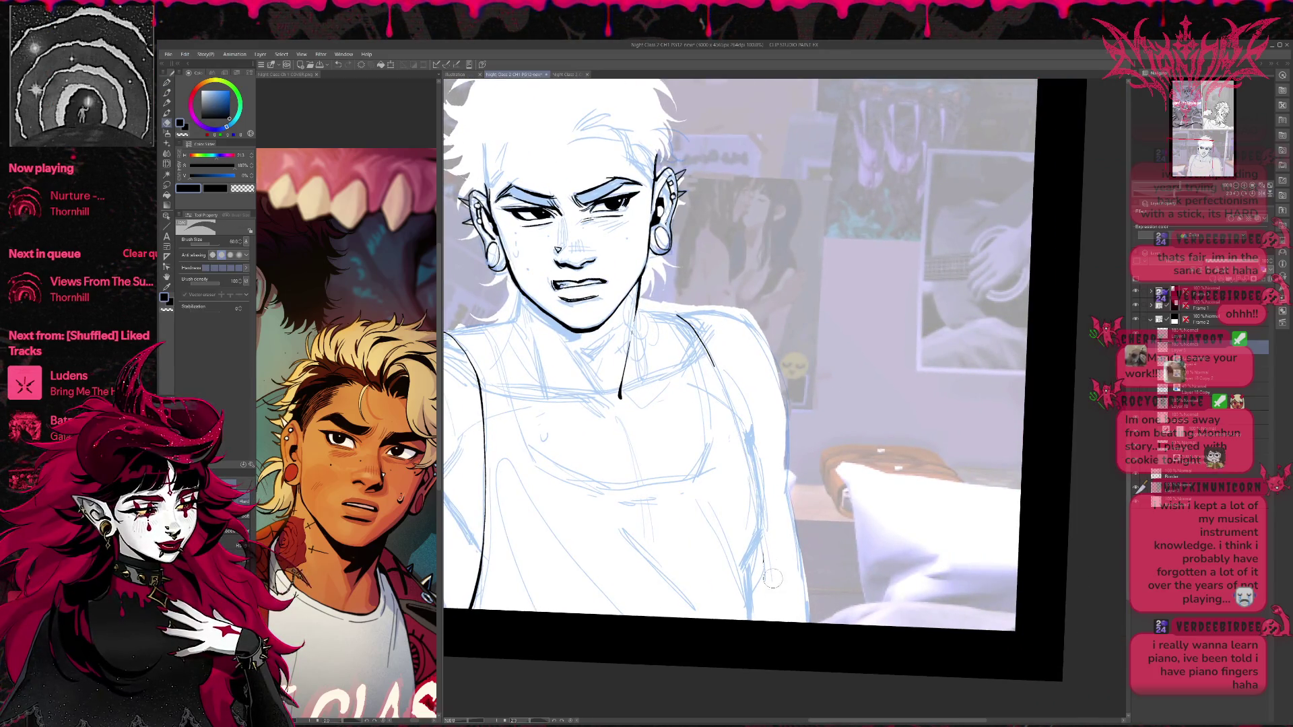
pyautogui.press('p')
pyautogui.moveTo(716, 367); pyautogui.dragTo(753, 519)
pyautogui.hotkey('ctrl', 'z')
pyautogui.press('e')
pyautogui.press('p')
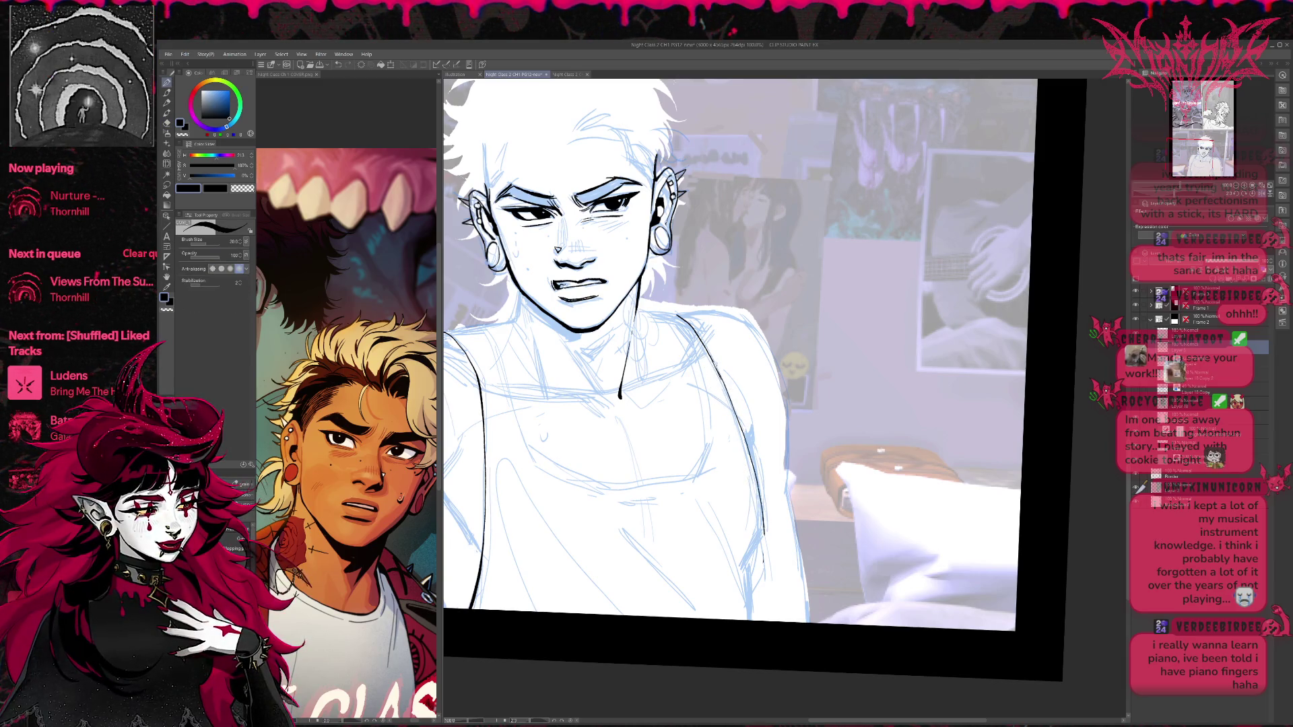
pyautogui.moveTo(747, 387); pyautogui.dragTo(821, 346)
pyautogui.press('e')
pyautogui.press('p')
pyautogui.moveTo(835, 484); pyautogui.dragTo(828, 569)
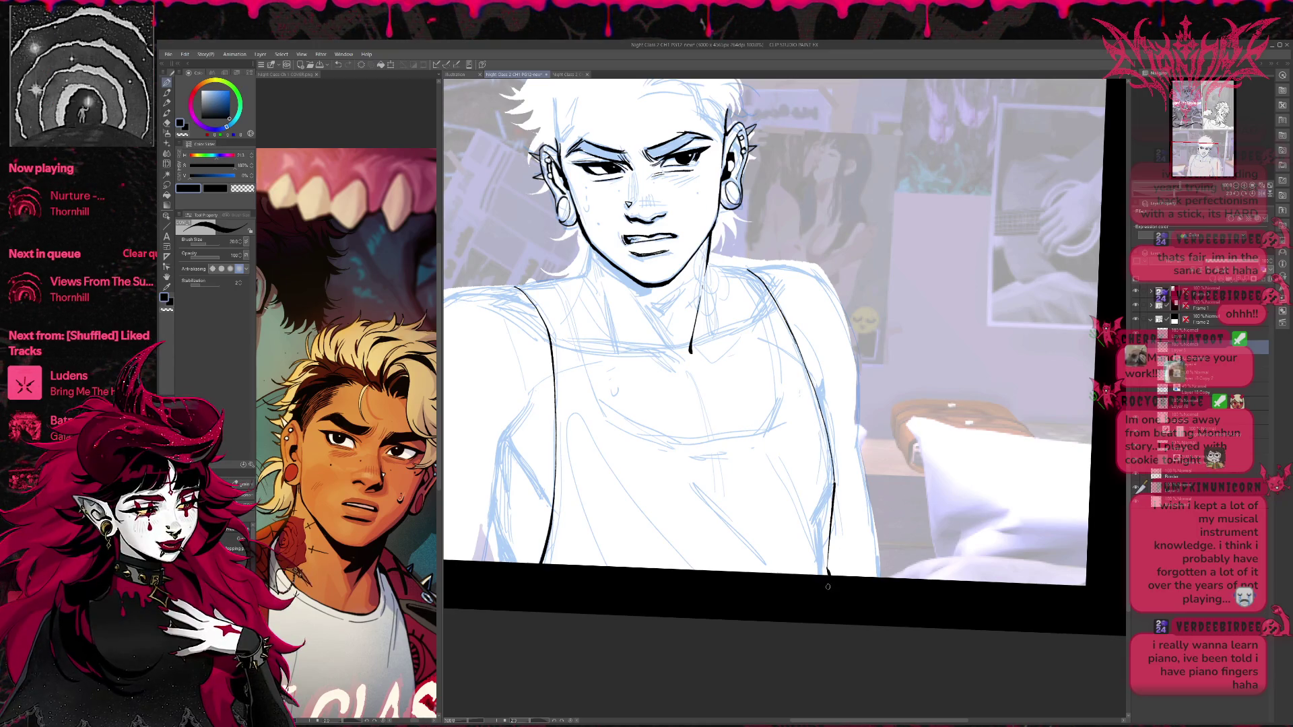
# Ink the line down the figure's left arm, redrawing it shorter after an undo.
pyautogui.moveTo(700, 411); pyautogui.dragTo(776, 451)
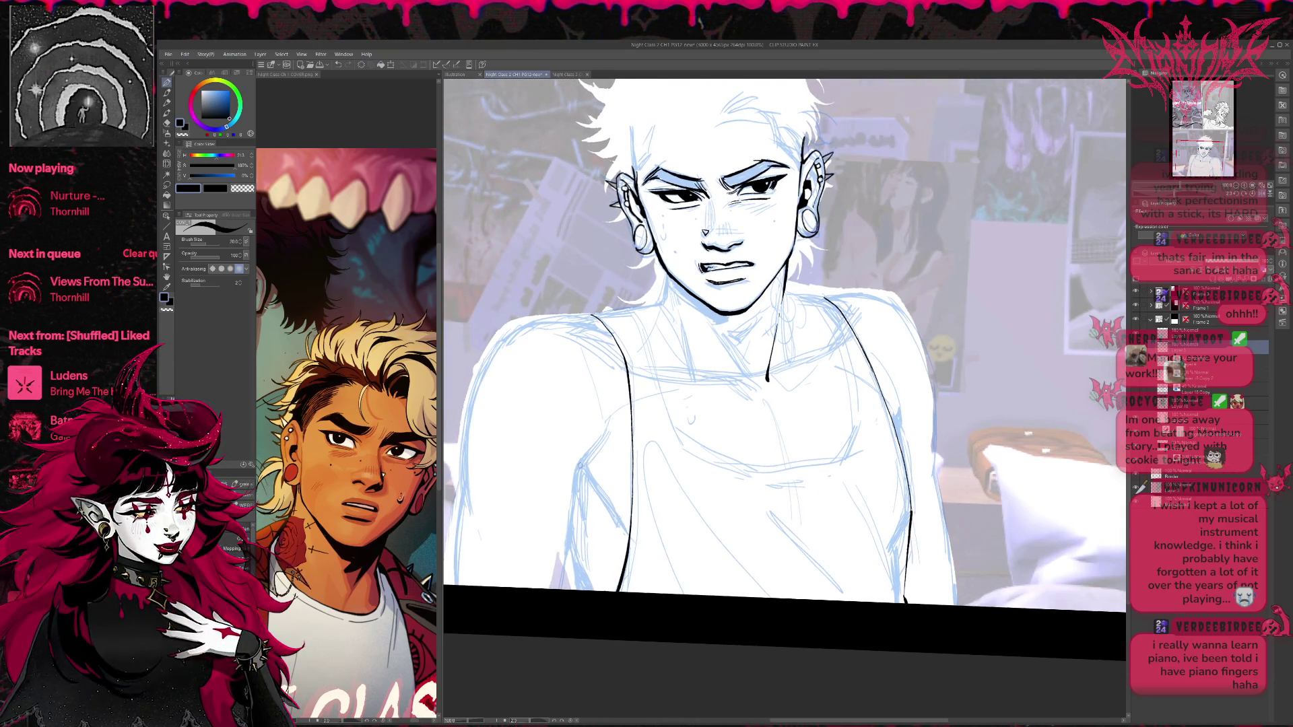
pyautogui.moveTo(608, 431)
pyautogui.mouseDown()
pyautogui.moveTo(581, 467)
pyautogui.moveTo(563, 590)
pyautogui.mouseUp()
pyautogui.hotkey('ctrl', 'z')
pyautogui.moveTo(580, 469); pyautogui.dragTo(564, 559)
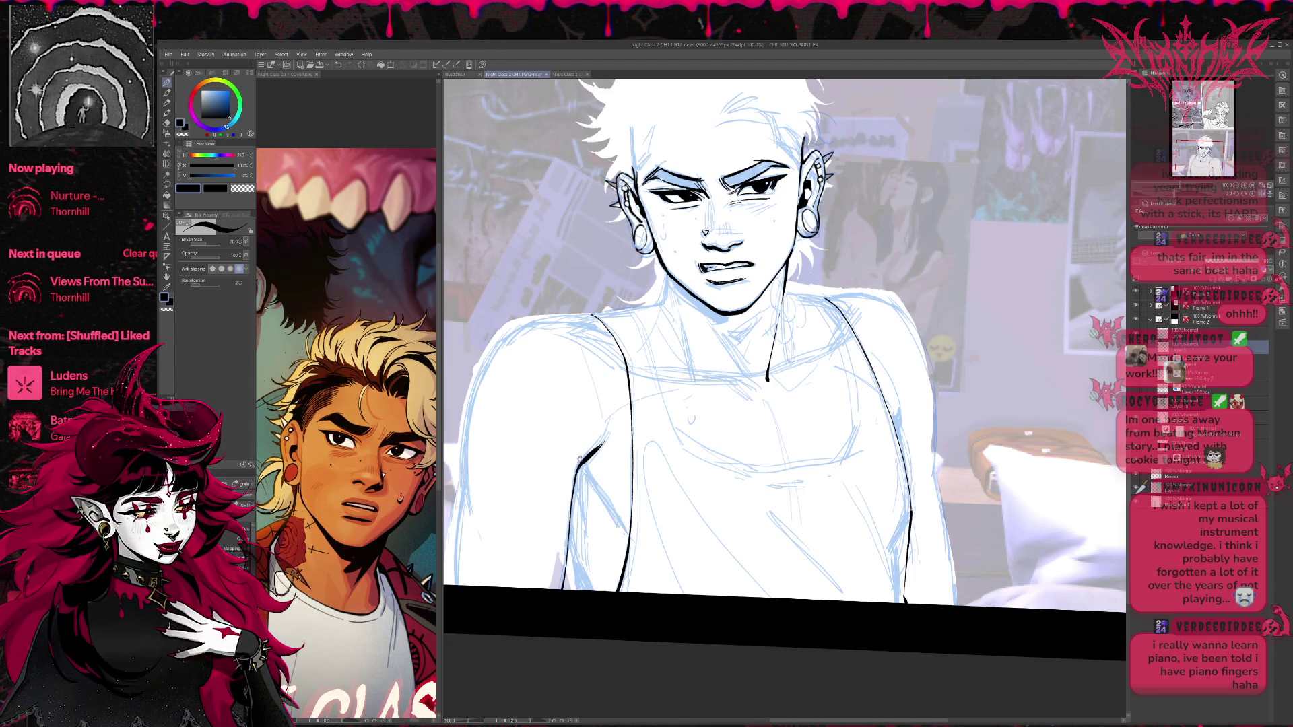
pyautogui.moveTo(579, 458); pyautogui.dragTo(614, 456)
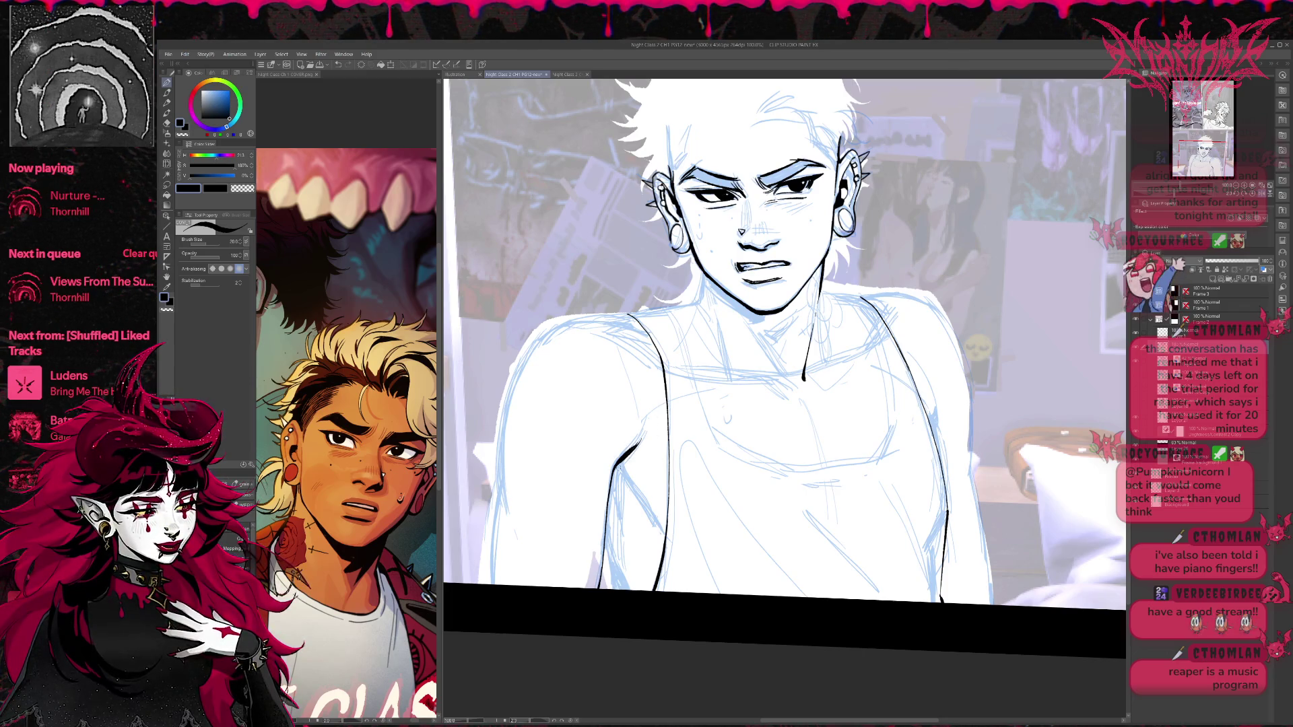
# Extend the left torso line and redraw the left shoulder outline down the arm.
pyautogui.moveTo(620, 465); pyautogui.dragTo(659, 522)
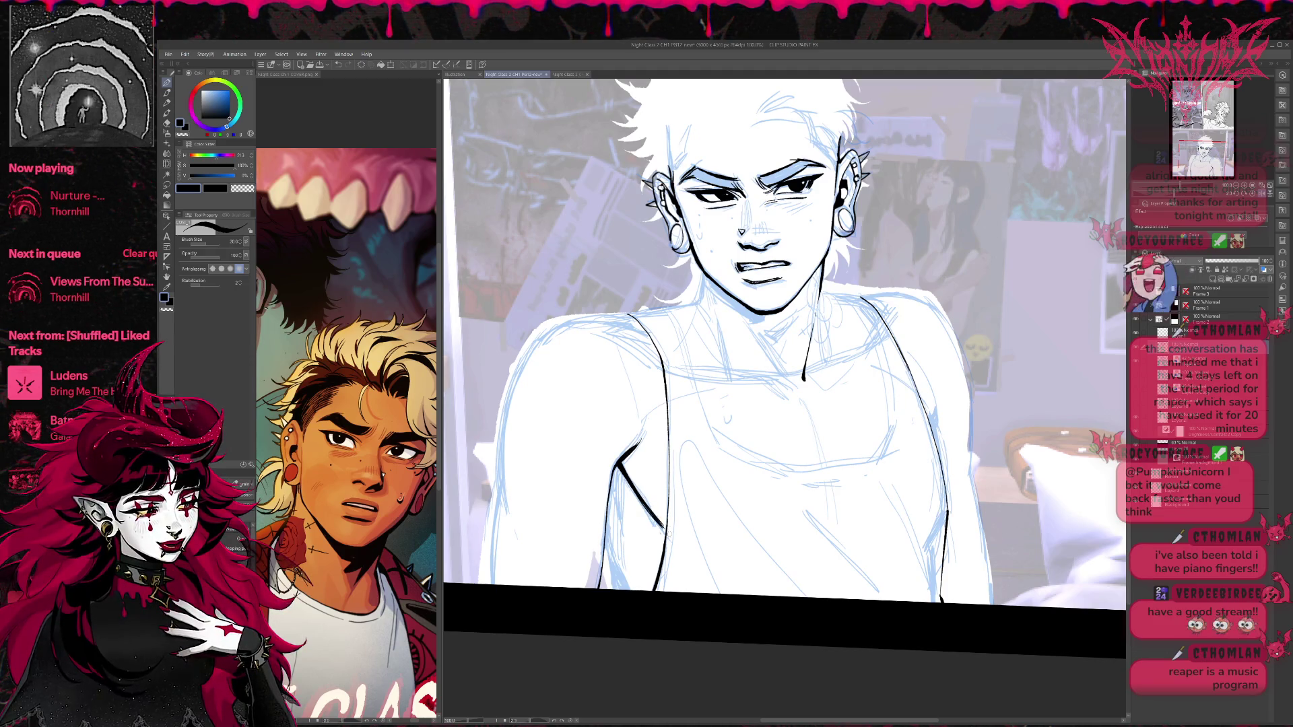
pyautogui.moveTo(726, 422); pyautogui.dragTo(759, 412)
pyautogui.moveTo(565, 340)
pyautogui.mouseDown()
pyautogui.moveTo(610, 377)
pyautogui.moveTo(580, 530)
pyautogui.mouseUp()
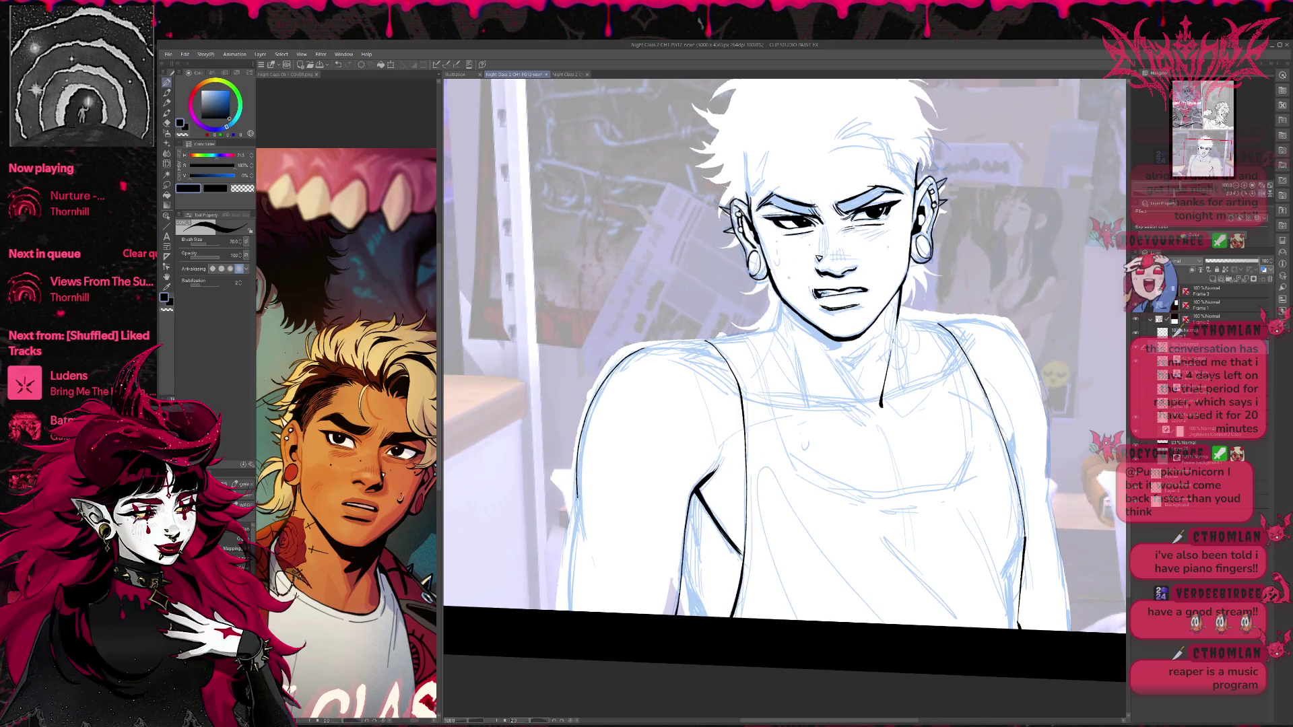
pyautogui.hotkey('ctrl', 'z')
pyautogui.hotkey('ctrl', 'z')
pyautogui.moveTo(643, 347)
pyautogui.mouseDown()
pyautogui.moveTo(585, 439)
pyautogui.moveTo(578, 517)
pyautogui.mouseUp()
pyautogui.hotkey('ctrl', 'z')
pyautogui.moveTo(643, 348); pyautogui.dragTo(574, 524)
pyautogui.hotkey('ctrl', 'z')
pyautogui.moveTo(643, 348); pyautogui.dragTo(577, 520)
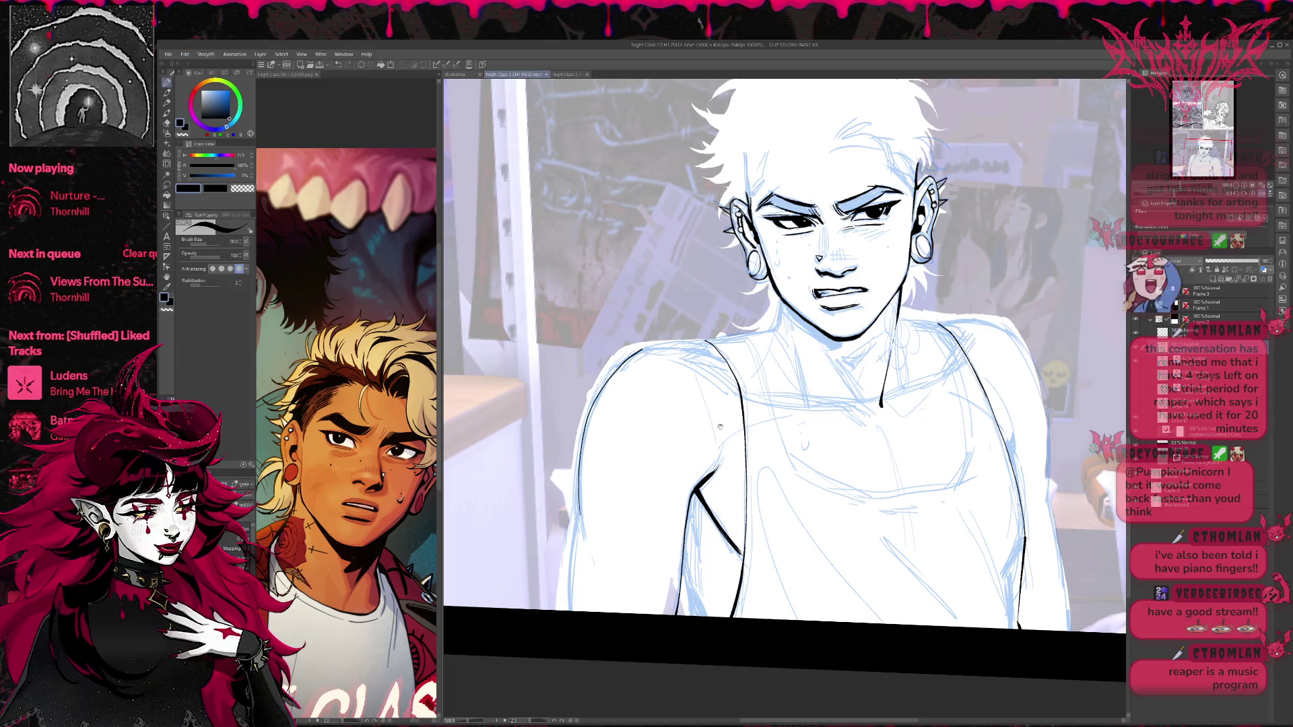
# Ink the right strap of the tank top and the top of the strap.
pyautogui.moveTo(592, 565)
pyautogui.mouseDown()
pyautogui.moveTo(729, 332)
pyautogui.moveTo(760, 554)
pyautogui.mouseUp()
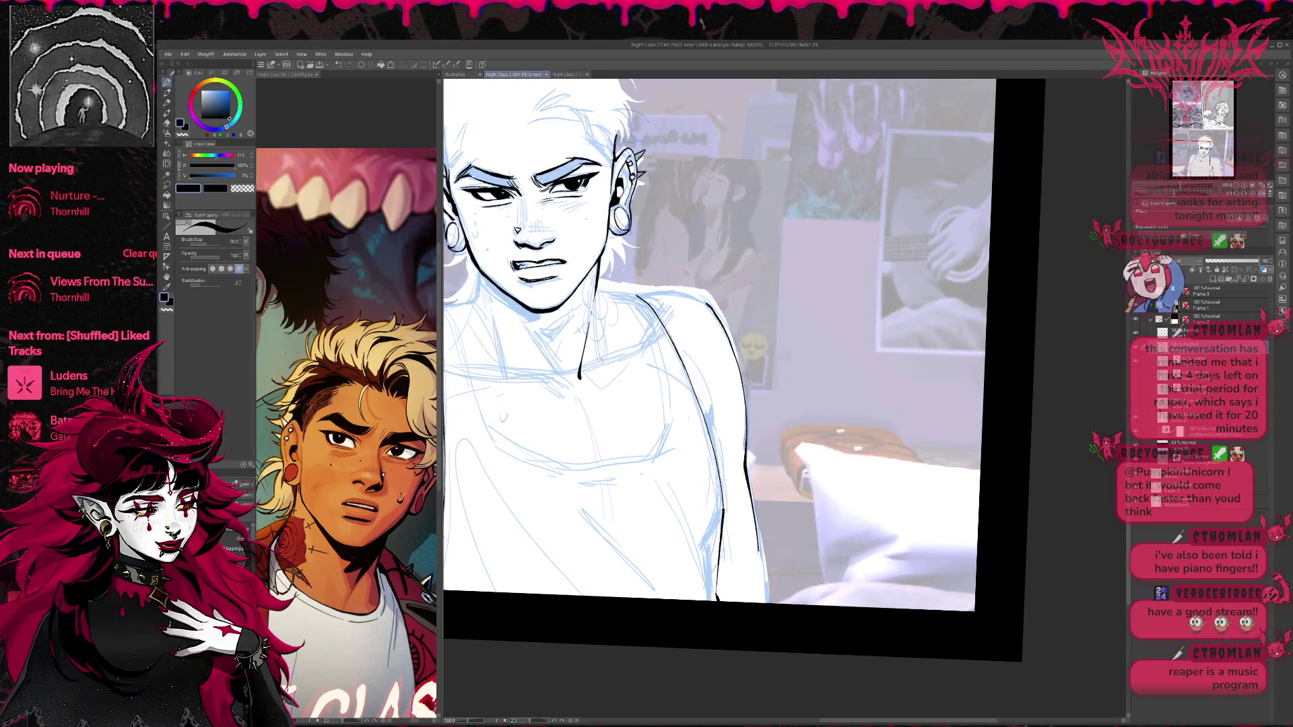
pyautogui.moveTo(768, 638); pyautogui.dragTo(921, 417)
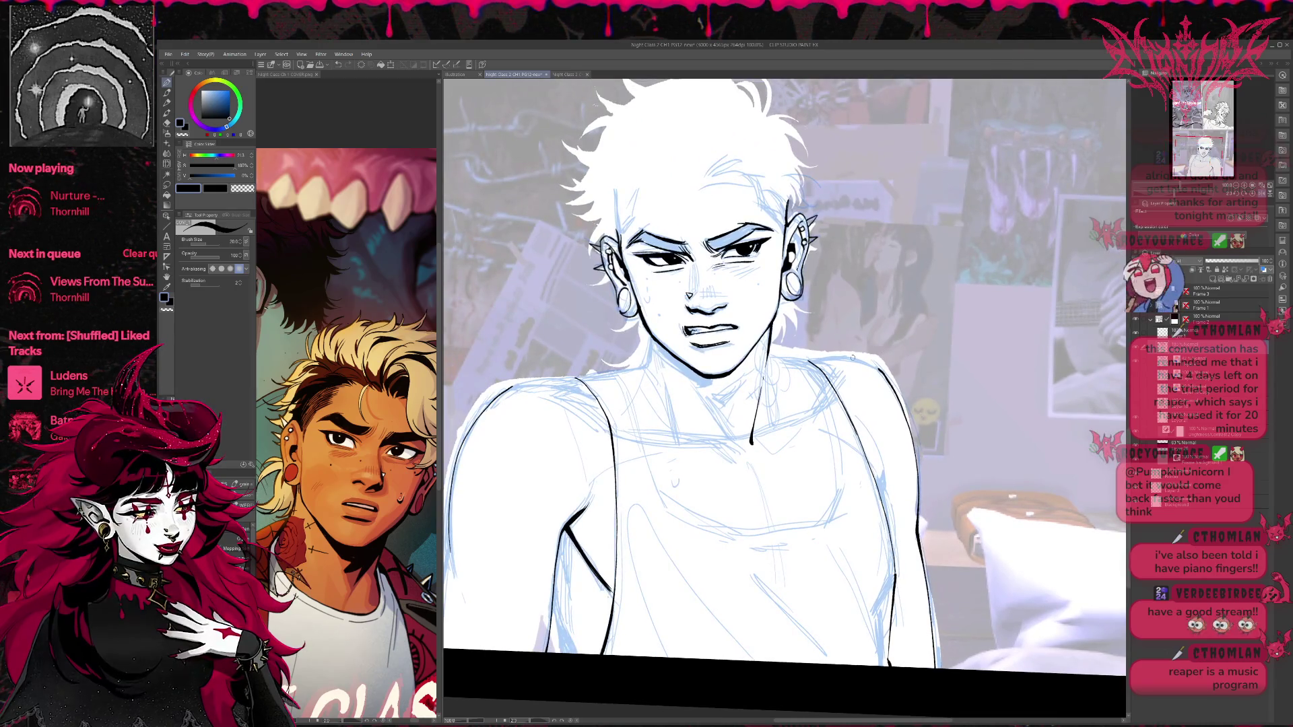
pyautogui.moveTo(778, 357)
pyautogui.mouseDown()
pyautogui.moveTo(816, 406)
pyautogui.moveTo(817, 513)
pyautogui.mouseUp()
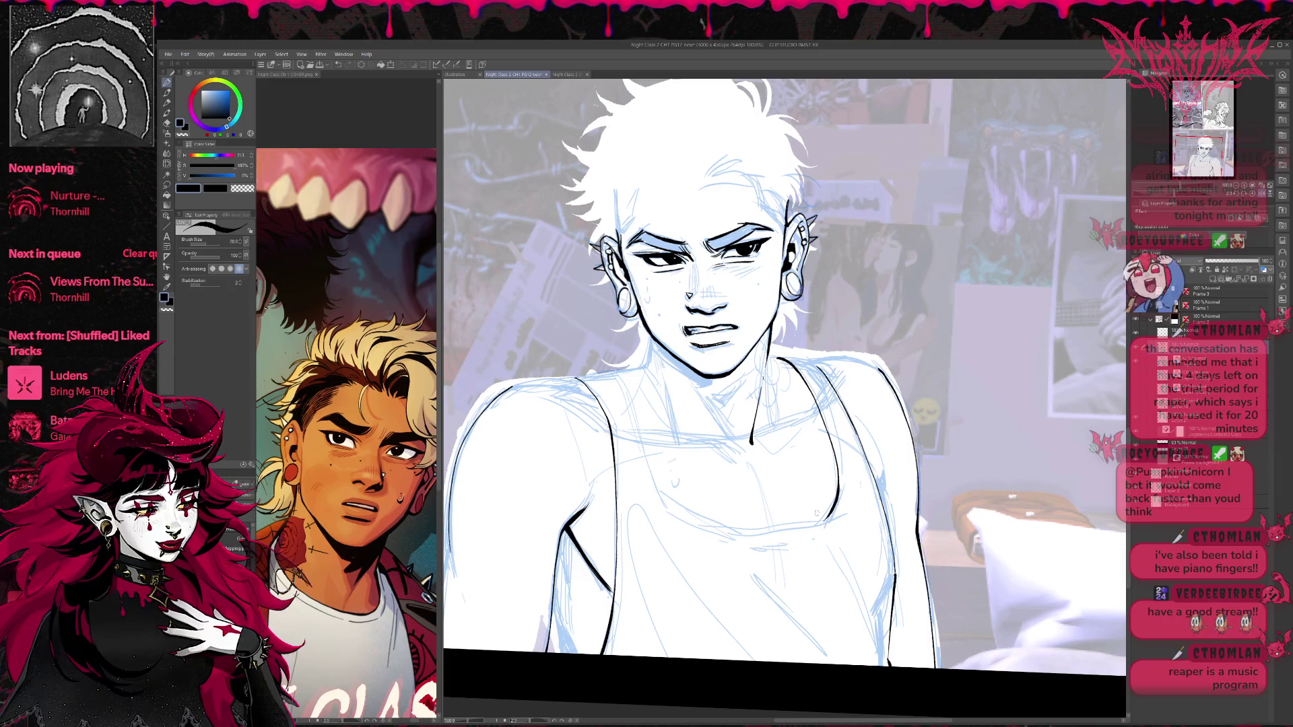
pyautogui.moveTo(770, 353); pyautogui.dragTo(820, 367)
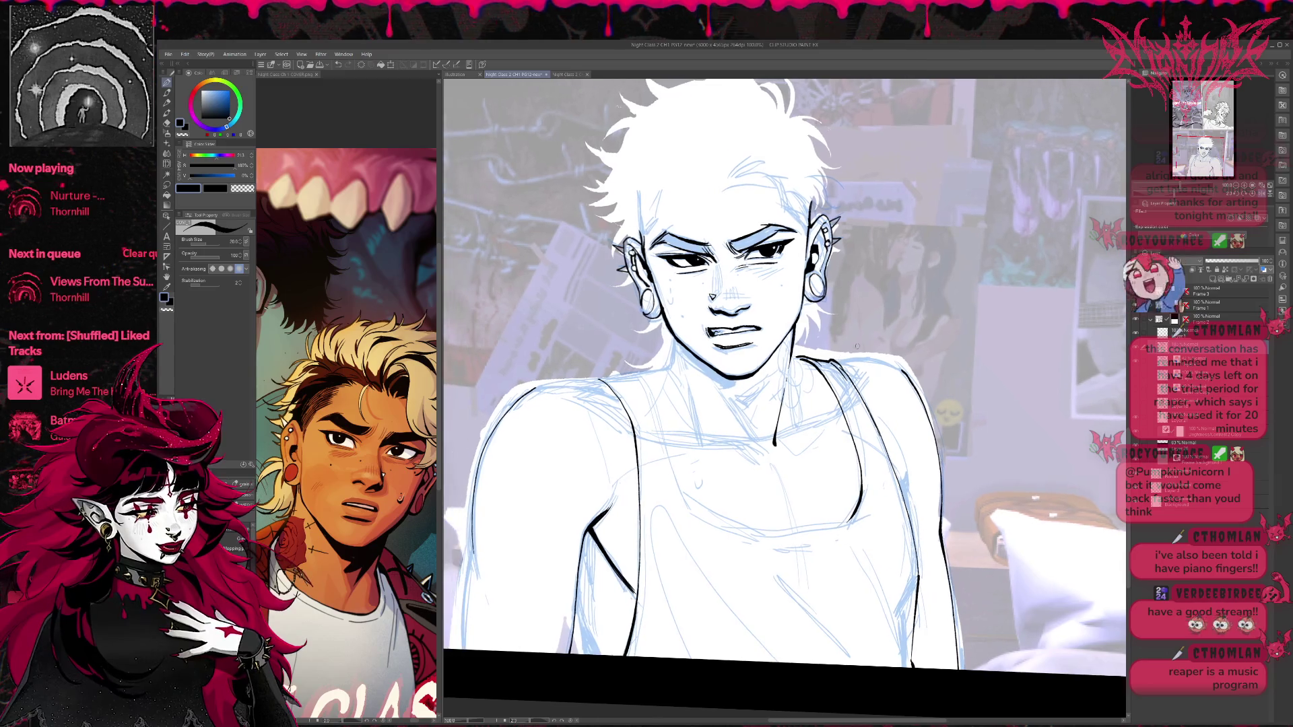
# Mirror the canvas and redraw the left end of the scooped neckline.
pyautogui.press('h')
pyautogui.moveTo(997, 357)
pyautogui.mouseDown()
pyautogui.moveTo(771, 344)
pyautogui.moveTo(559, 523)
pyautogui.moveTo(510, 514)
pyautogui.mouseUp()
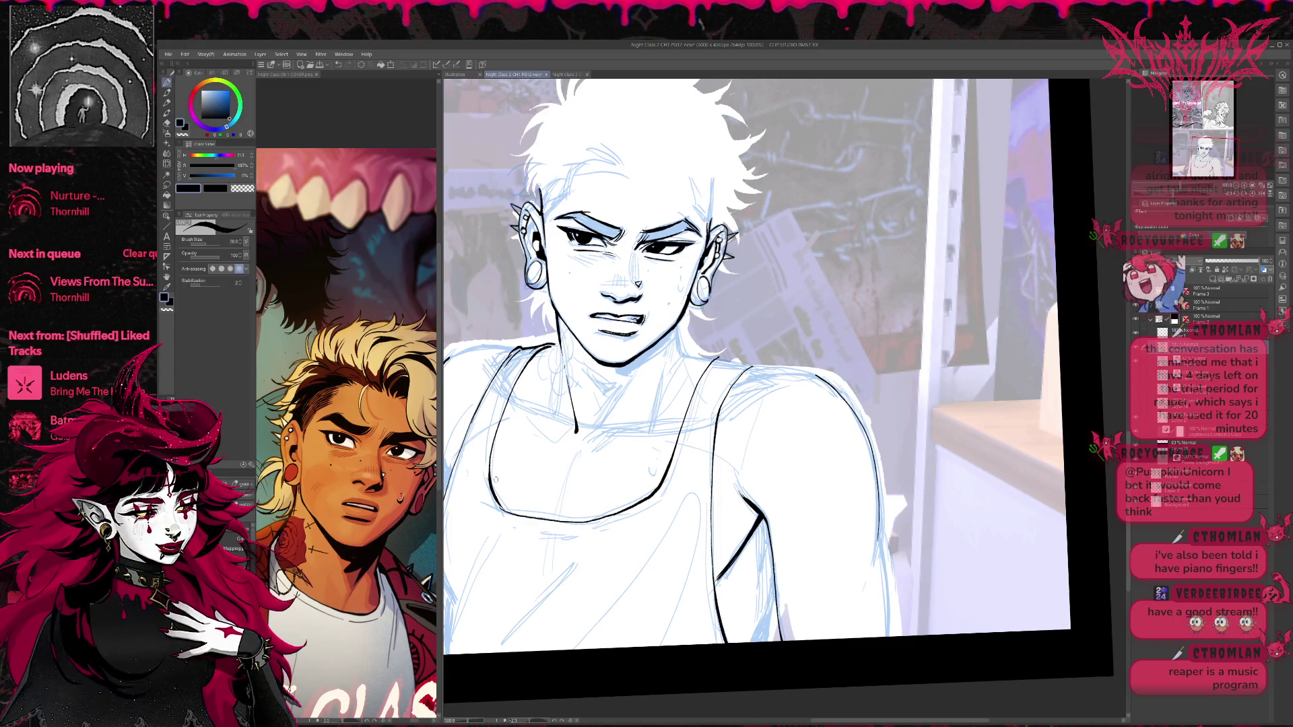
pyautogui.press('e')
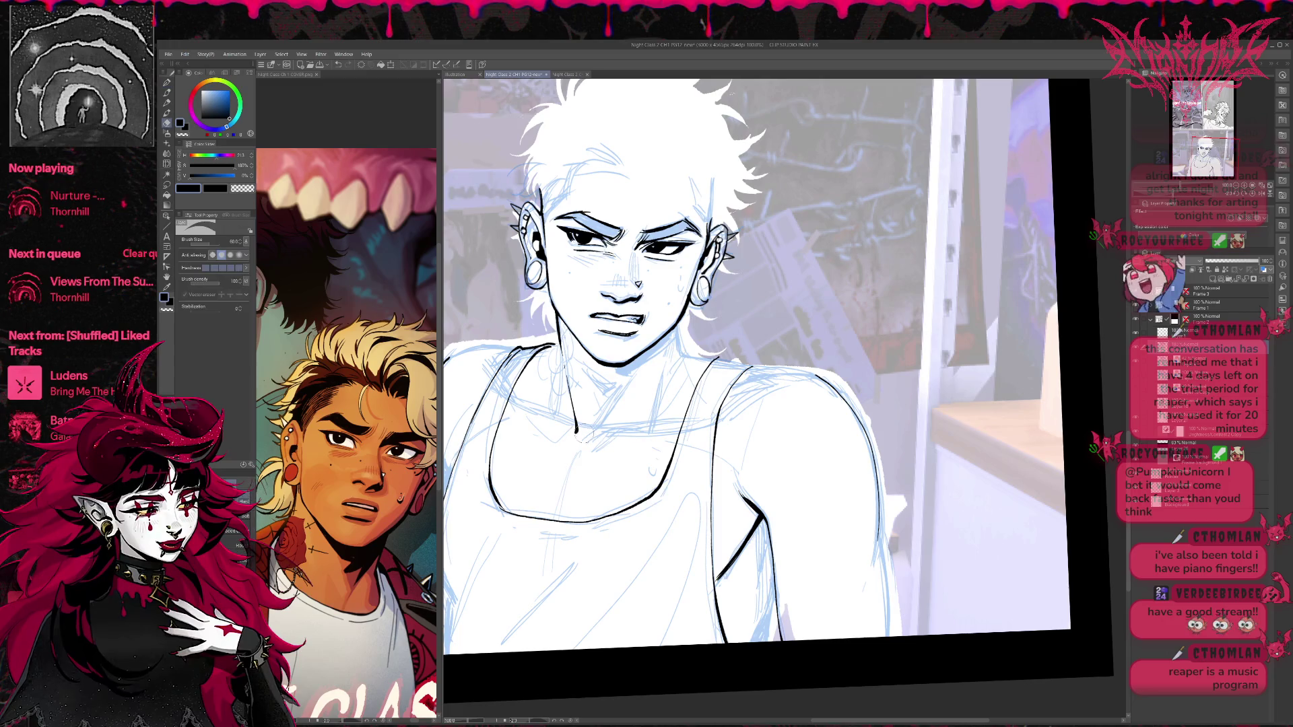
pyautogui.moveTo(505, 510); pyautogui.dragTo(492, 453)
pyautogui.press('p')
pyautogui.moveTo(504, 512); pyautogui.dragTo(489, 434)
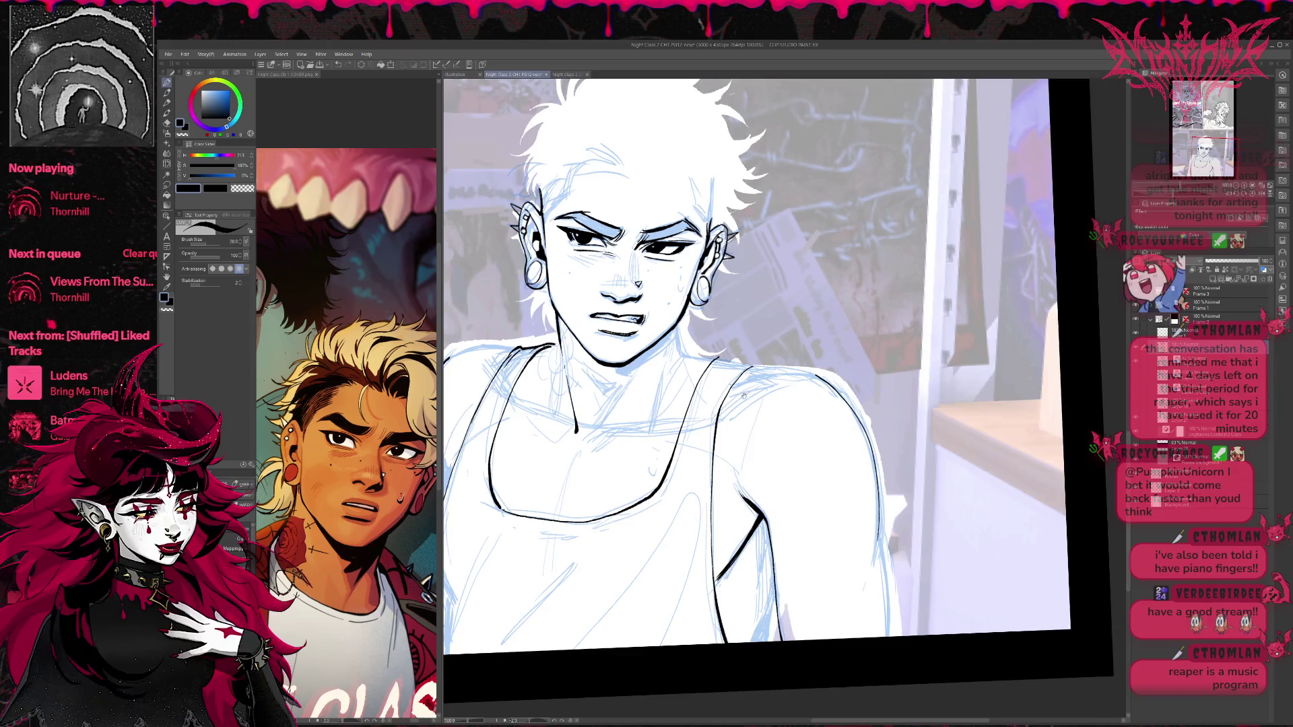
# Extend the collar line and ink the other strap, undoing the overlong strap stroke.
pyautogui.scroll(1, 743, 396)
pyautogui.scroll(1, 842, 411)
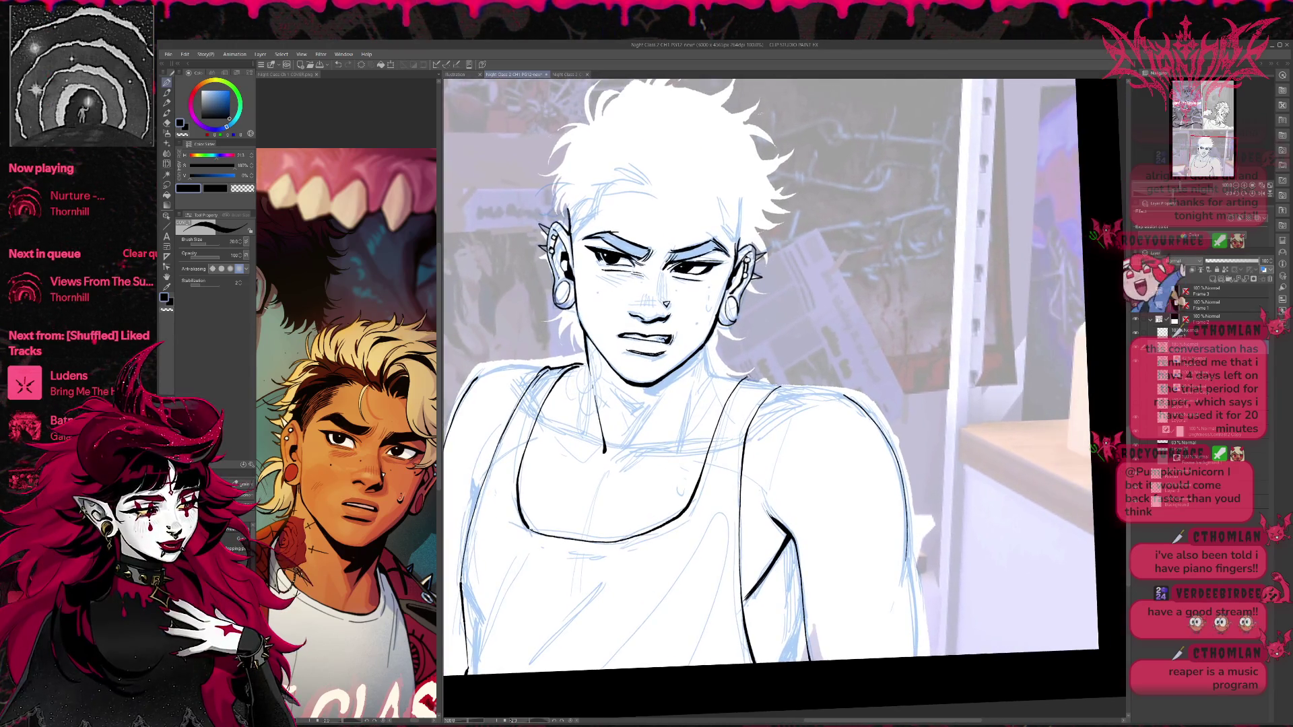
pyautogui.moveTo(767, 381)
pyautogui.mouseDown()
pyautogui.moveTo(786, 386)
pyautogui.moveTo(739, 428)
pyautogui.moveTo(751, 398)
pyautogui.moveTo(731, 416)
pyautogui.mouseUp()
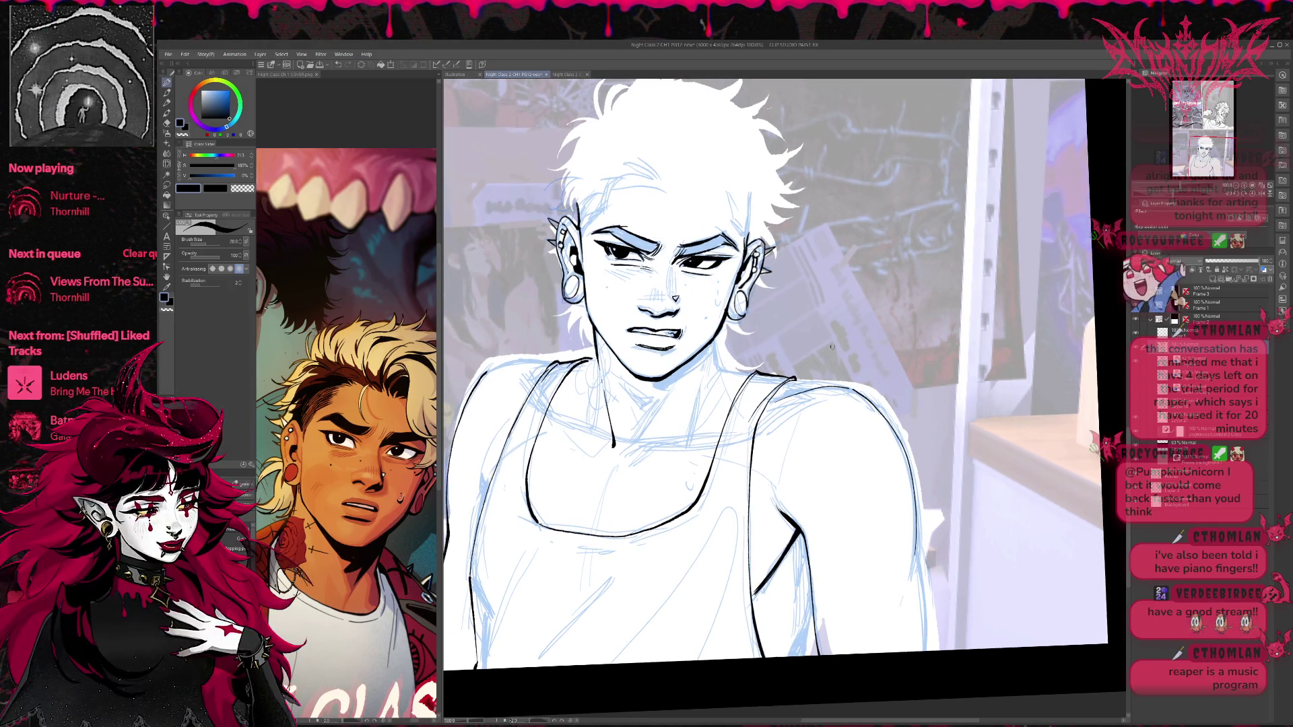
pyautogui.moveTo(549, 414)
pyautogui.mouseDown()
pyautogui.moveTo(601, 436)
pyautogui.moveTo(598, 461)
pyautogui.moveTo(604, 443)
pyautogui.moveTo(554, 407)
pyautogui.moveTo(609, 457)
pyautogui.moveTo(546, 413)
pyautogui.mouseUp()
pyautogui.press('e')
pyautogui.press('p')
pyautogui.hotkey('ctrl', 'z')
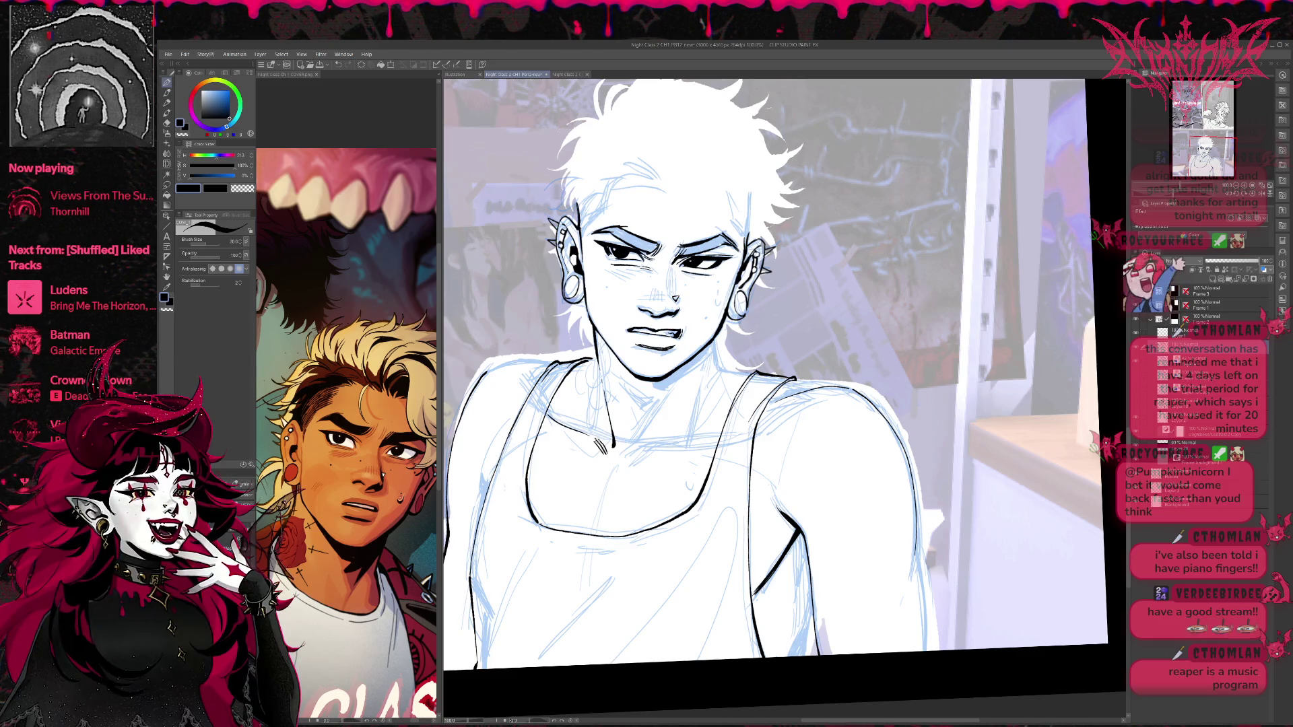